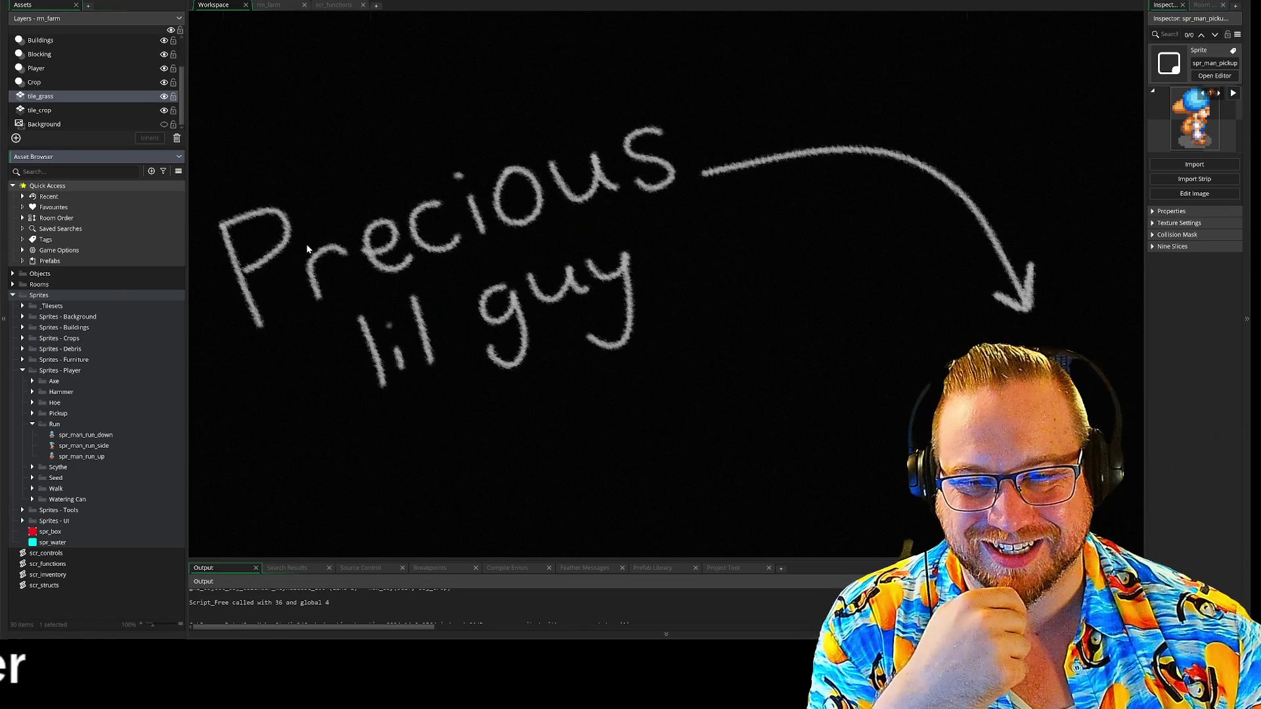
Duplicate spr_man_run_side and name the copy spr_man_run_right
left_click_drag(187, 281, 161, 284)
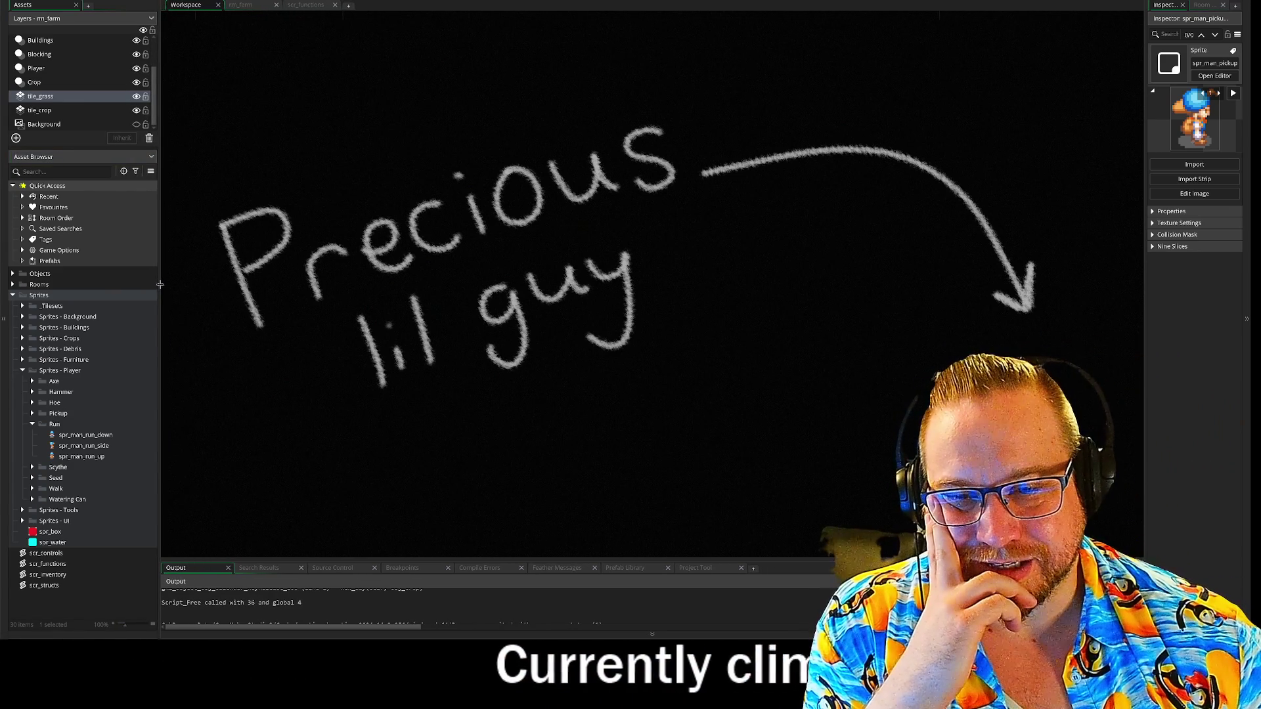
right_click(73, 447)
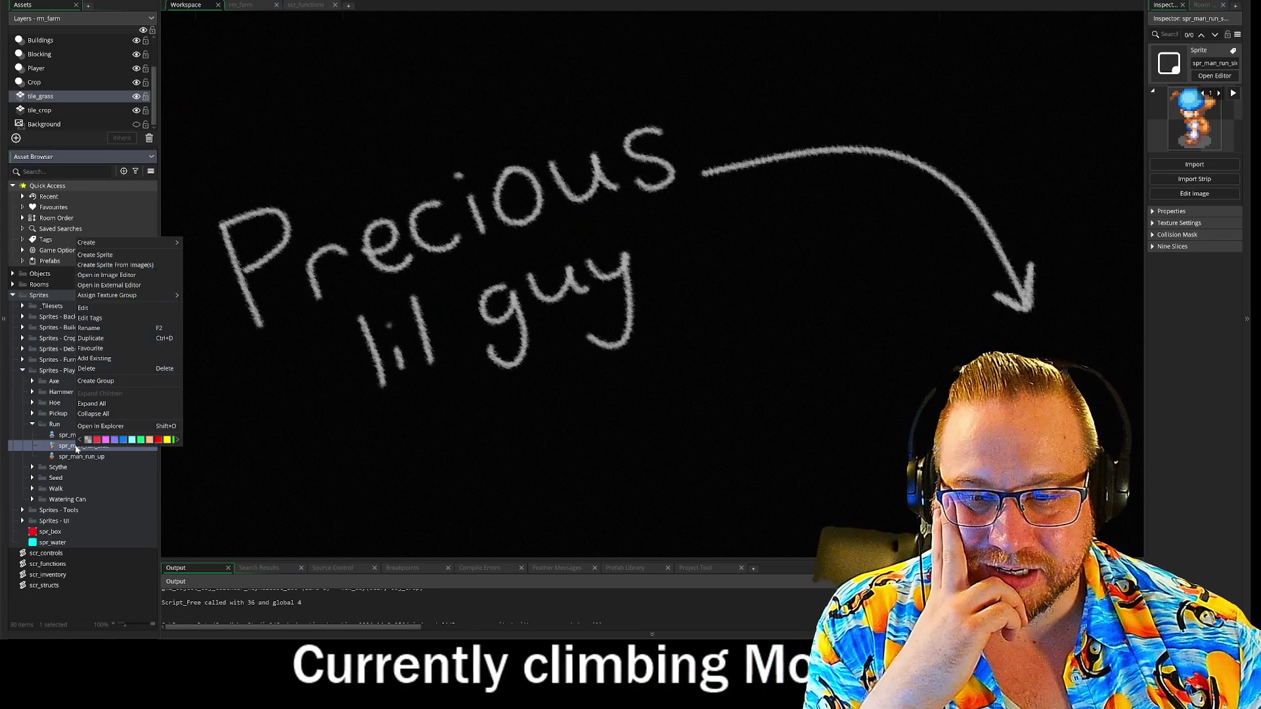
left_click(106, 341)
type("spr_man_run_right")
key("Return")
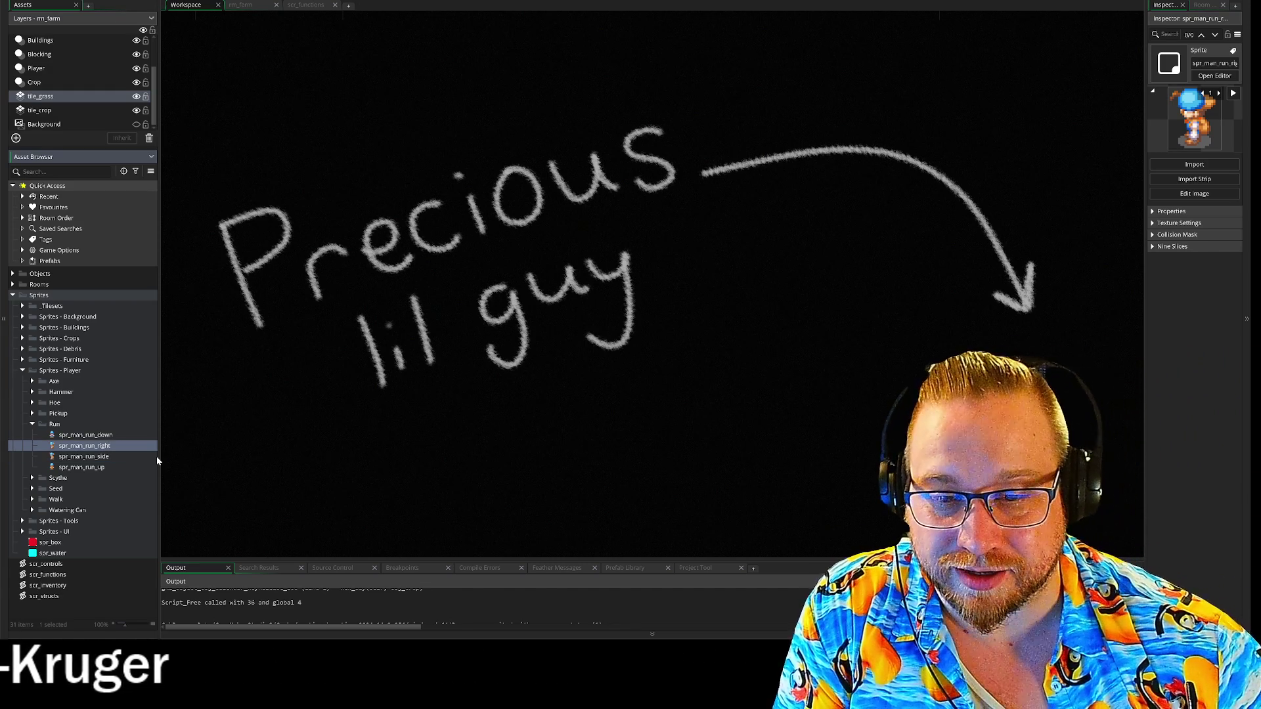
Rename the original sprite to spr_man_run_left and open spr_man_run_right in the sprite editor
right_click(102, 459)
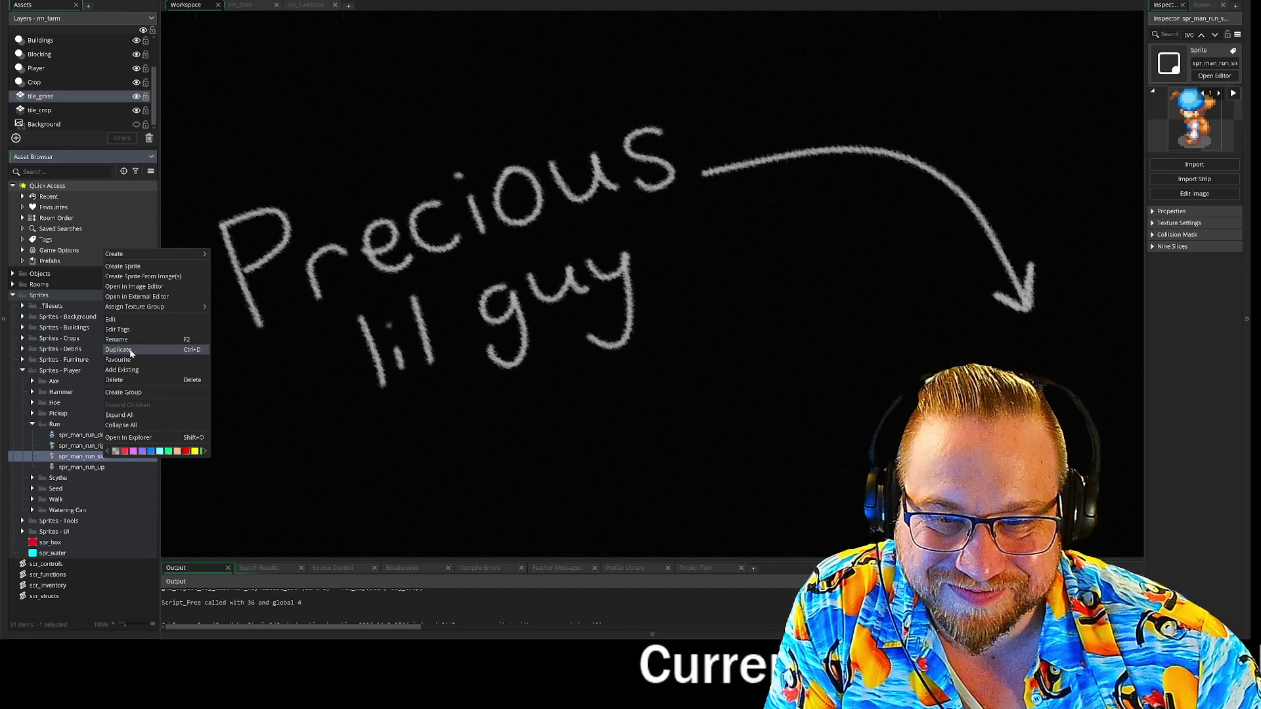
left_click(132, 340)
left_click(86, 458)
type("left")
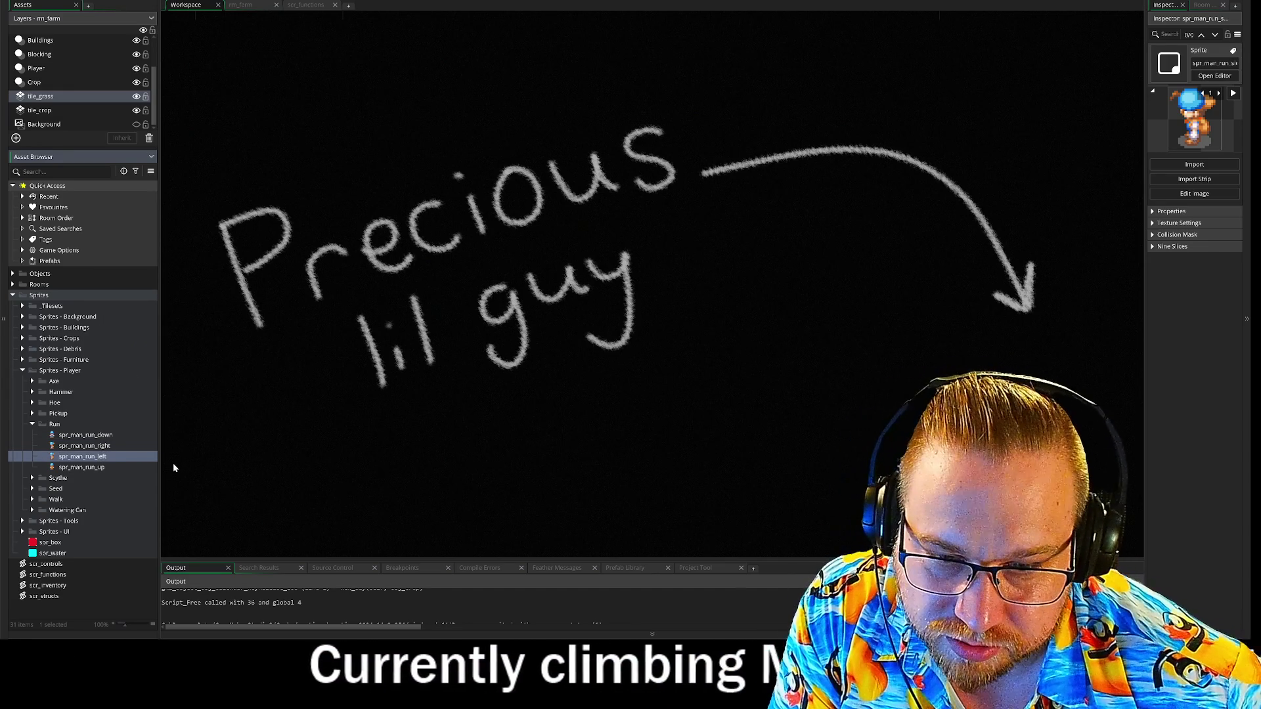
right_click(84, 459)
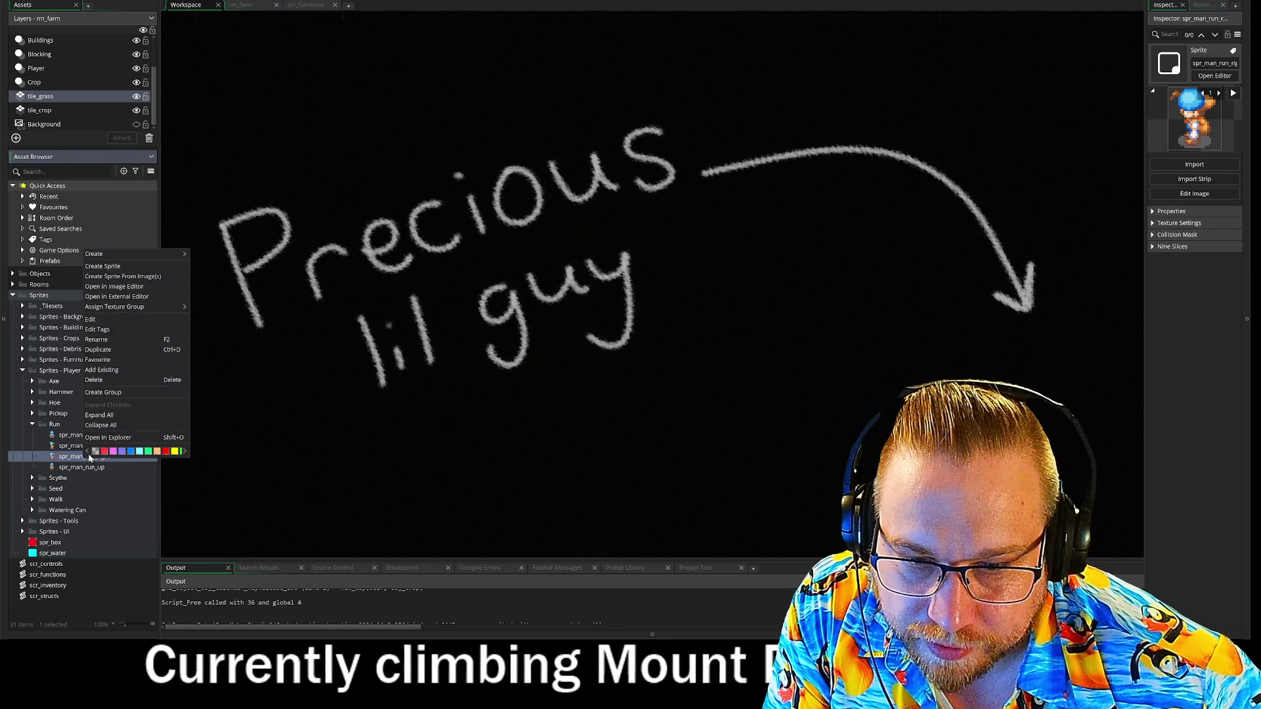
left_click(92, 319)
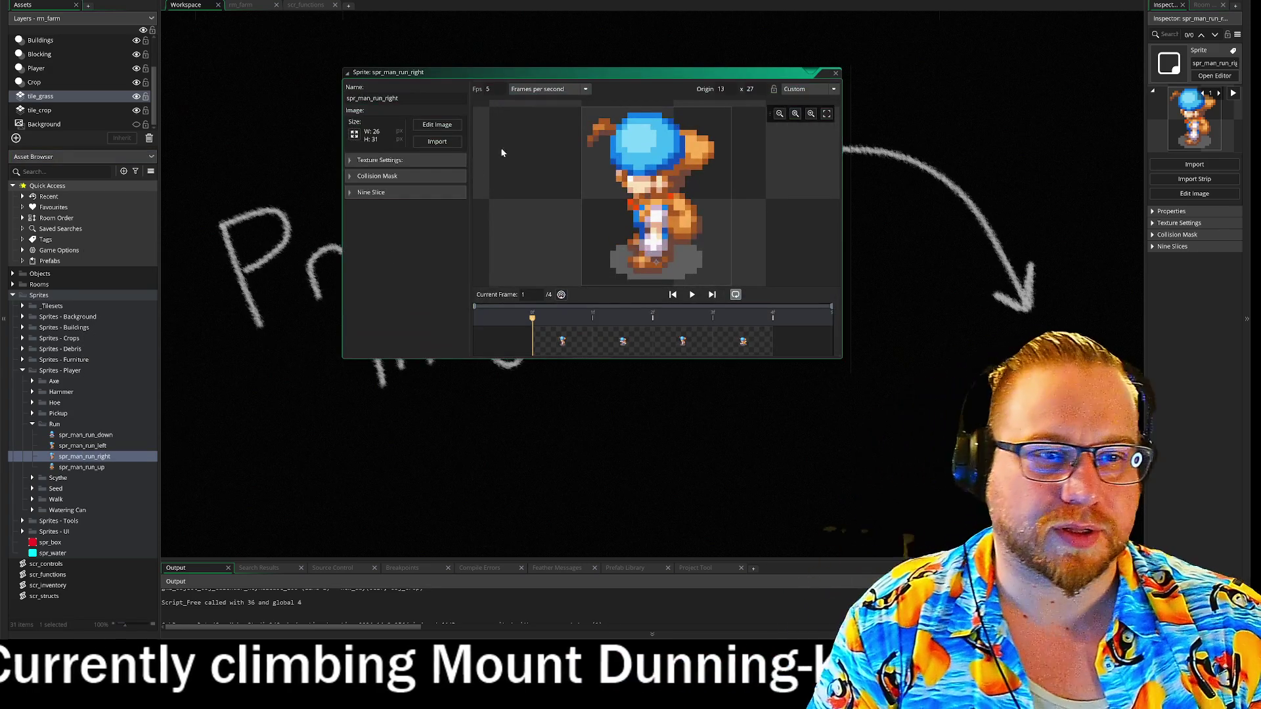
Mirror all frames of spr_man_run_right horizontally, then close the image editor and sprite window
left_click(438, 125)
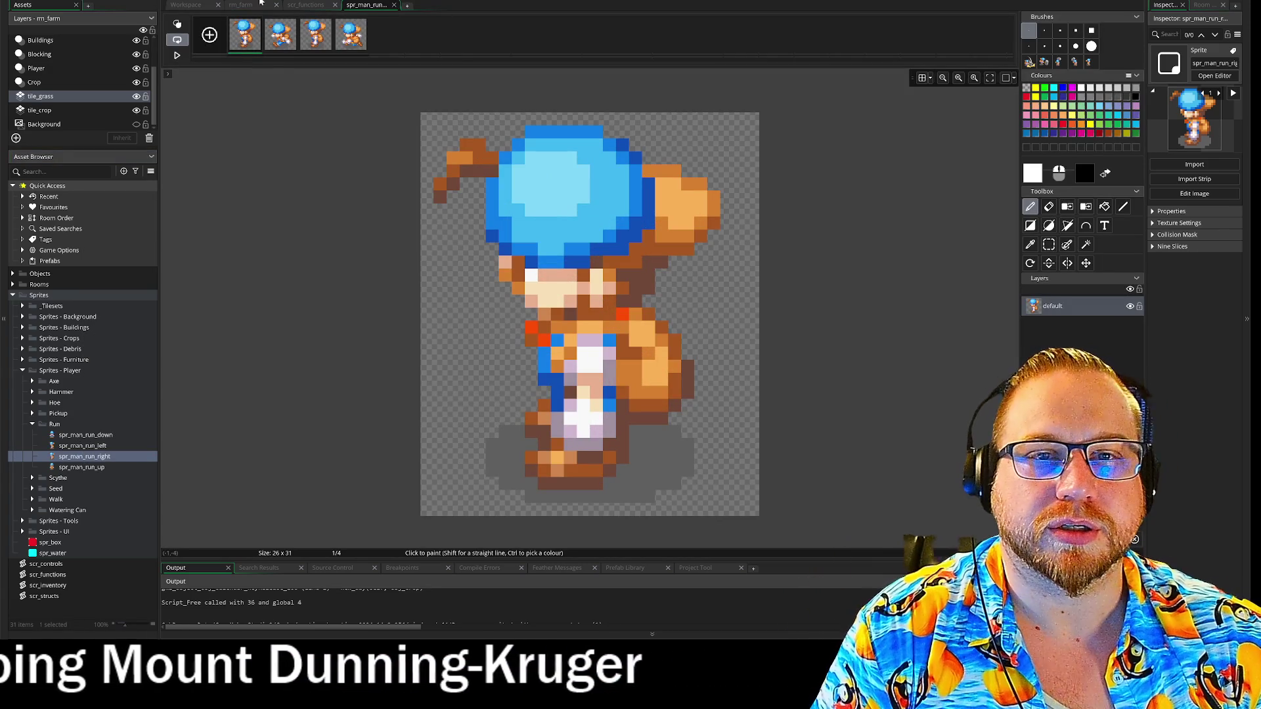
right_click(281, 40)
mouse_move(313, 177)
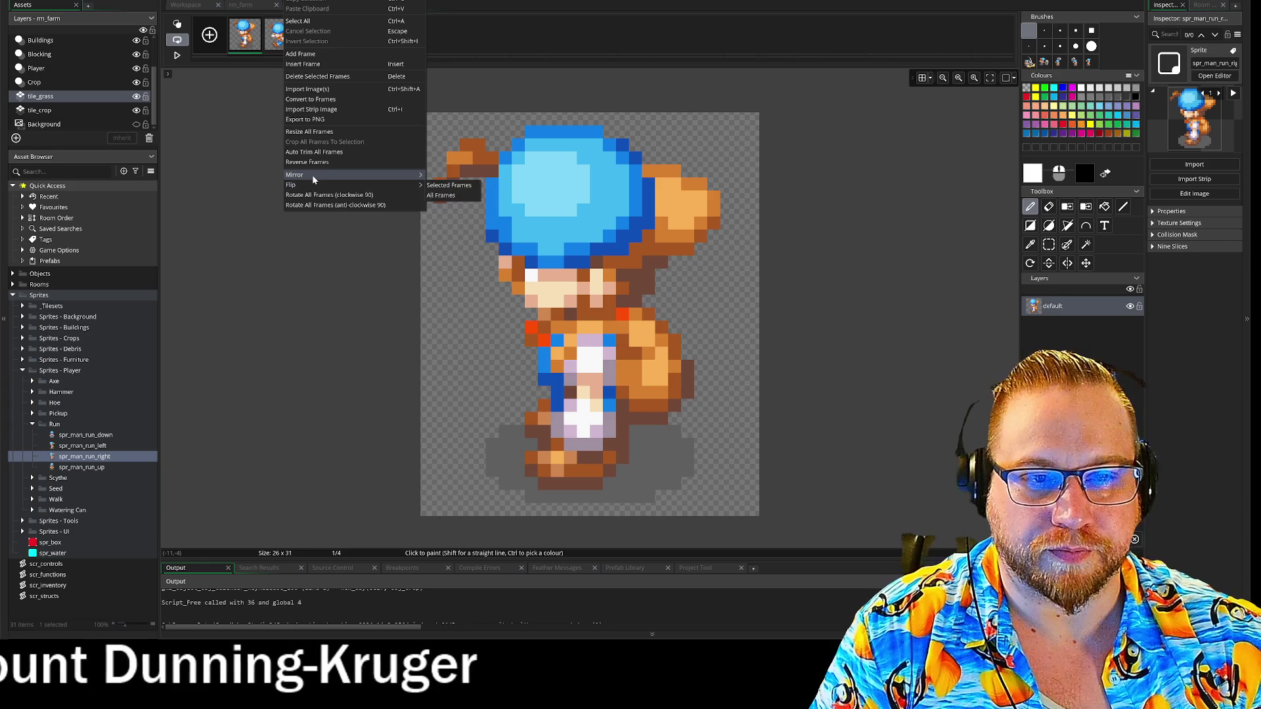
left_click(451, 189)
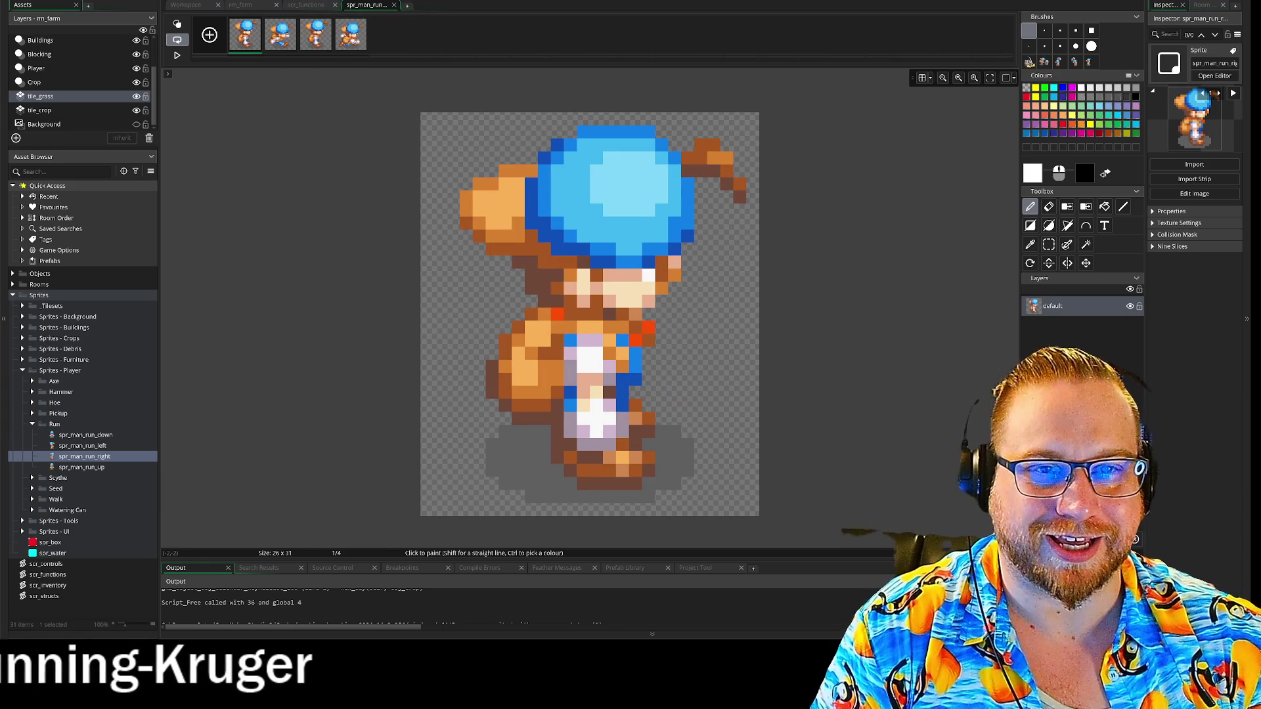
left_click(394, 5)
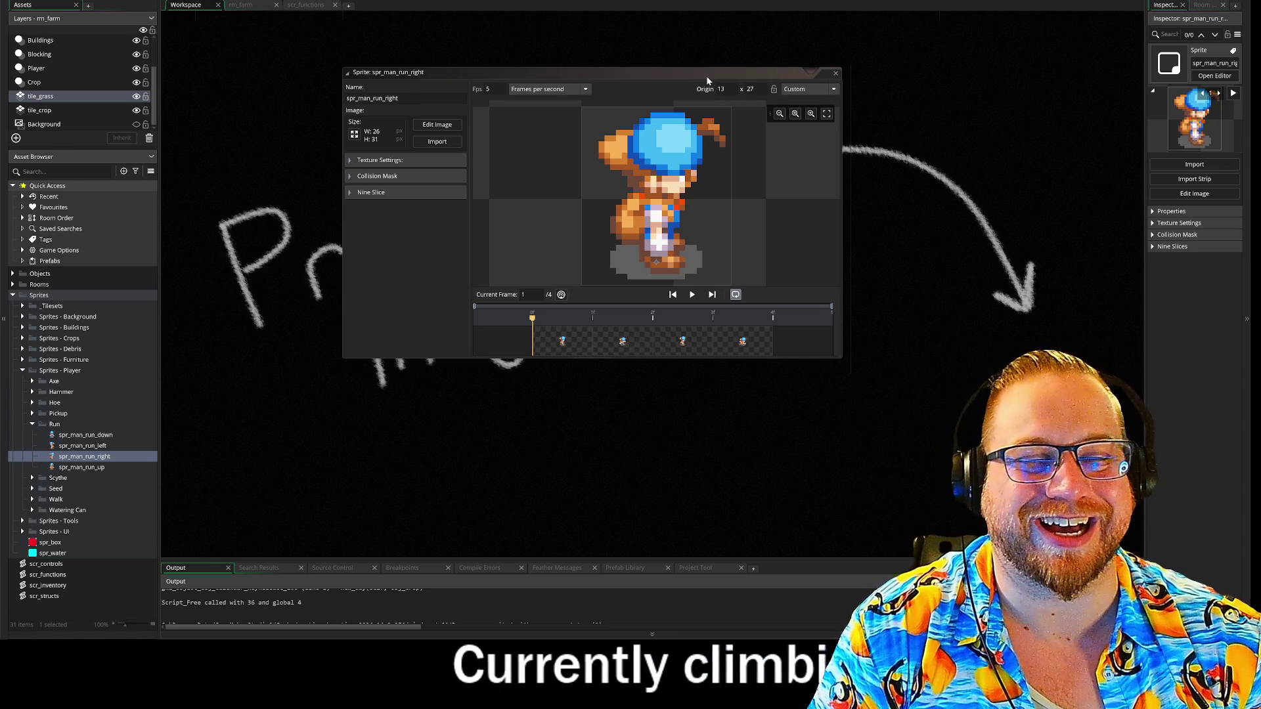
left_click(836, 74)
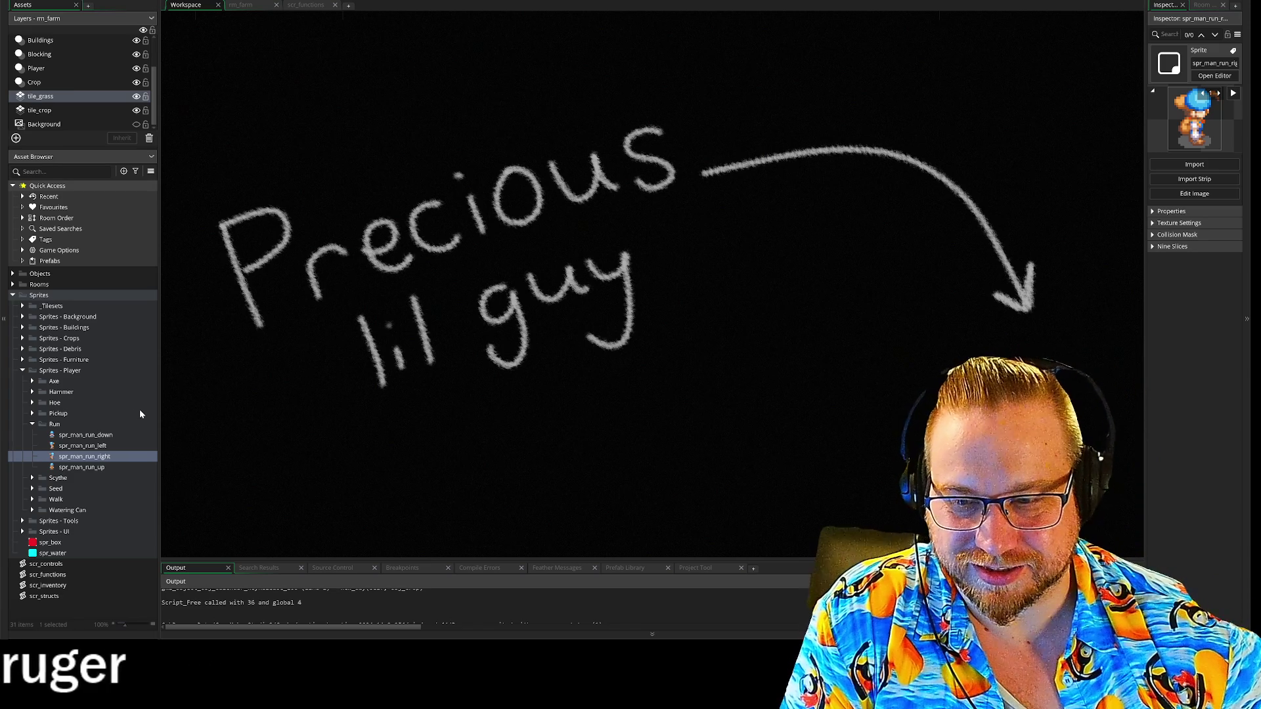
Collapse the Run sprite folder and expand the Scythe folder to list its five animations
left_click(33, 424)
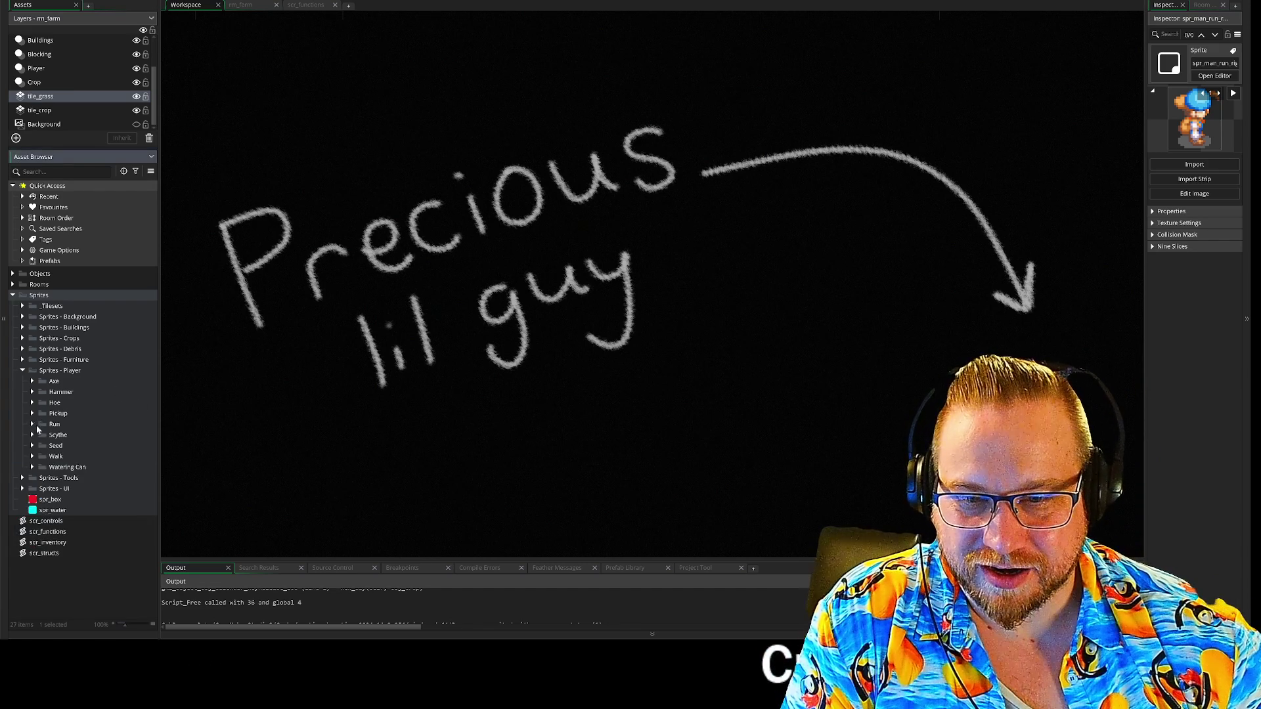
left_click(33, 434)
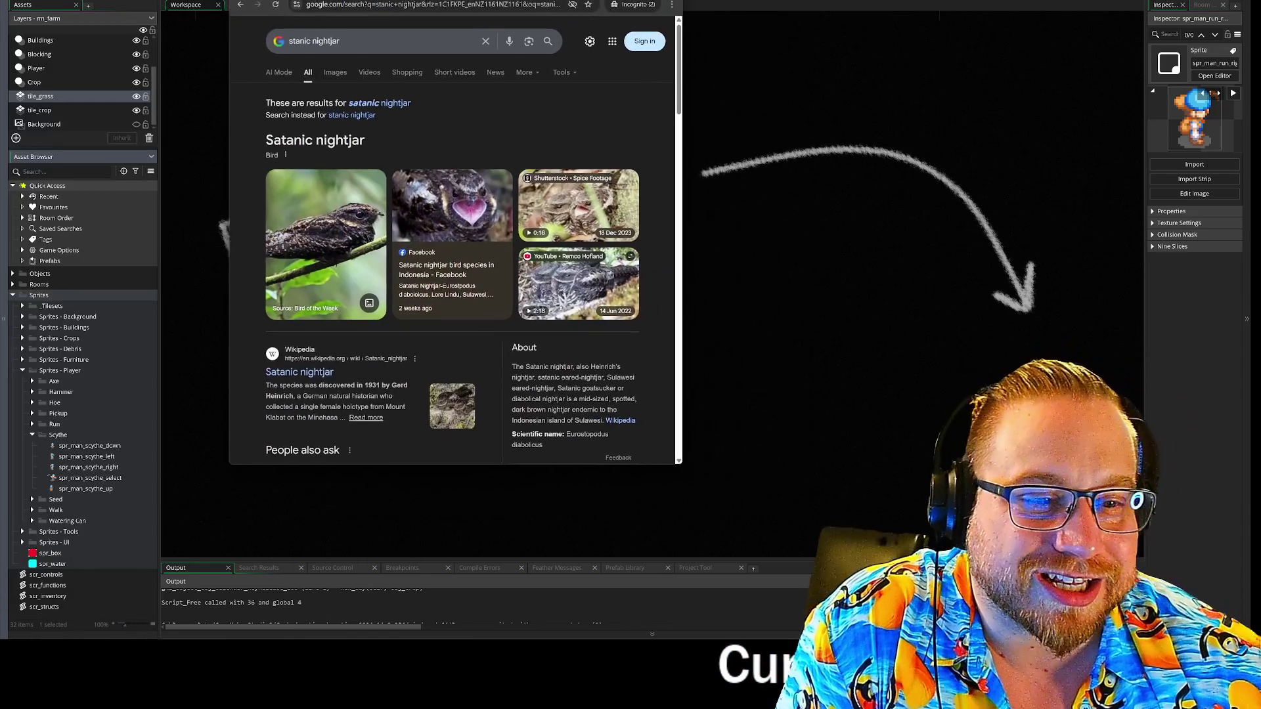
Skim the Satanic nightjar search results, close that browser, and reposition the hooded pitohui window
scroll(662, 216, "down", 6)
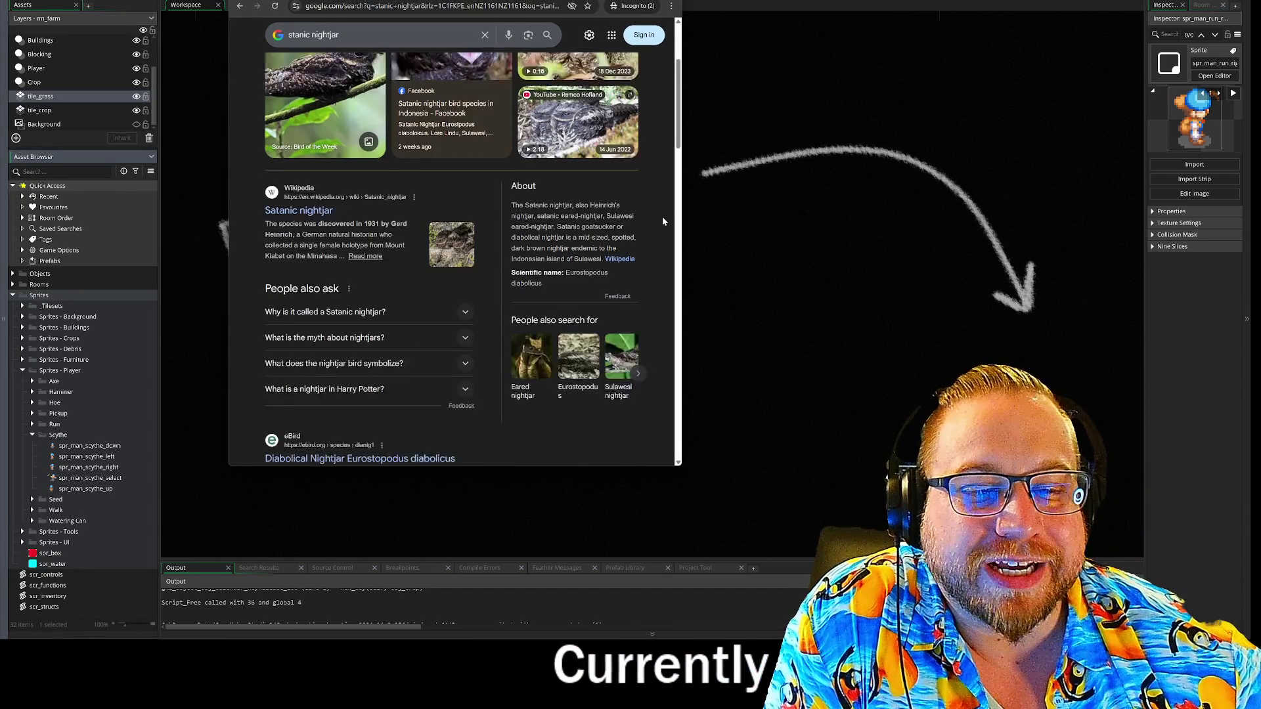
scroll(662, 215, "up", 7)
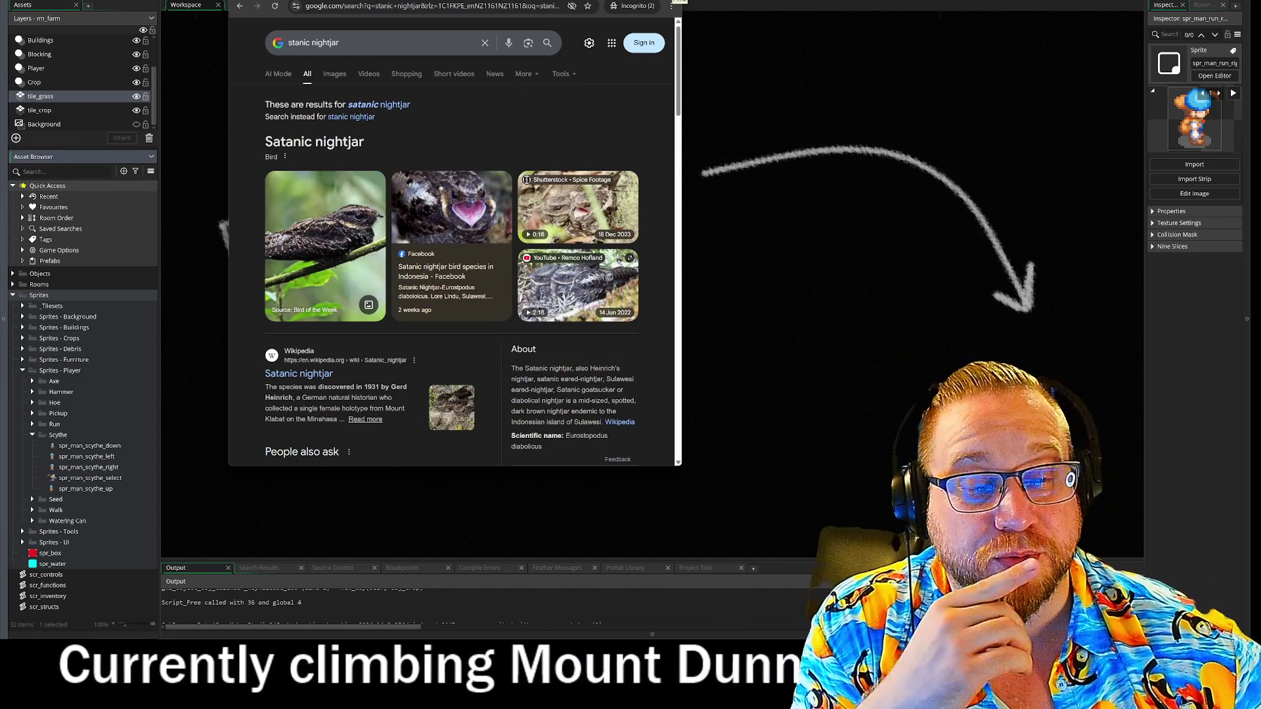
left_click(679, 1)
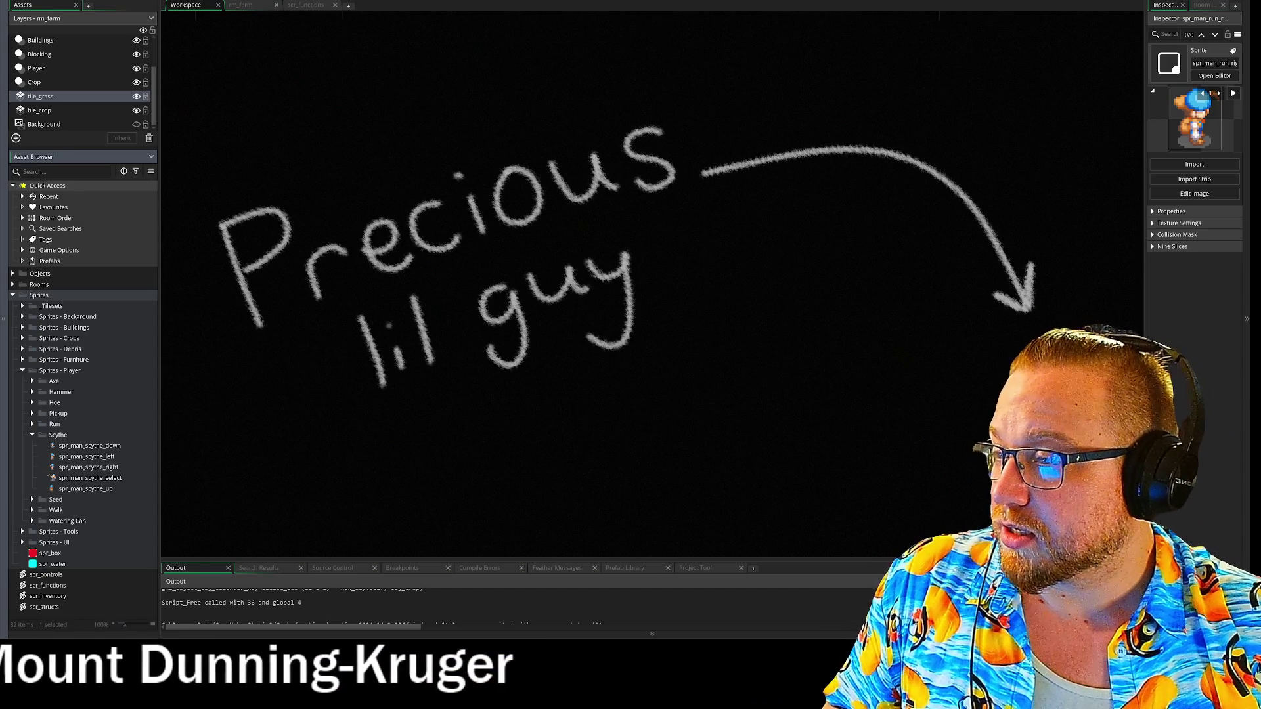
mouse_move(545, 0)
left_mouse_down()
mouse_move(563, 2)
mouse_move(509, 11)
left_mouse_up()
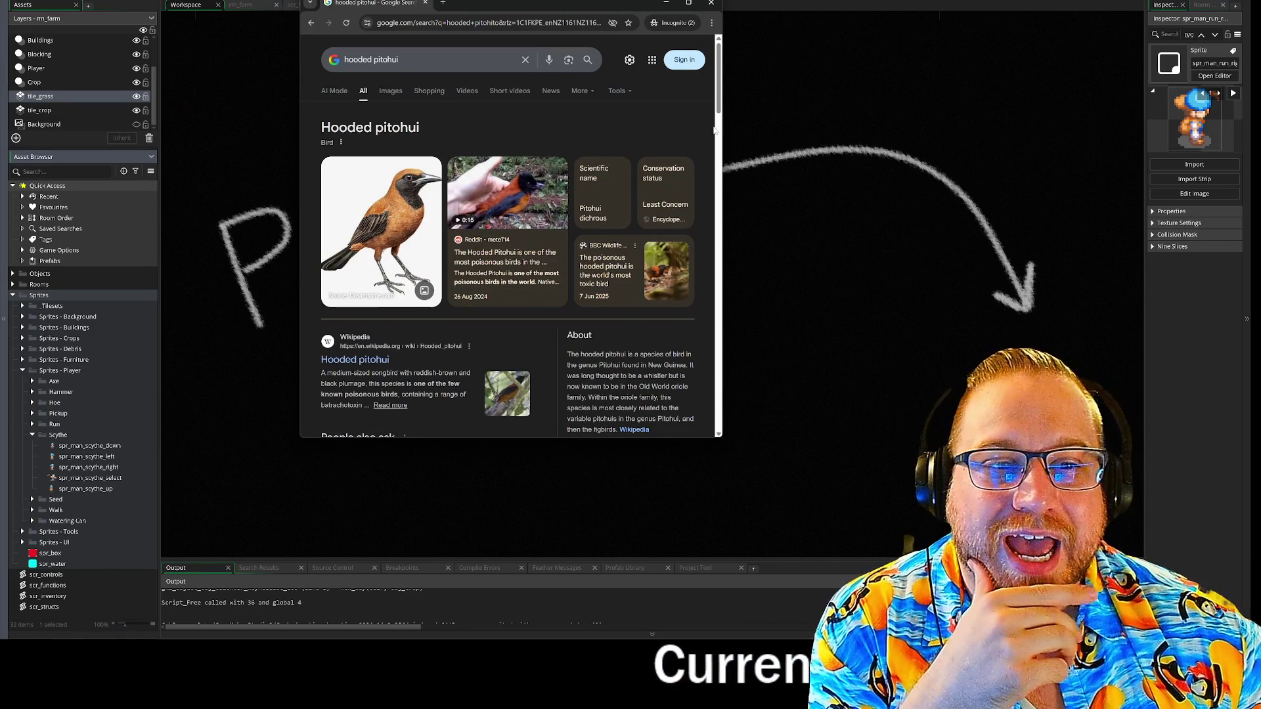
Watch the hooded pitohui video on Reddit in an enlarged window, replay it, then close the browser
scroll(512, 167, "down", 1)
left_click(512, 165)
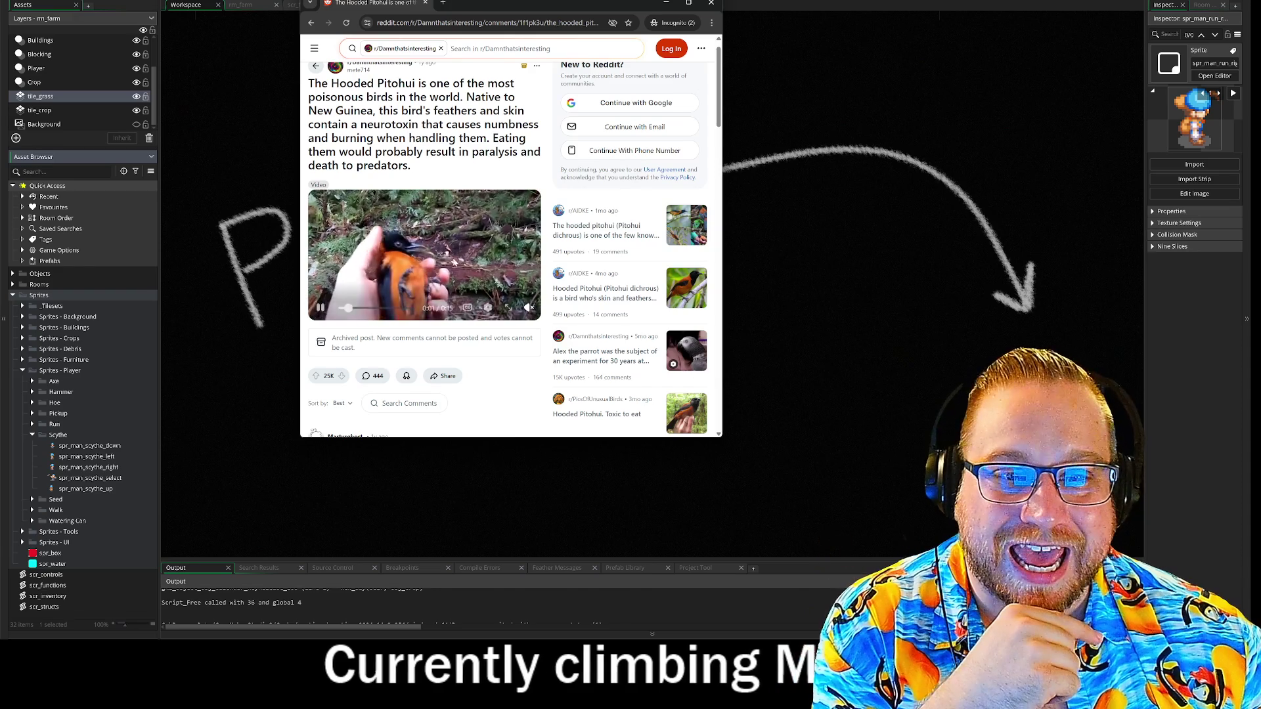
mouse_move(720, 440)
left_mouse_down()
mouse_move(906, 451)
mouse_move(816, 454)
mouse_move(841, 470)
left_mouse_up()
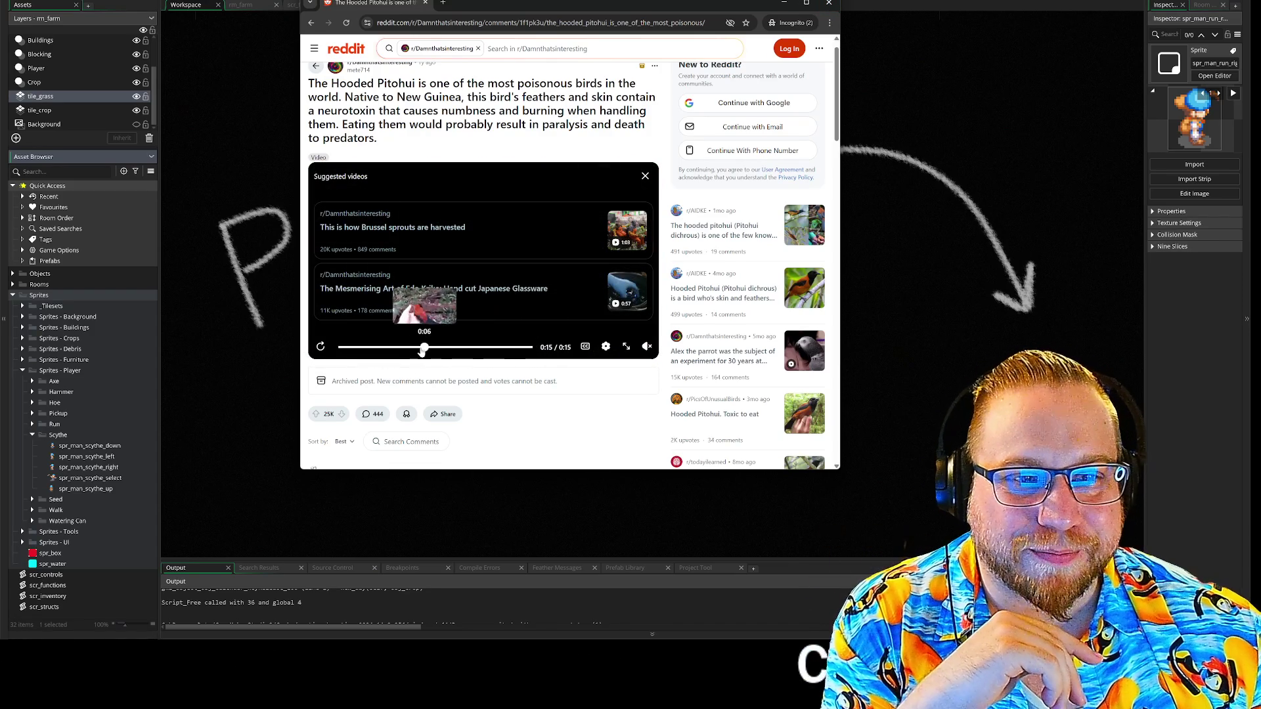
left_click(390, 347)
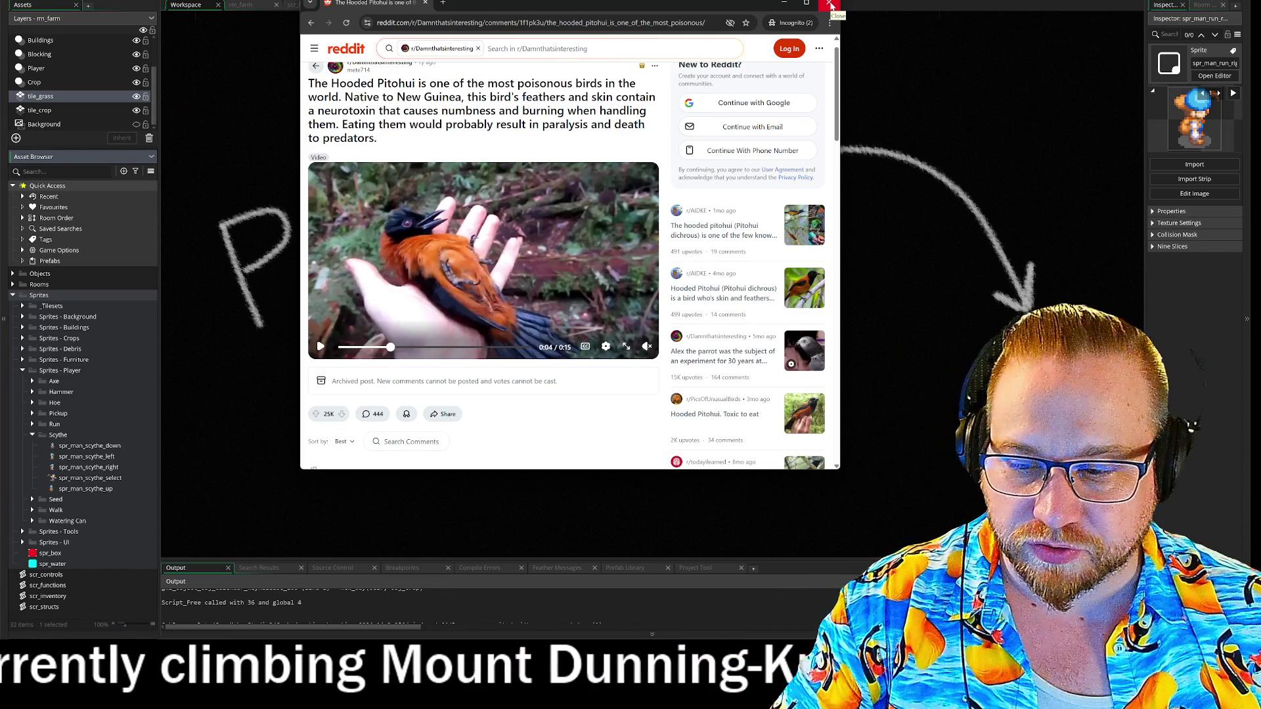
left_click(831, 5)
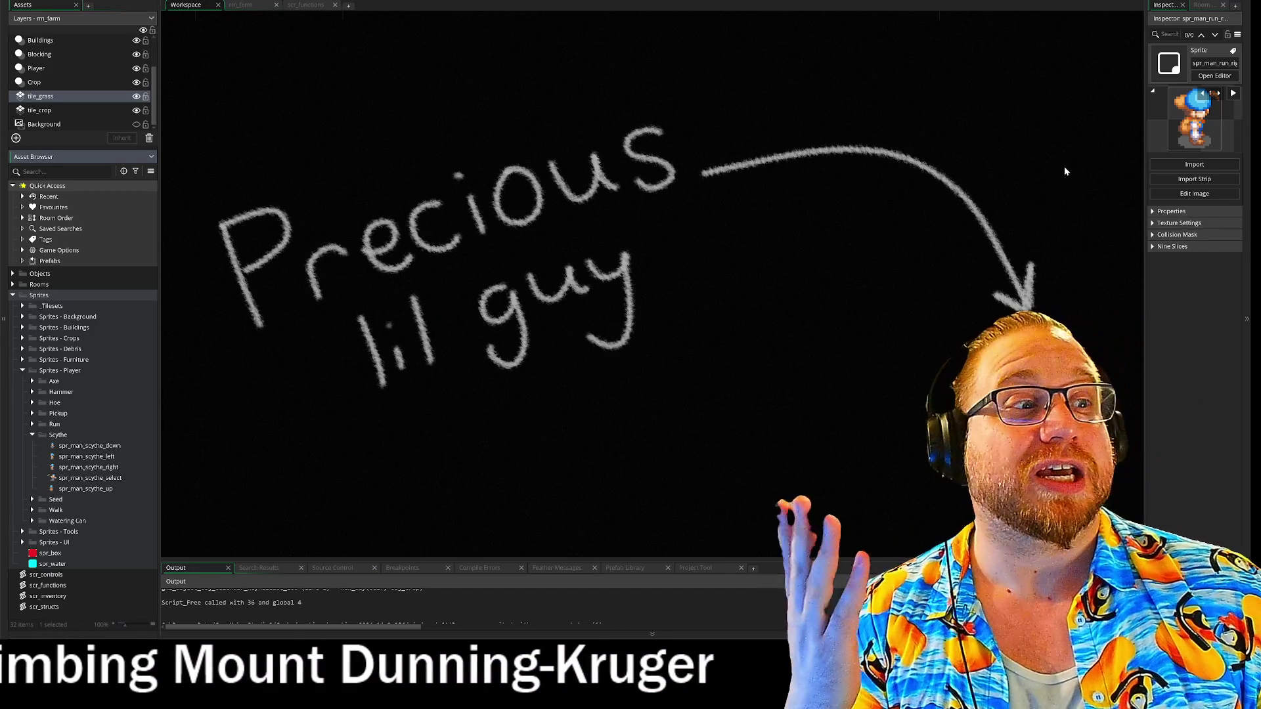
Widen the properties panel, preview spr_man_scythe_select, collapse Scythe and expand the Walk folder
left_click_drag(1146, 297, 1090, 295)
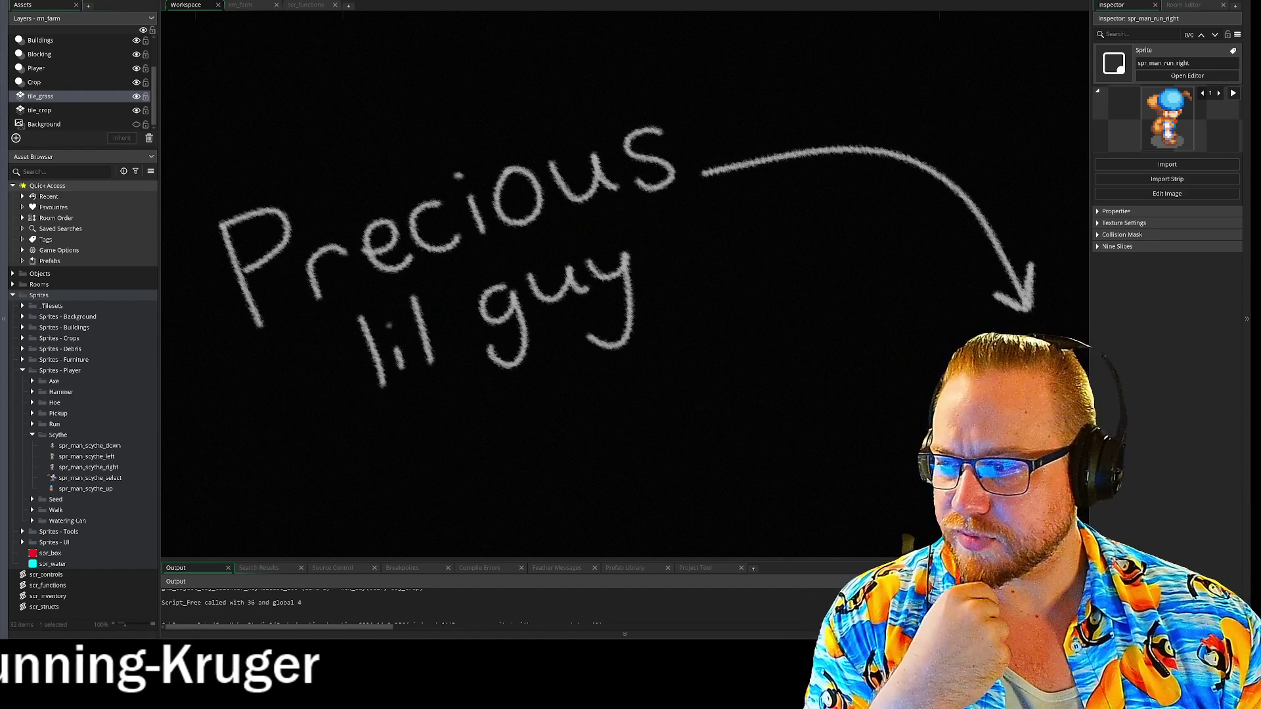
left_click(65, 480)
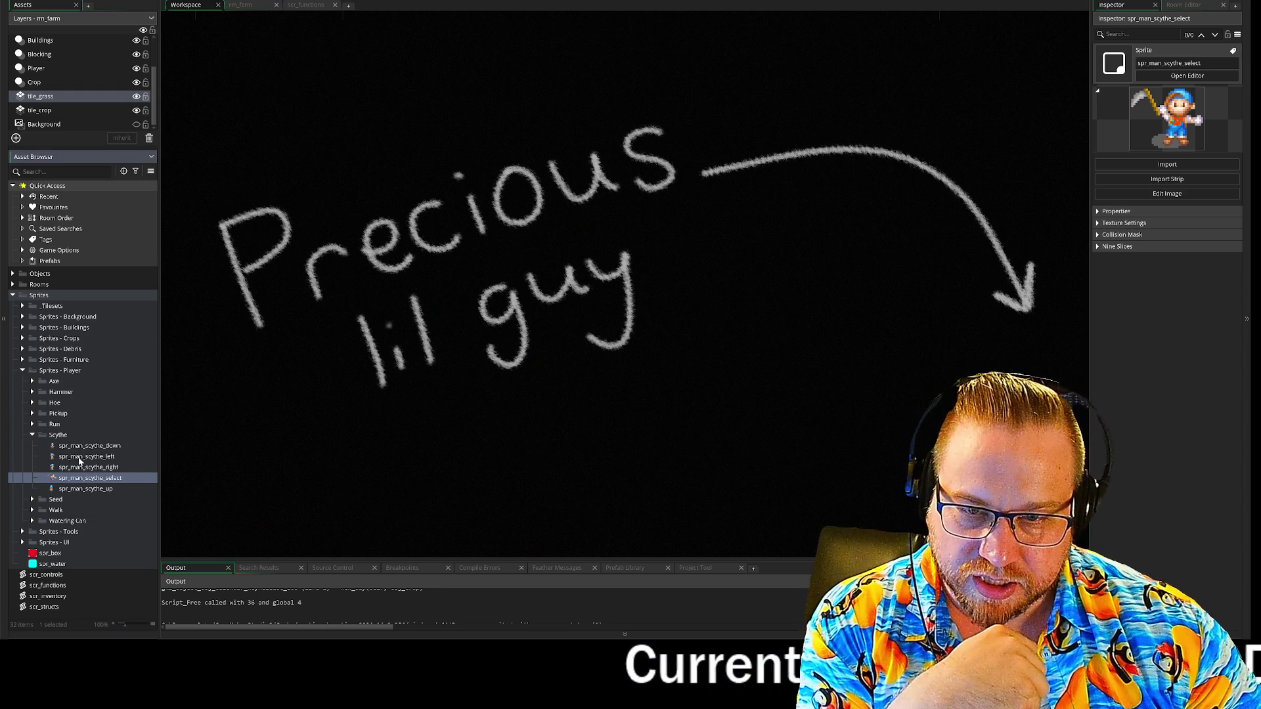
left_click(32, 435)
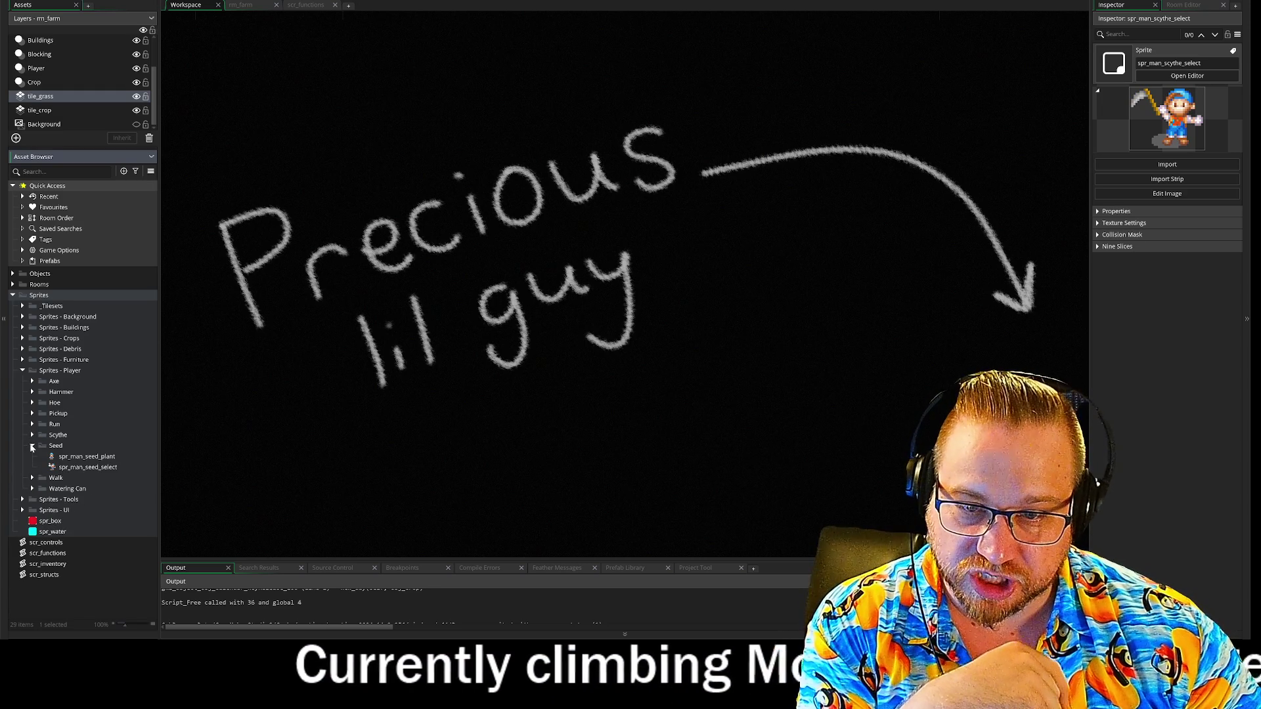
left_click(32, 456)
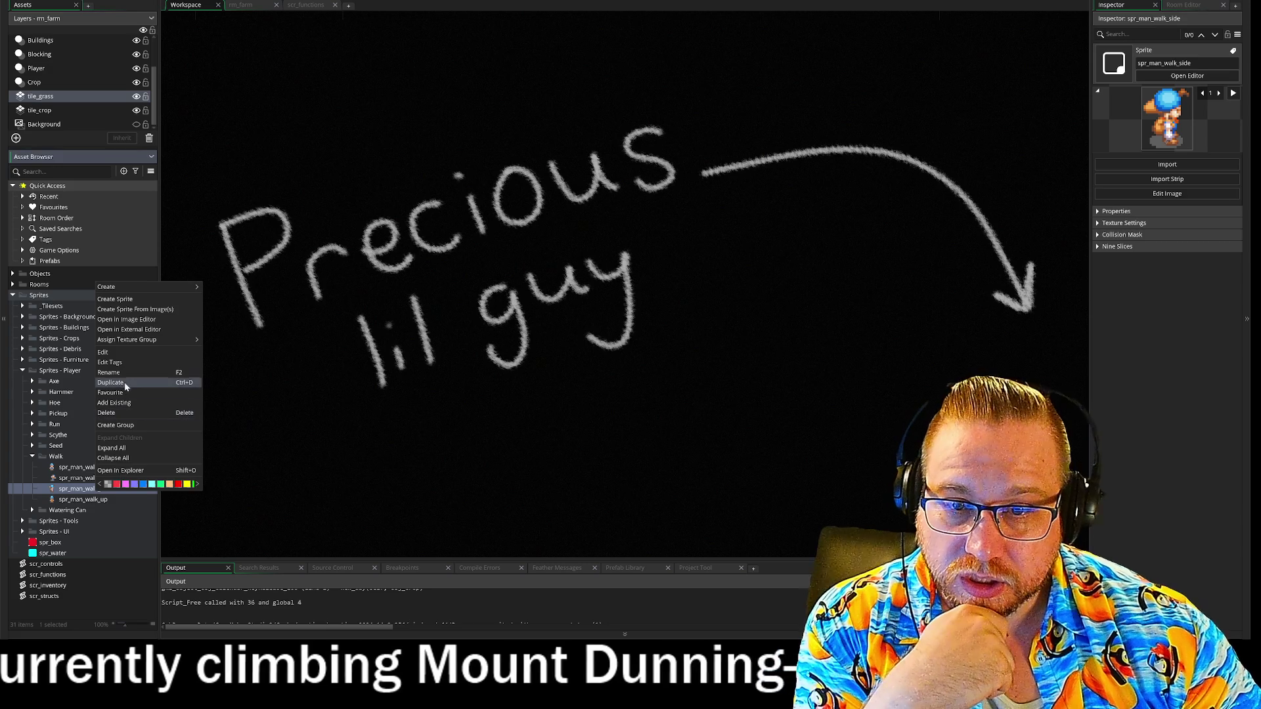
Rename spr_man_walk_side to spr_man_walk_left
left_click(119, 373)
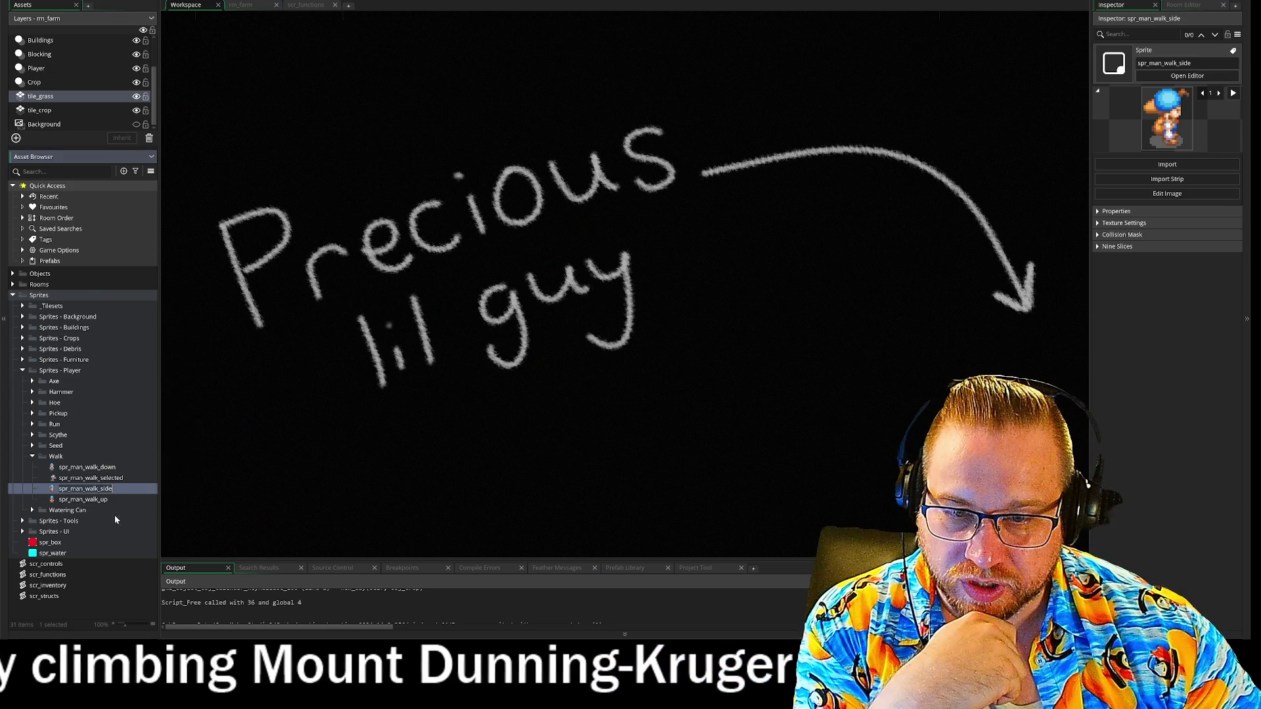
key("BackSpace")
key("BackSpace")
key("BackSpace")
type("left")
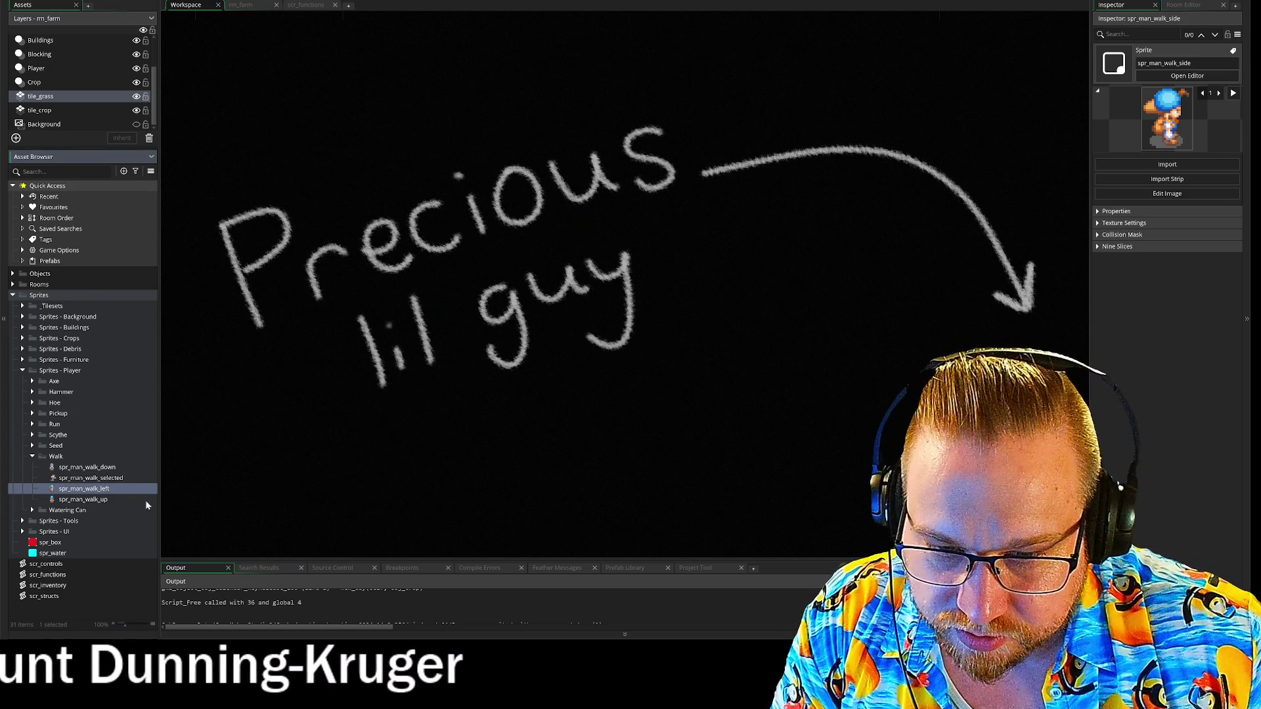
Duplicate spr_man_walk_left and name the copy spr_man_walk_right
right_click(92, 479)
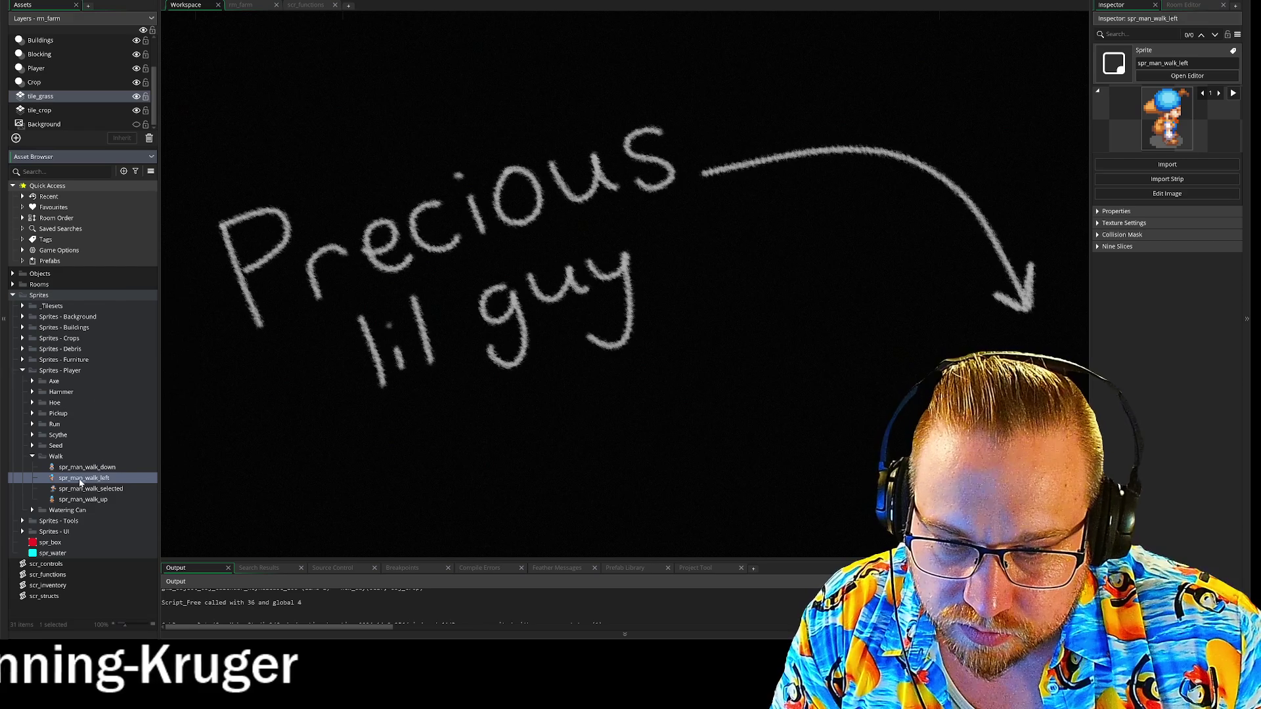
right_click(81, 478)
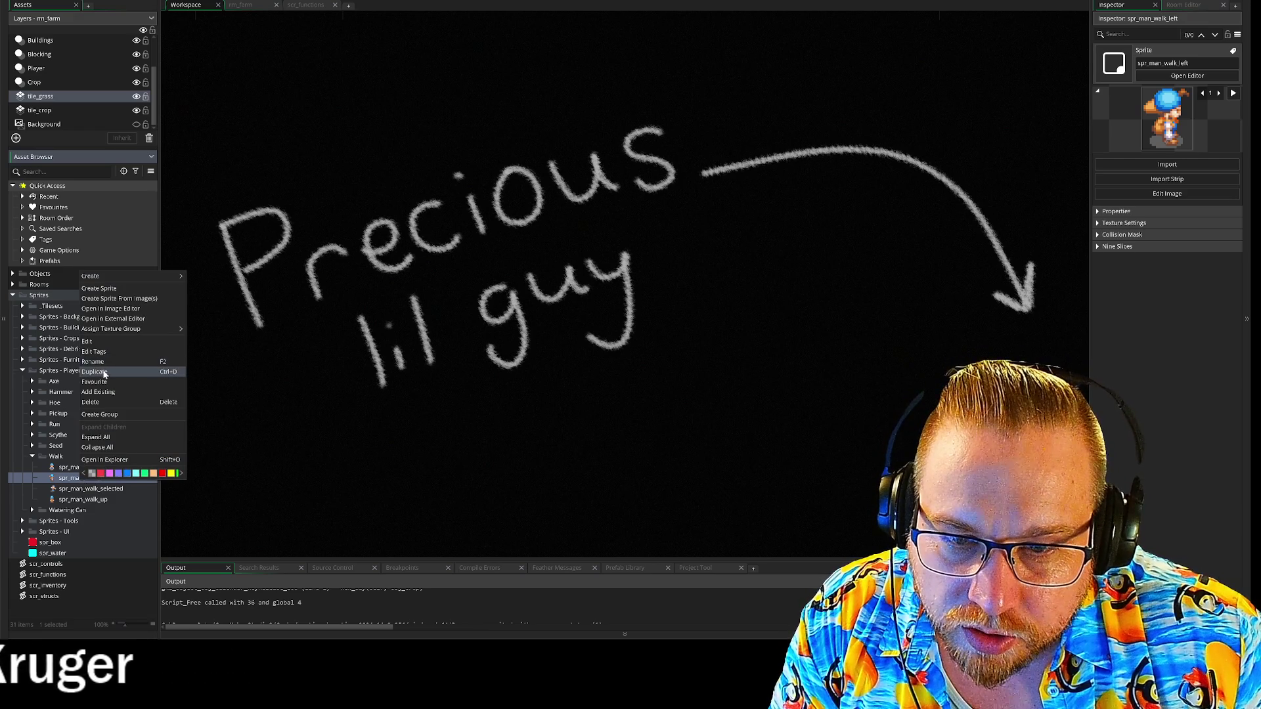
left_click(103, 373)
key("F2")
key("BackSpace")
key("BackSpace")
key("BackSpace")
type("right")
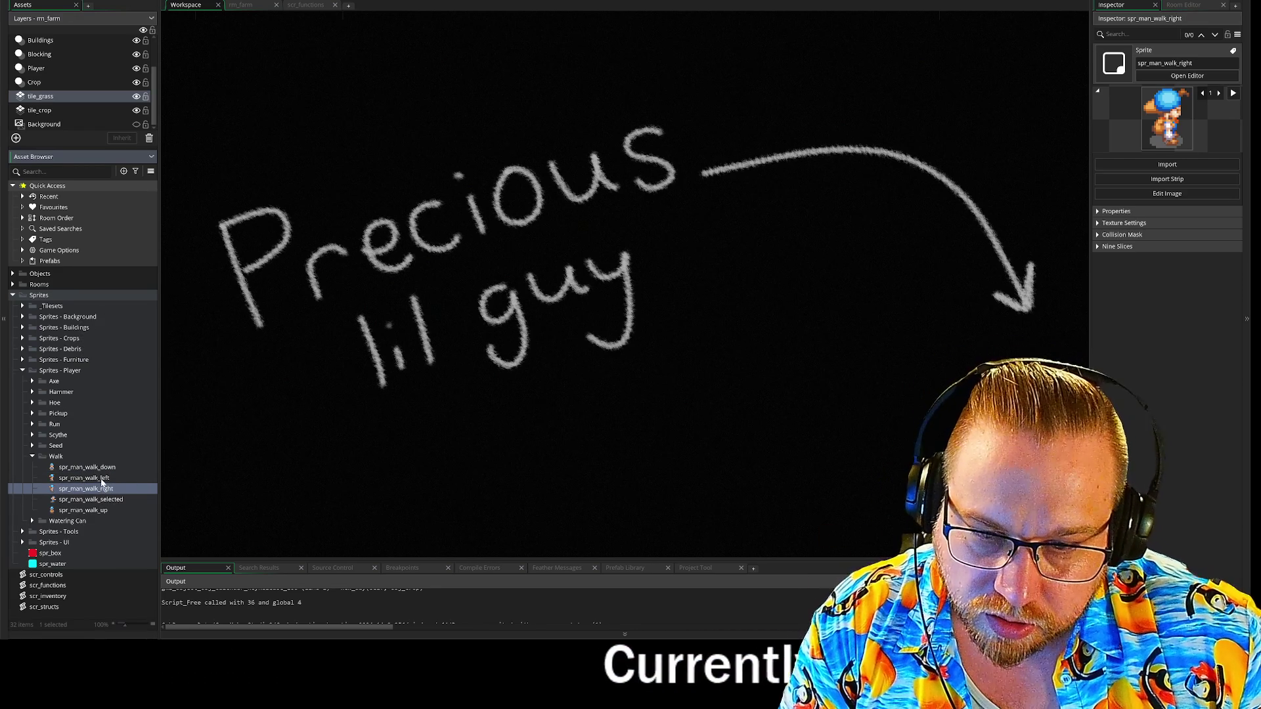
Mirror all frames of spr_man_walk_left horizontally and close the image editor
double_click(101, 479)
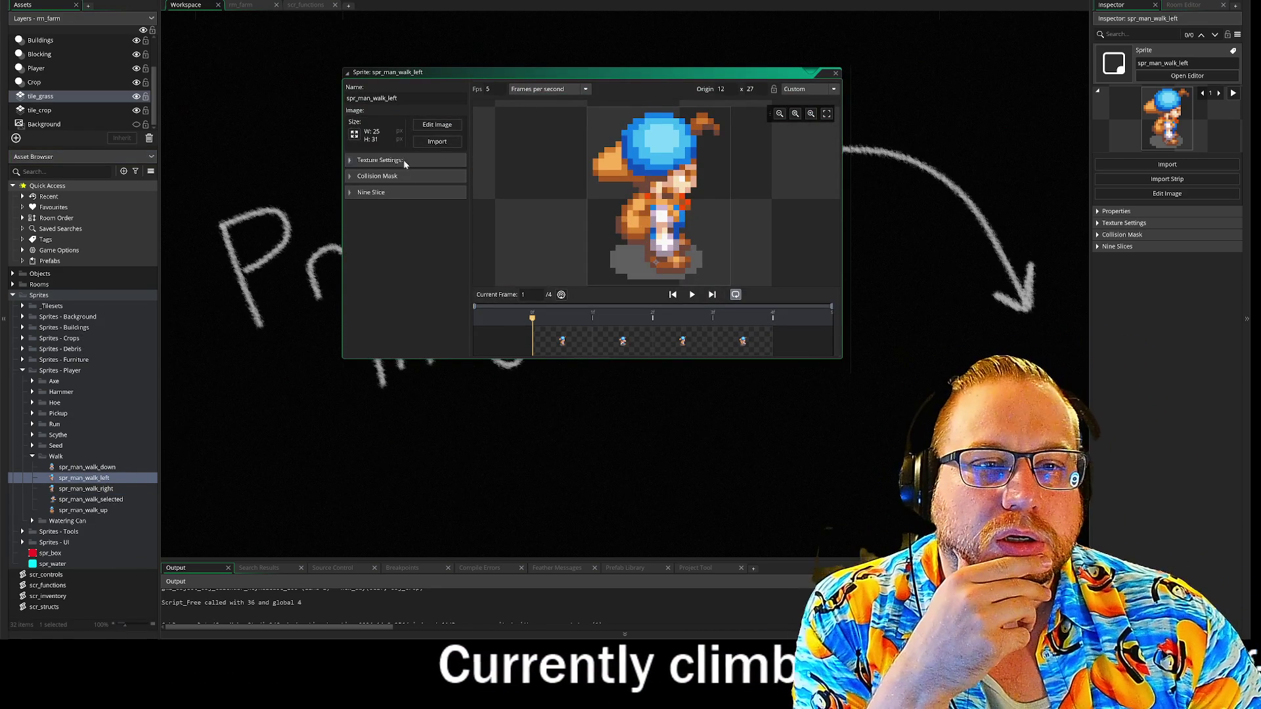
left_click(437, 125)
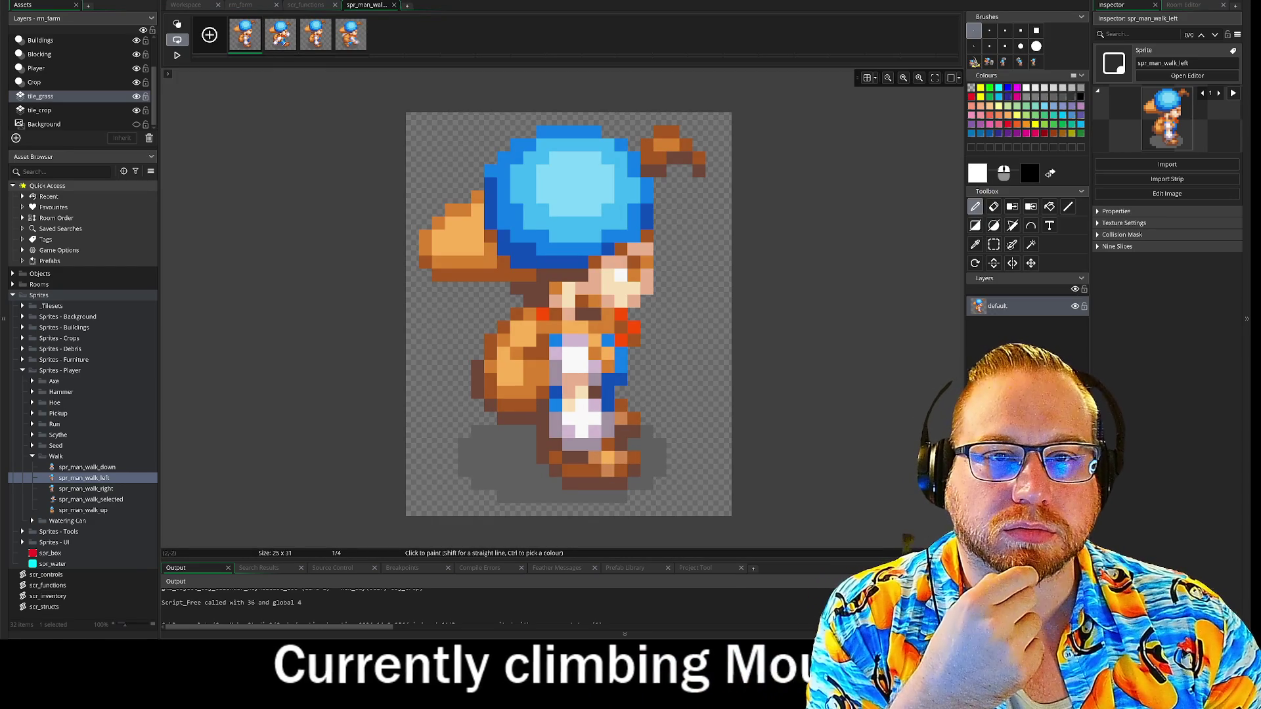
left_click(292, 1)
mouse_move(394, 174)
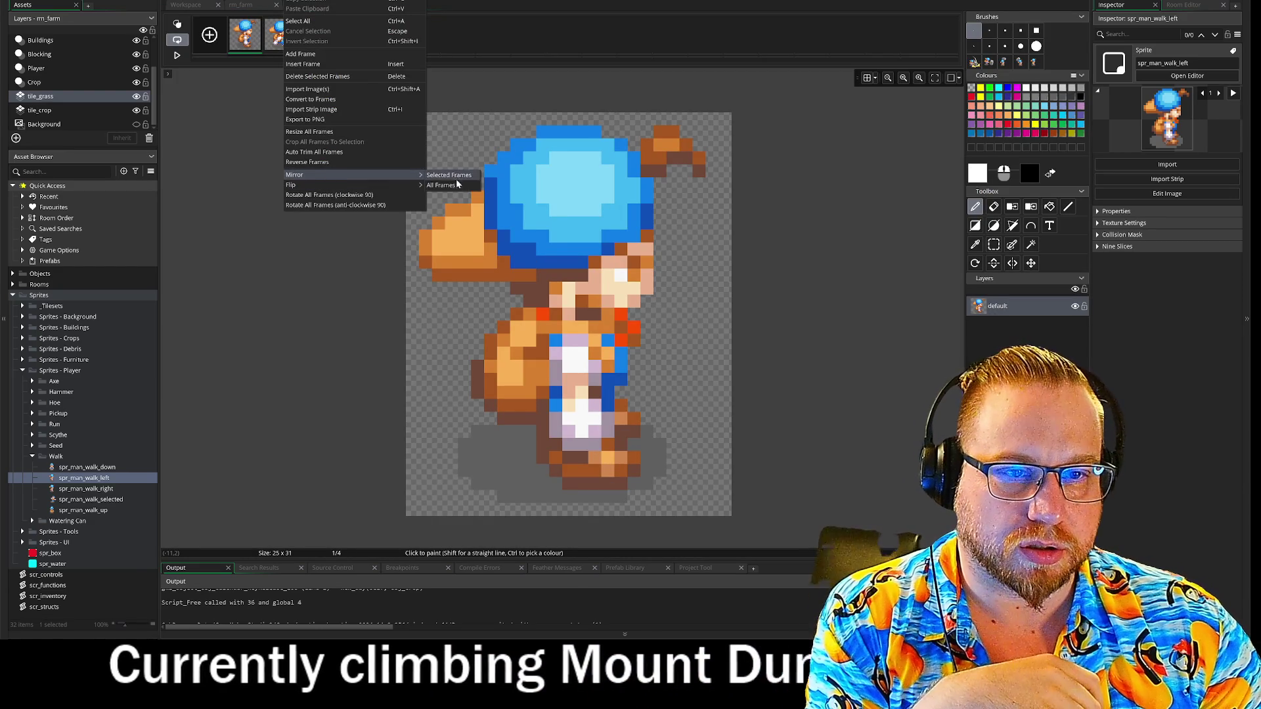
left_click(456, 184)
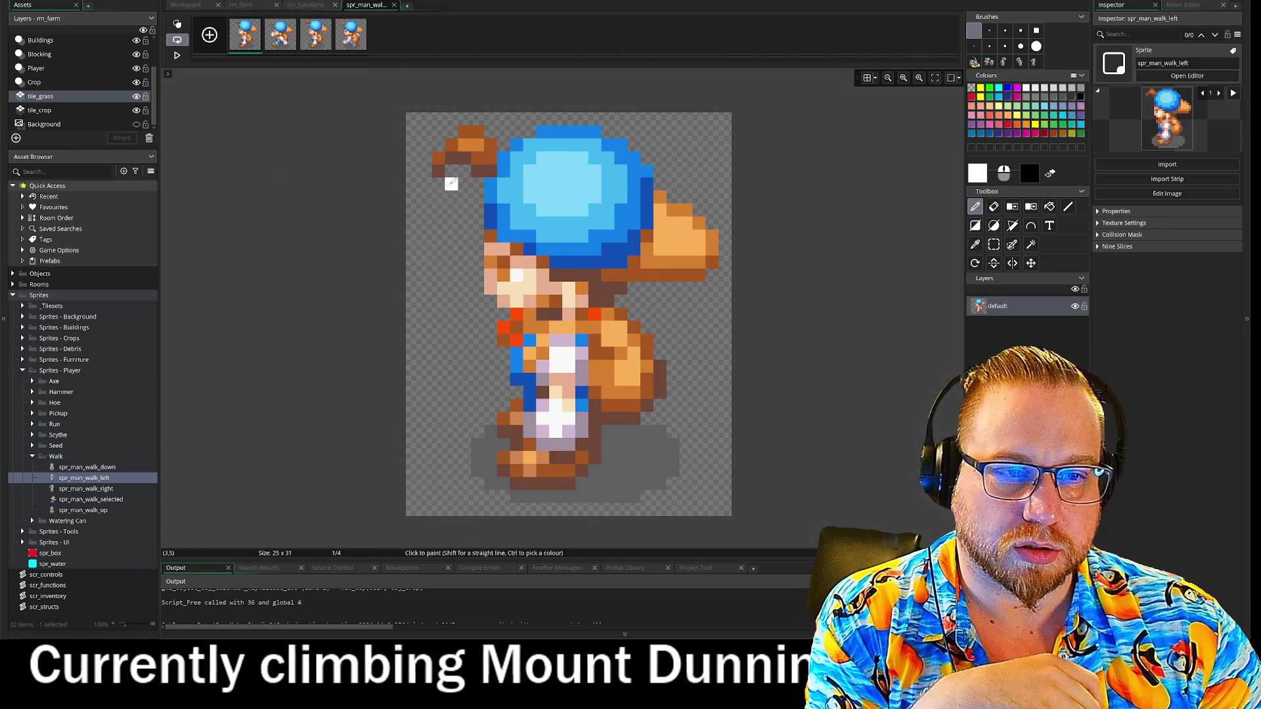
left_click(394, 5)
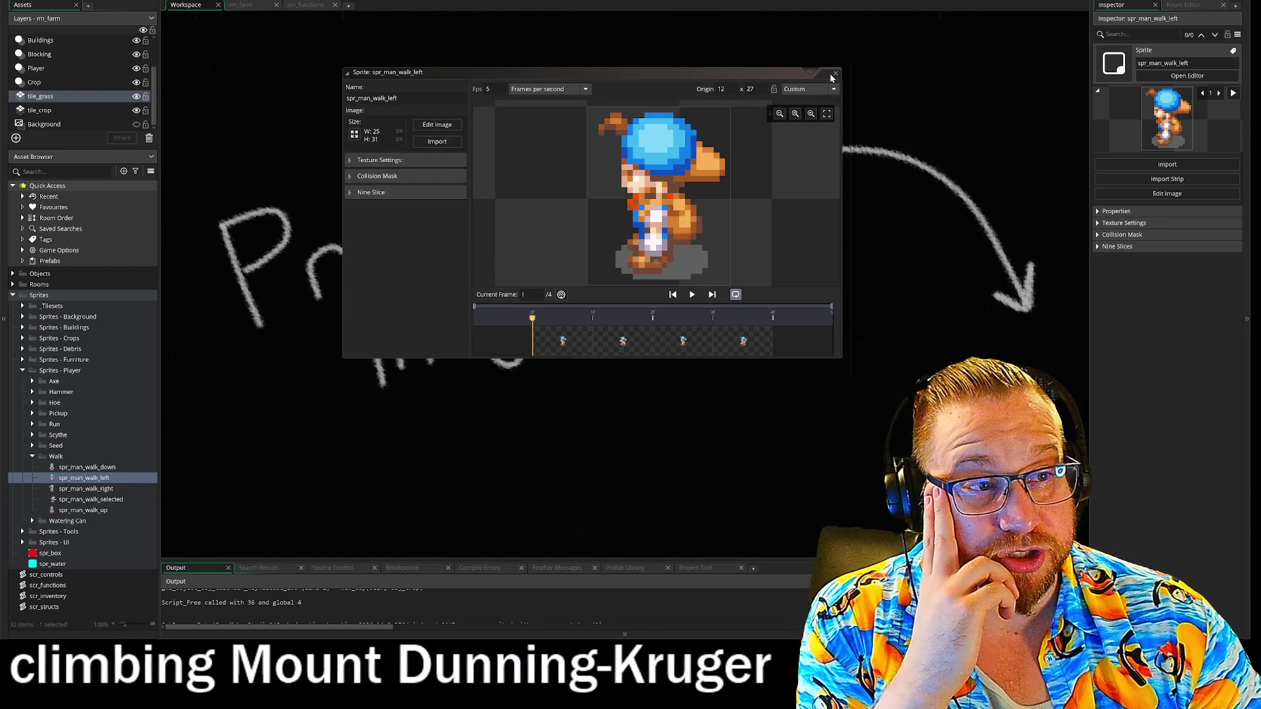
Collapse Walk, expand Watering Can, and duplicate spr_man_water_side, naming it spr_man_water_right
left_click(833, 74)
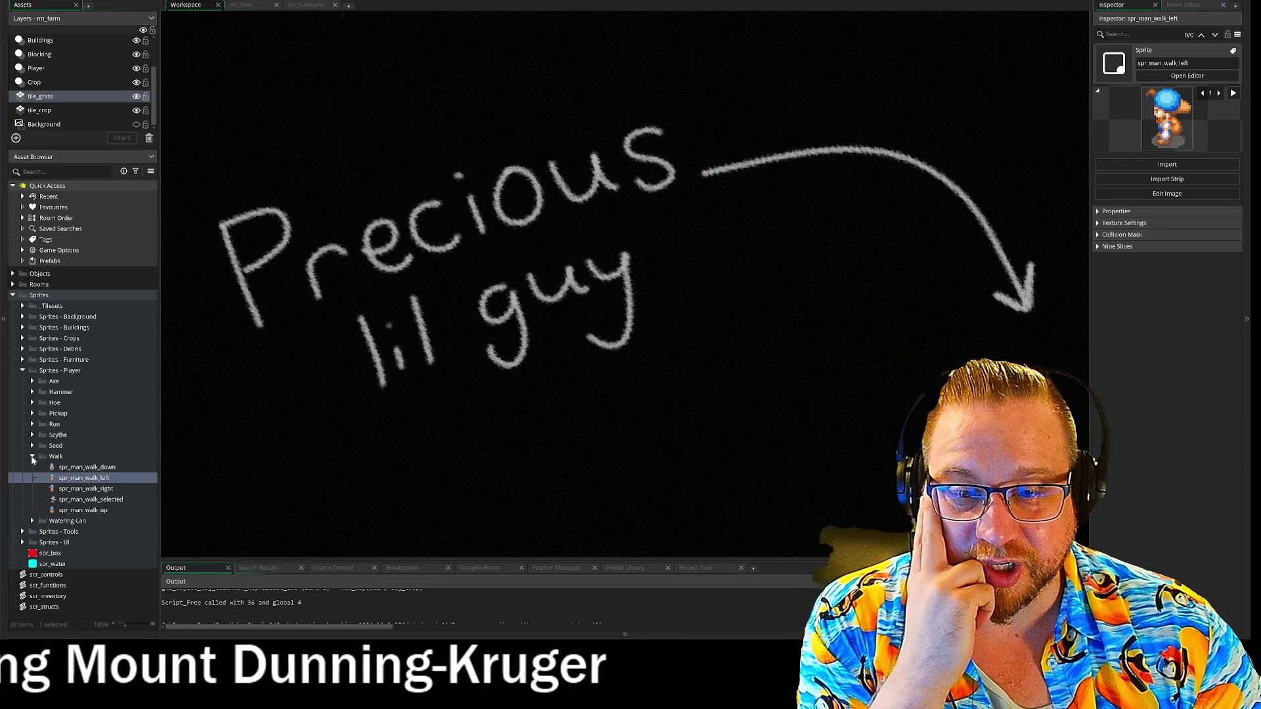
left_click(32, 458)
left_click(32, 467)
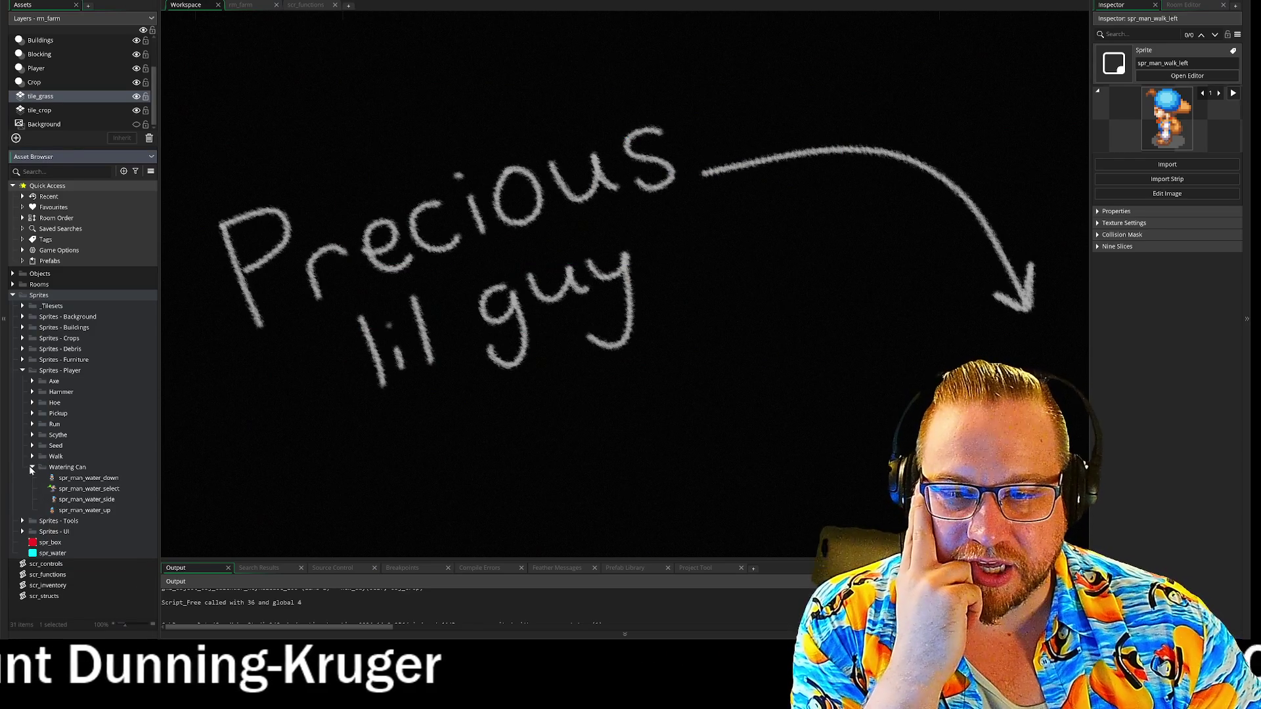
right_click(92, 501)
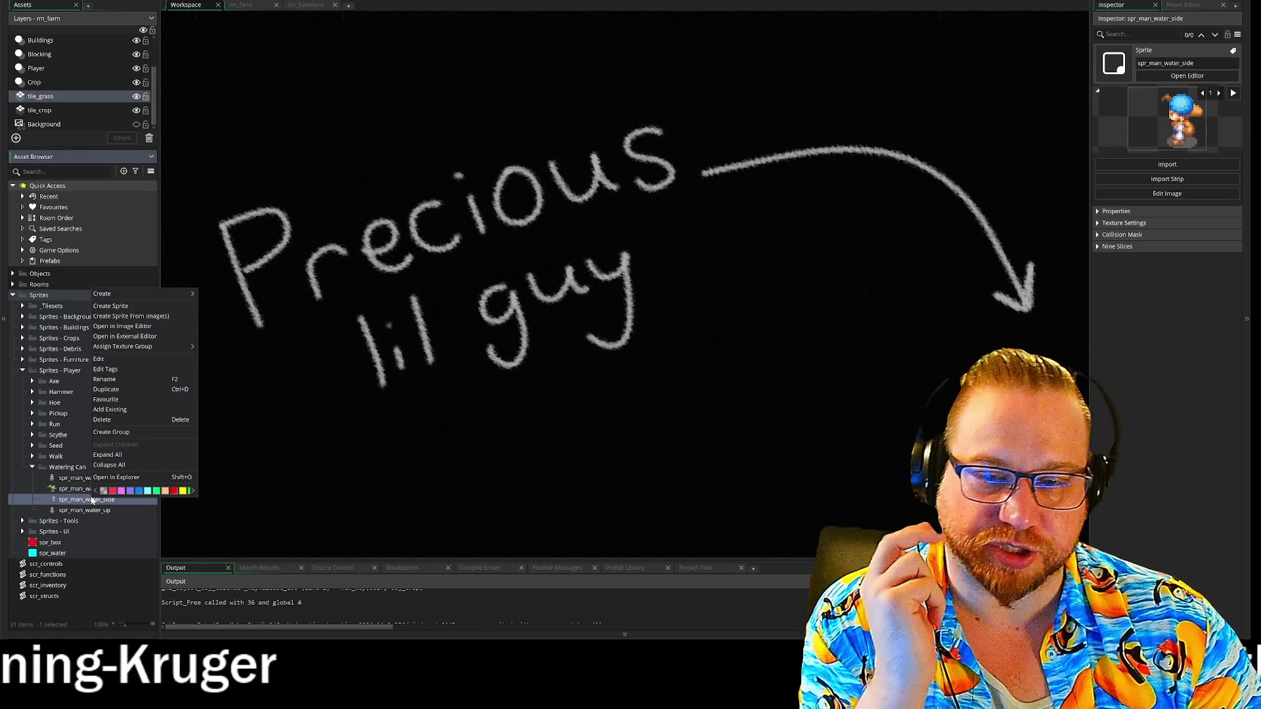
left_click(106, 390)
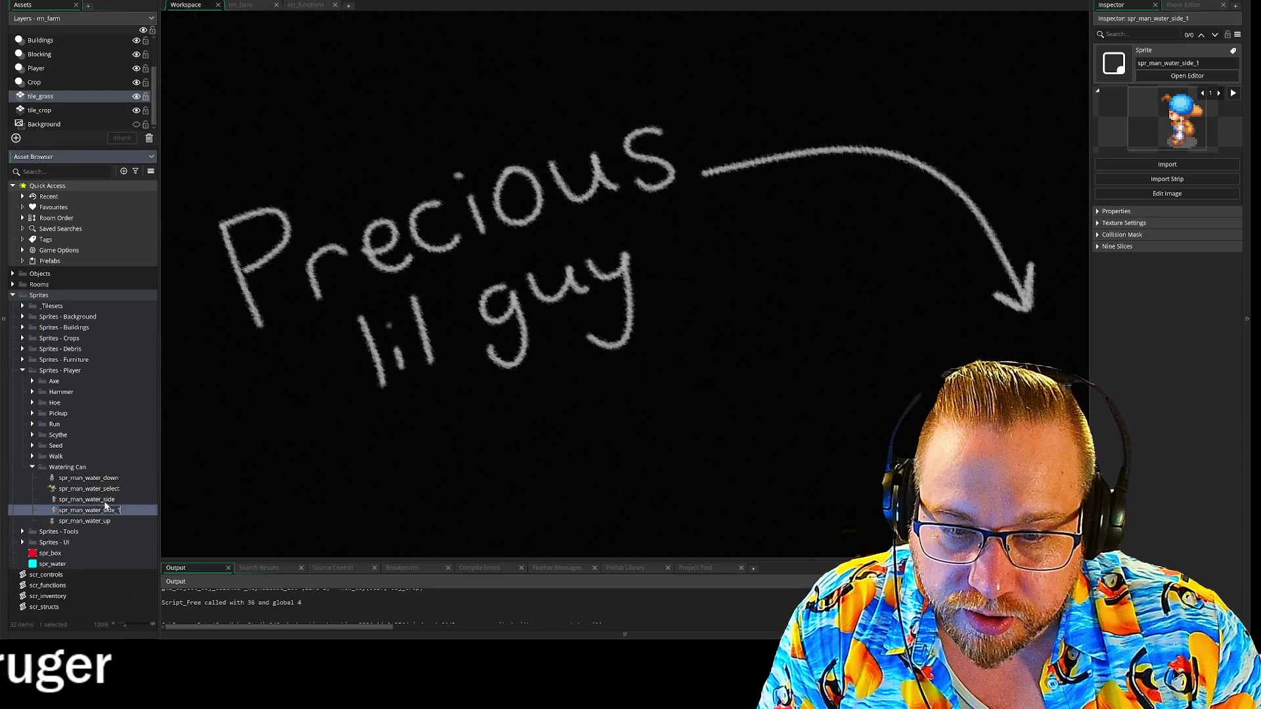
double_click(105, 500)
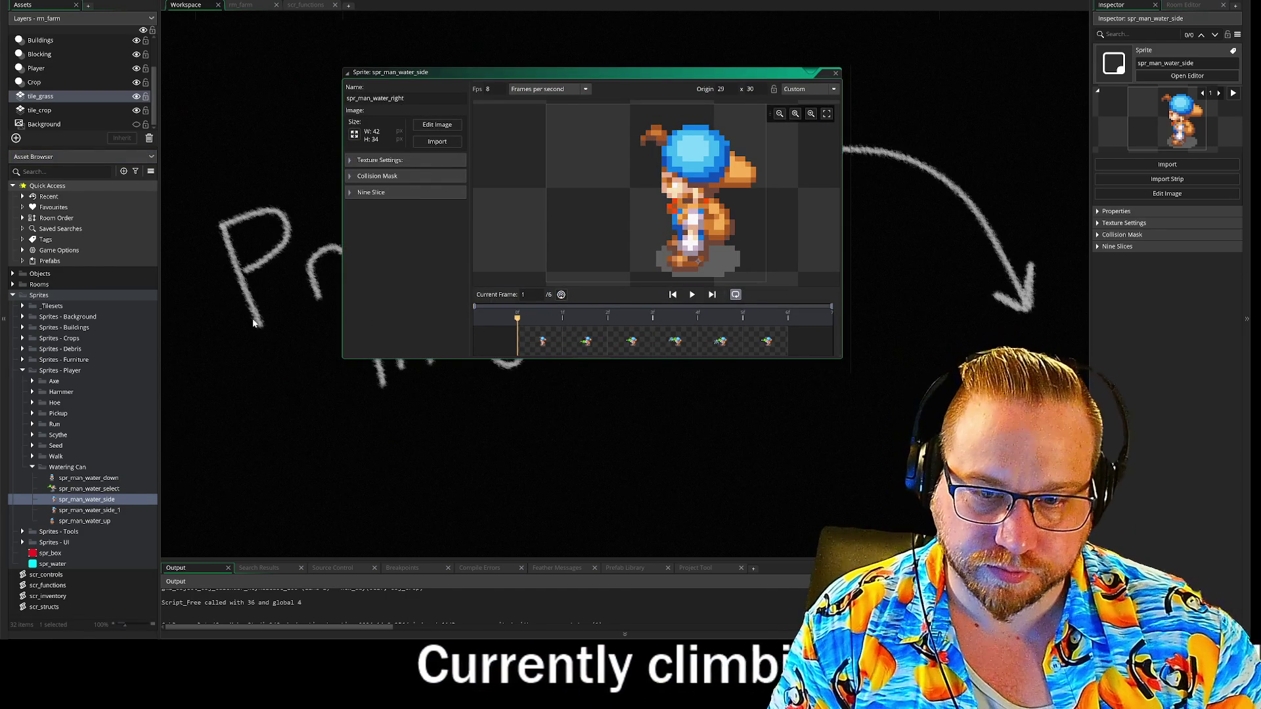
key("Return")
Rename the spr_man_water_side_1 copy to spr_man_water_left and open spr_man_water_right's frames for editing
right_click(100, 514)
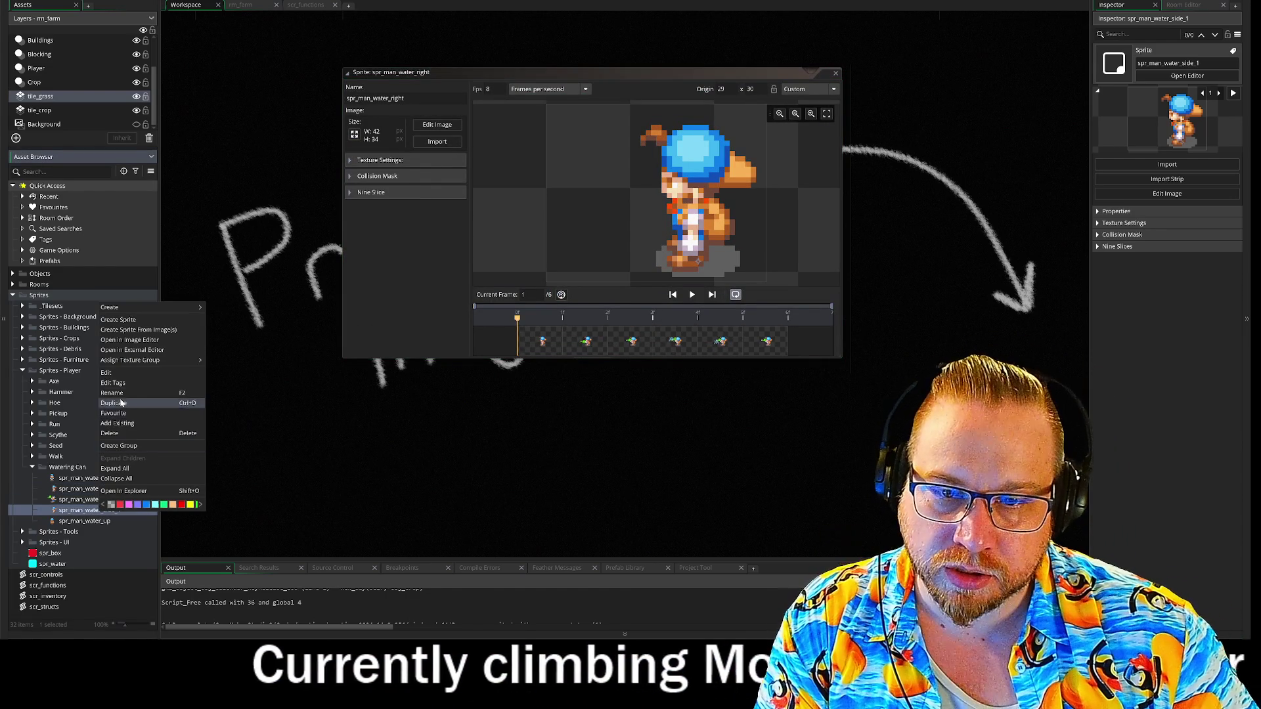
left_click(109, 402)
key("BackSpace")
key("BackSpace")
key("BackSpace")
type("left")
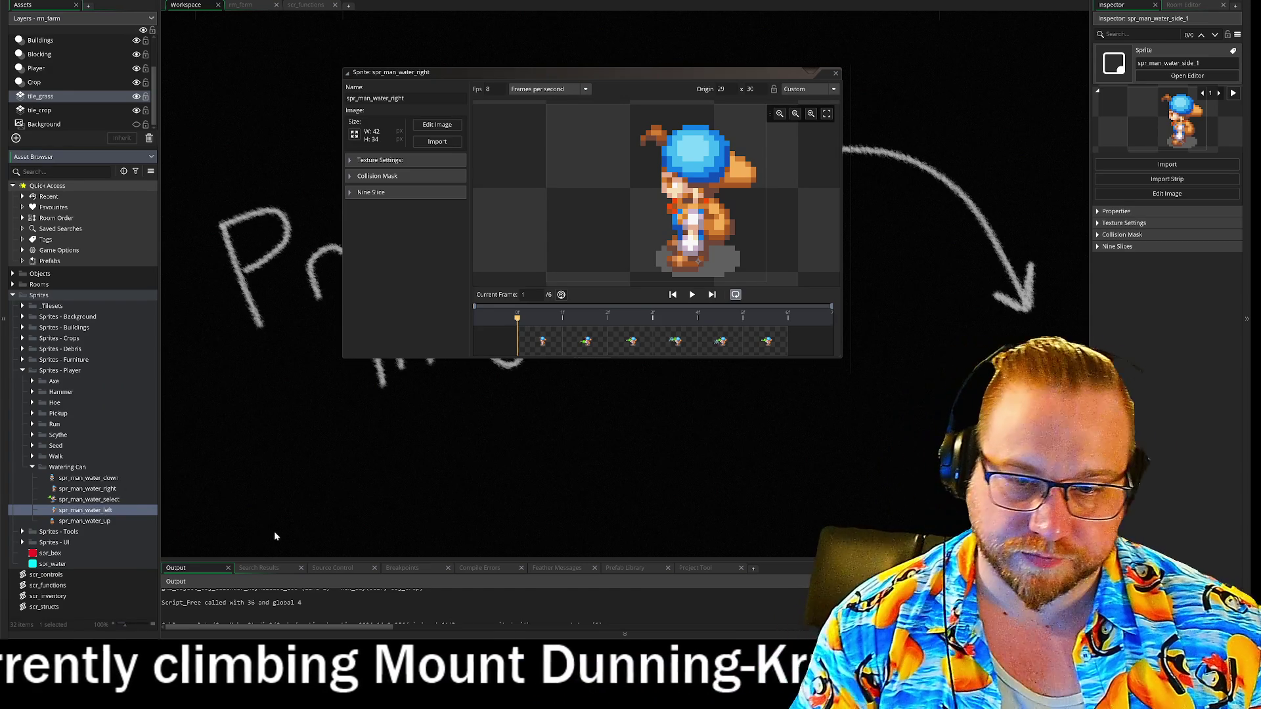
key("Return")
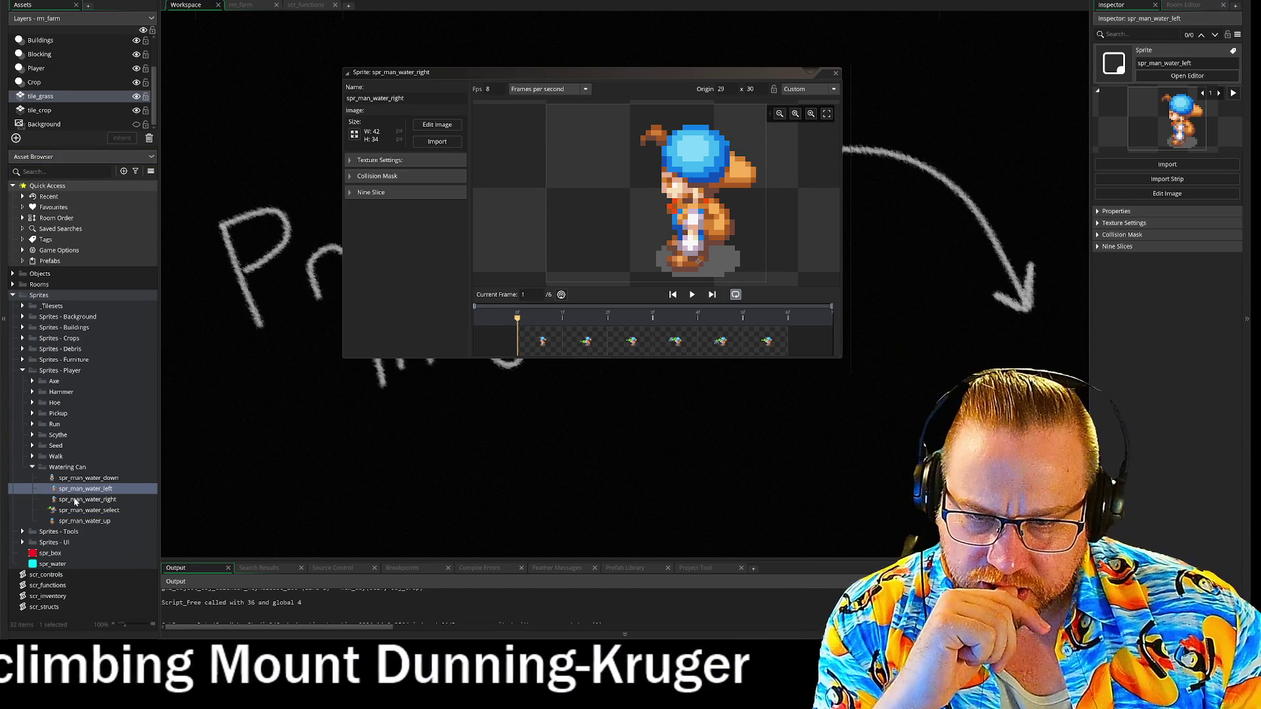
double_click(74, 501)
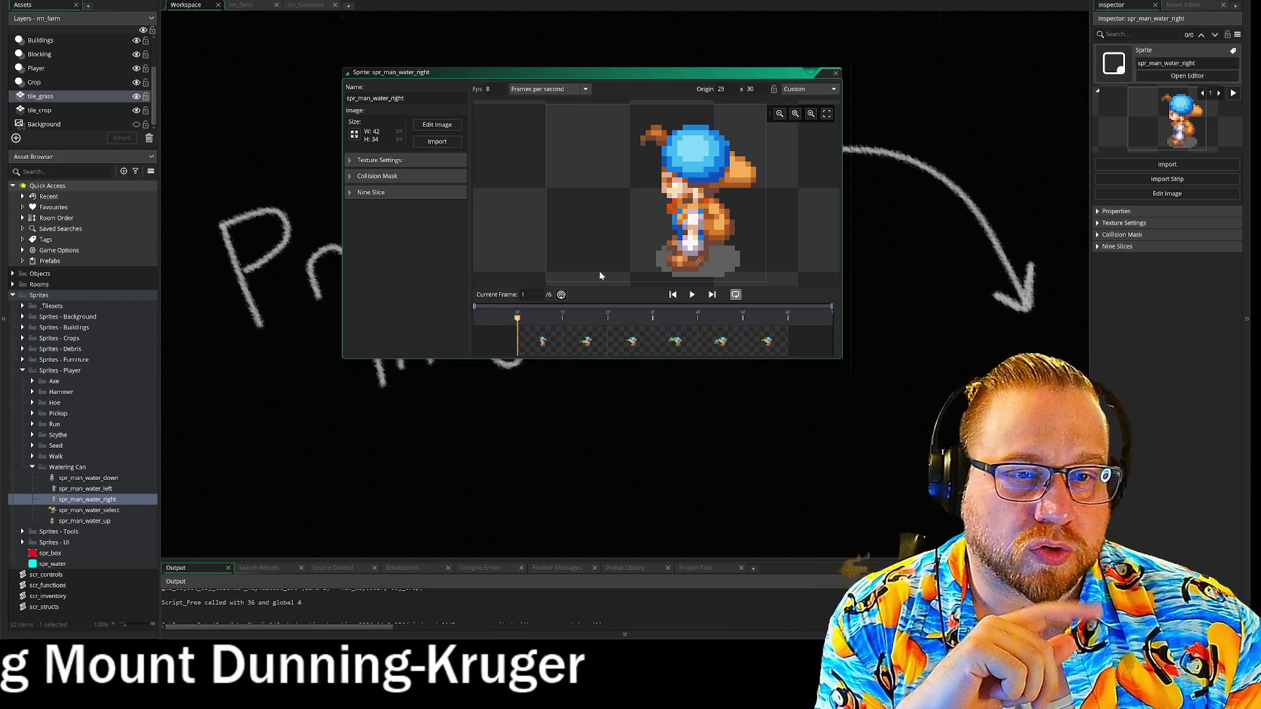
left_click(437, 125)
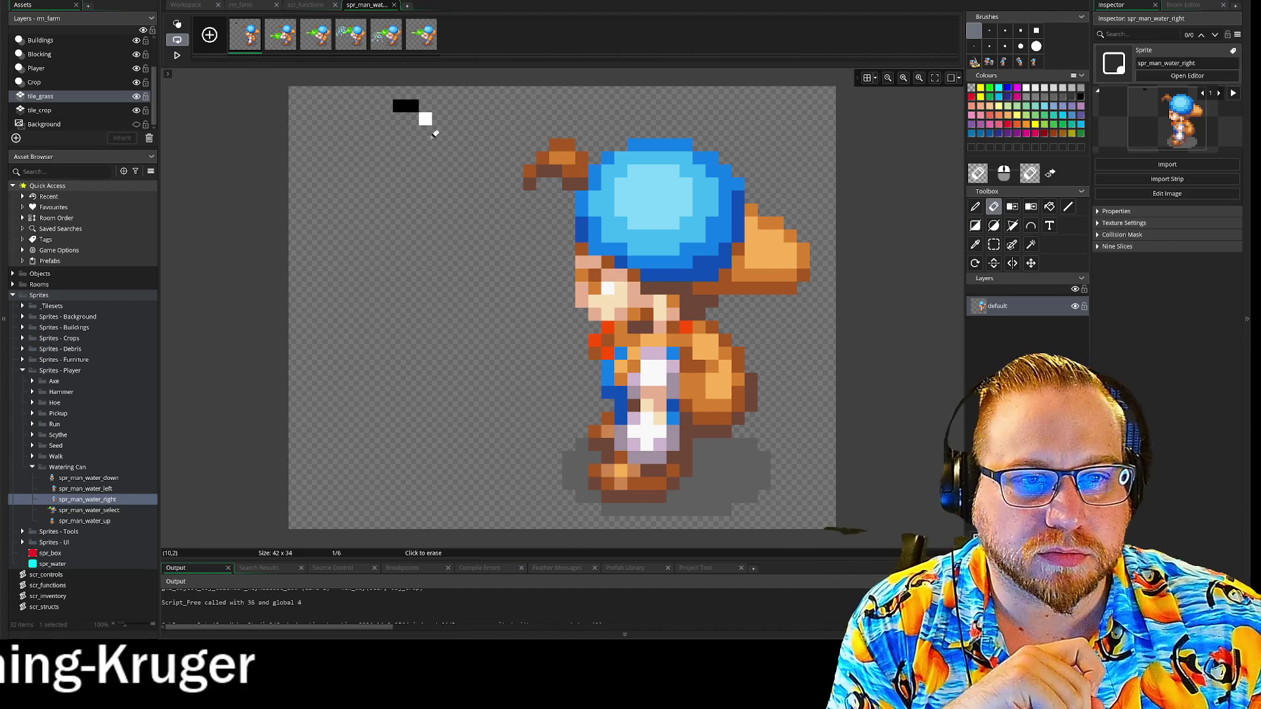
Mirror all spr_man_water_right frames horizontally, then close the image editor and sprite window
right_click(284, 37)
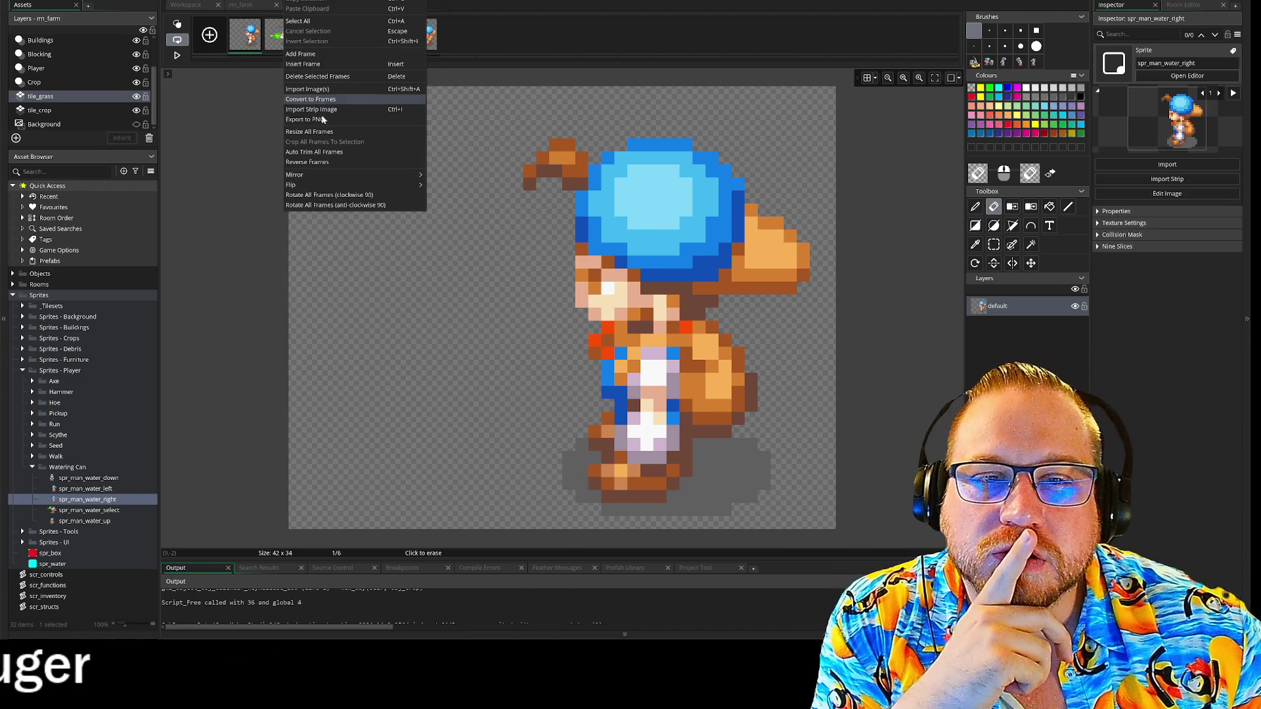
left_click(442, 185)
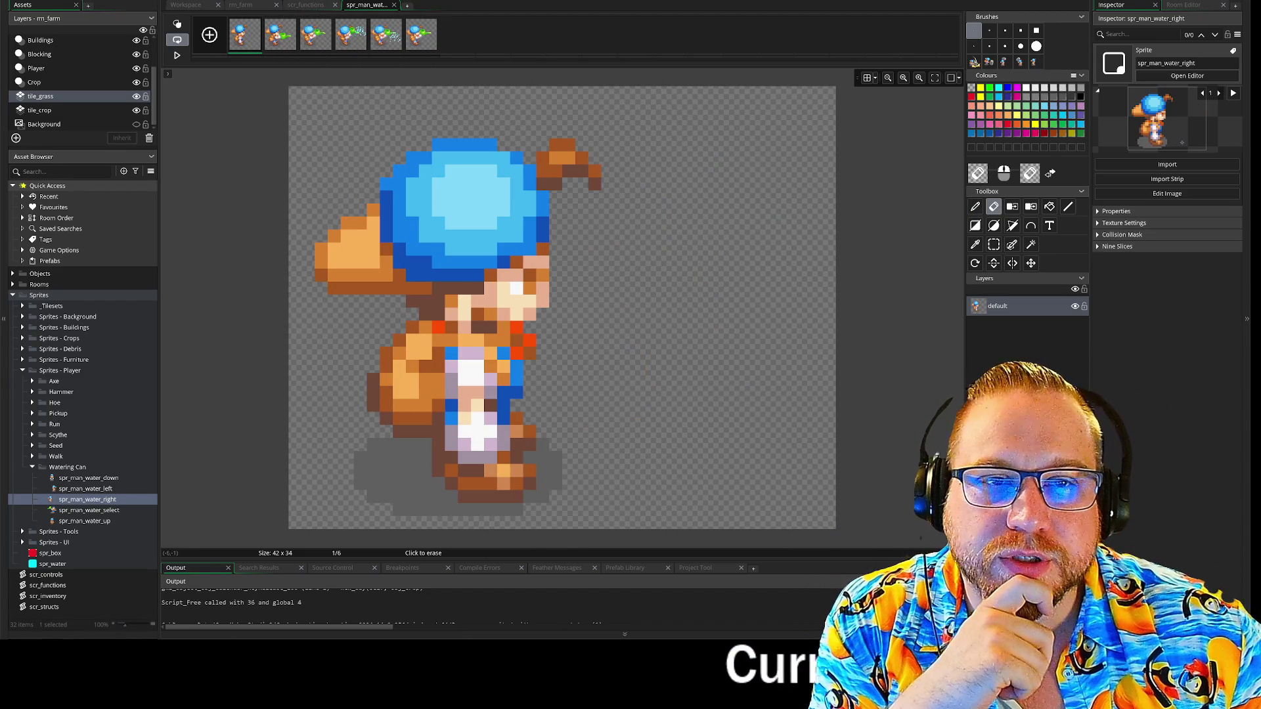
left_click(393, 5)
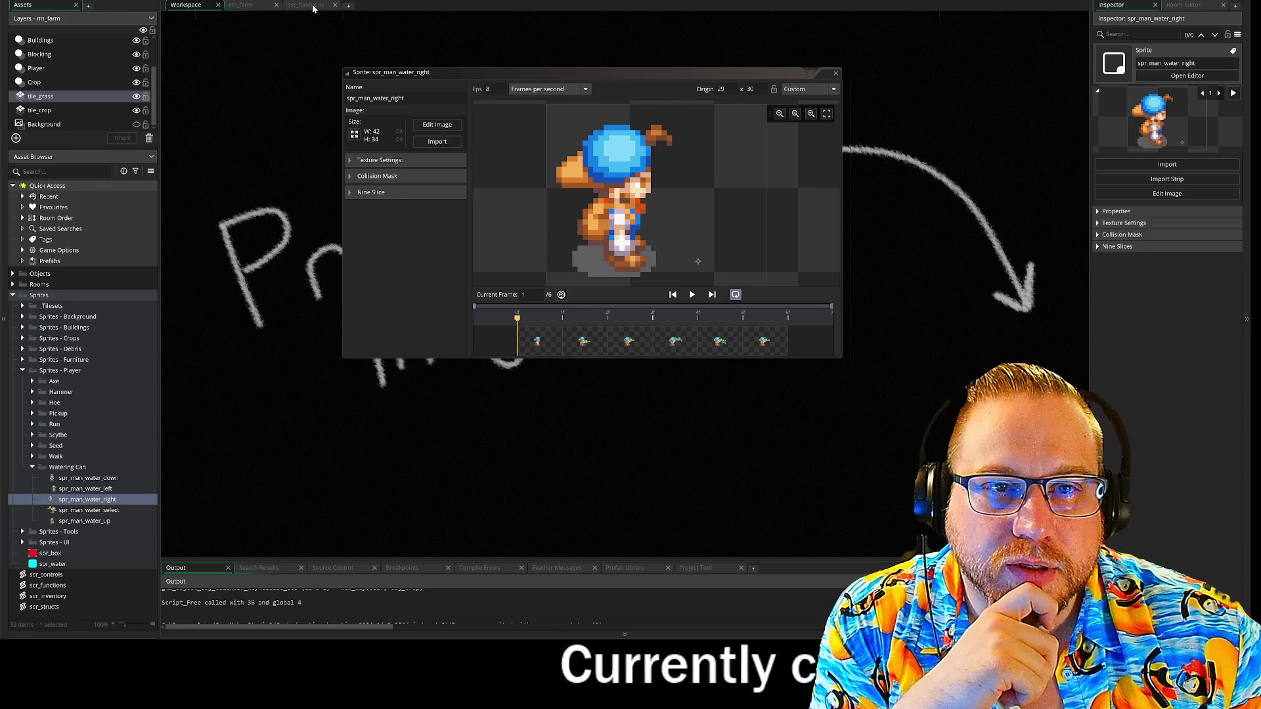
left_click(835, 73)
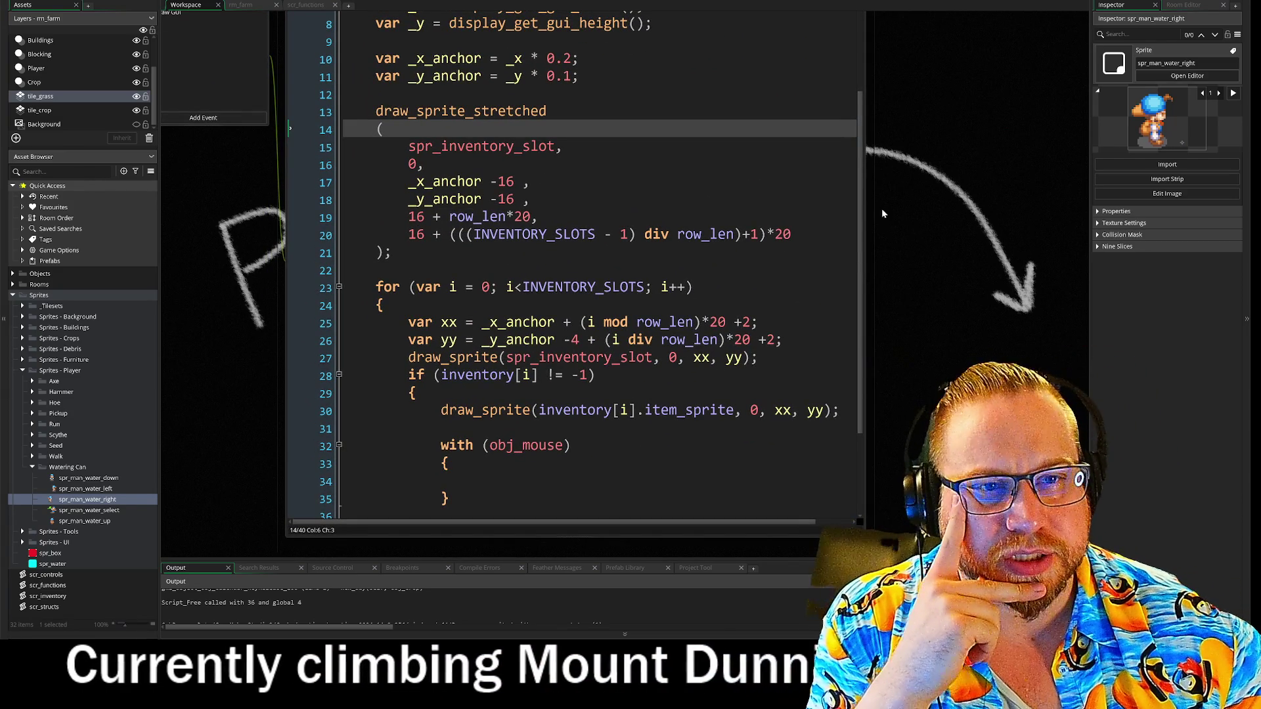
left_click_drag(898, 190, 1024, 216)
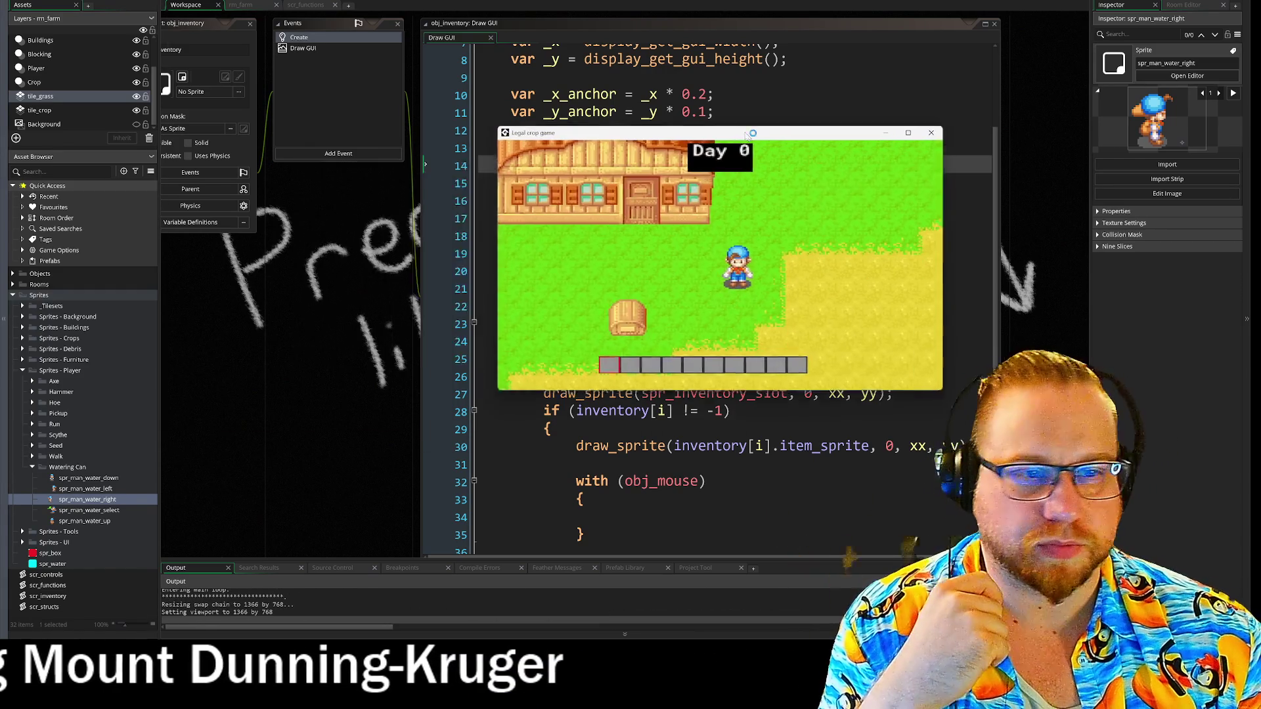
key("w")
key("d")
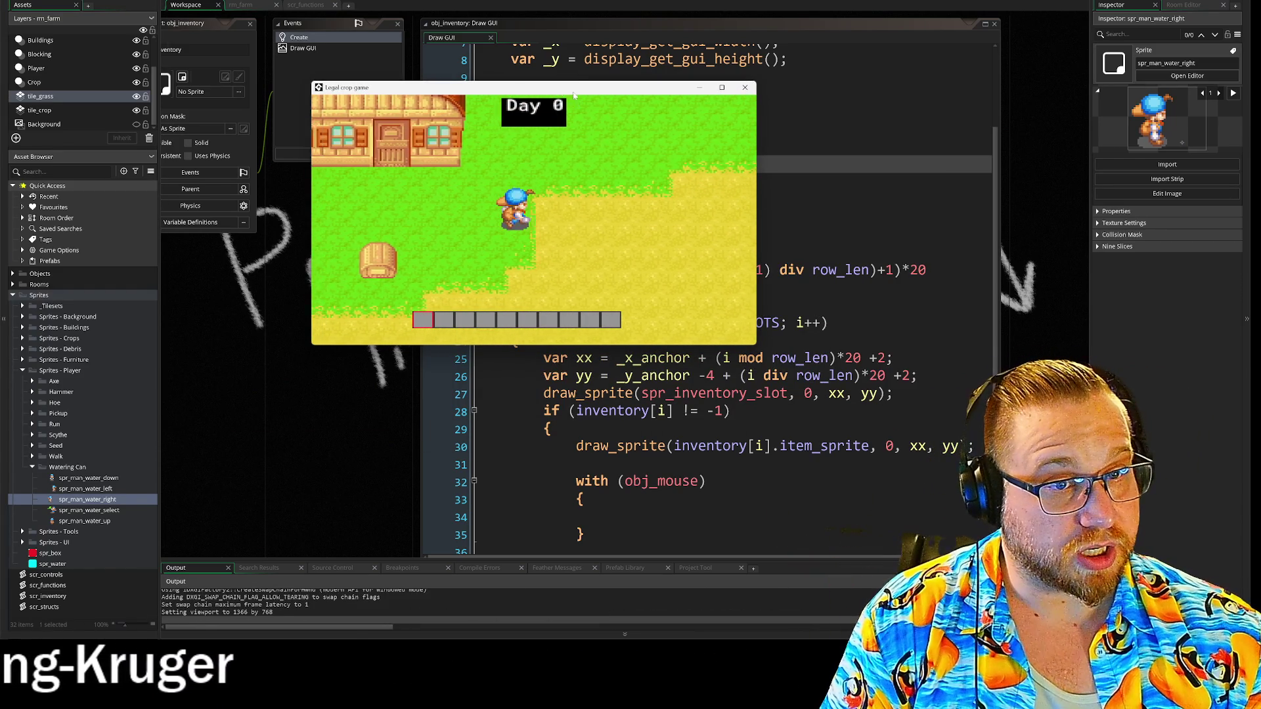
key("s")
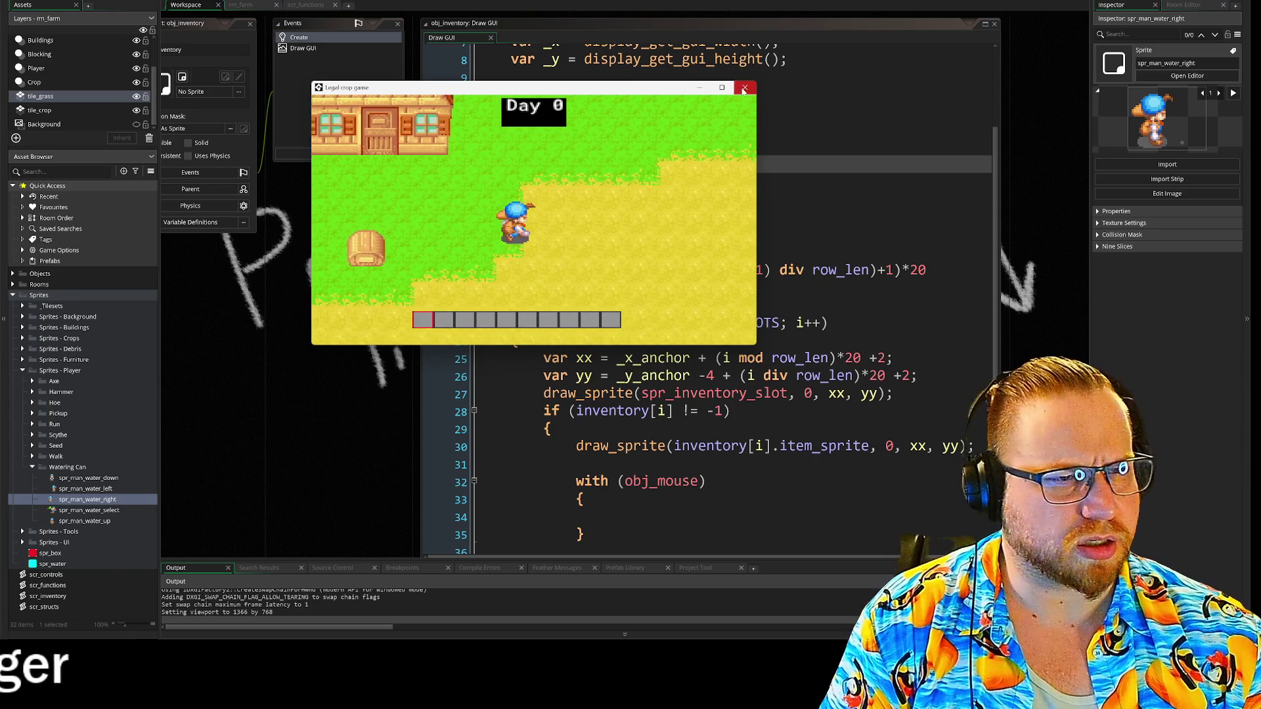
left_click(744, 90)
left_click_drag(317, 269, 348, 419)
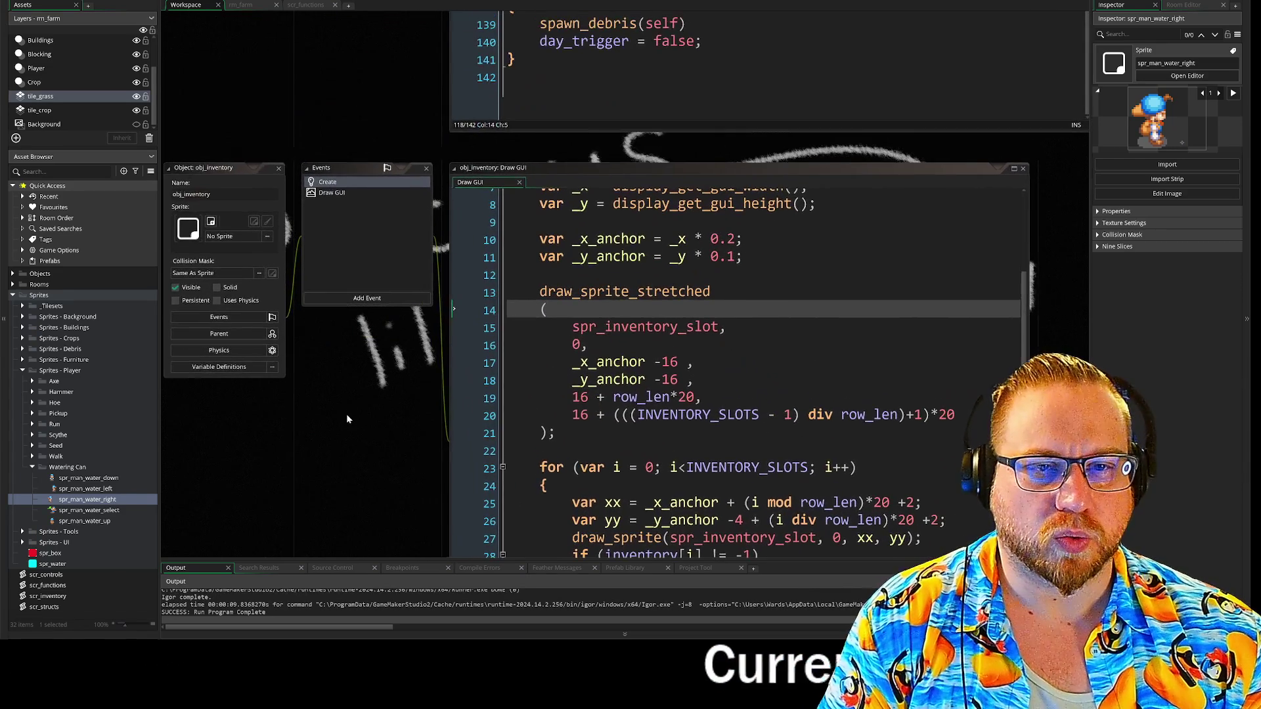
scroll(356, 400, "up", 10)
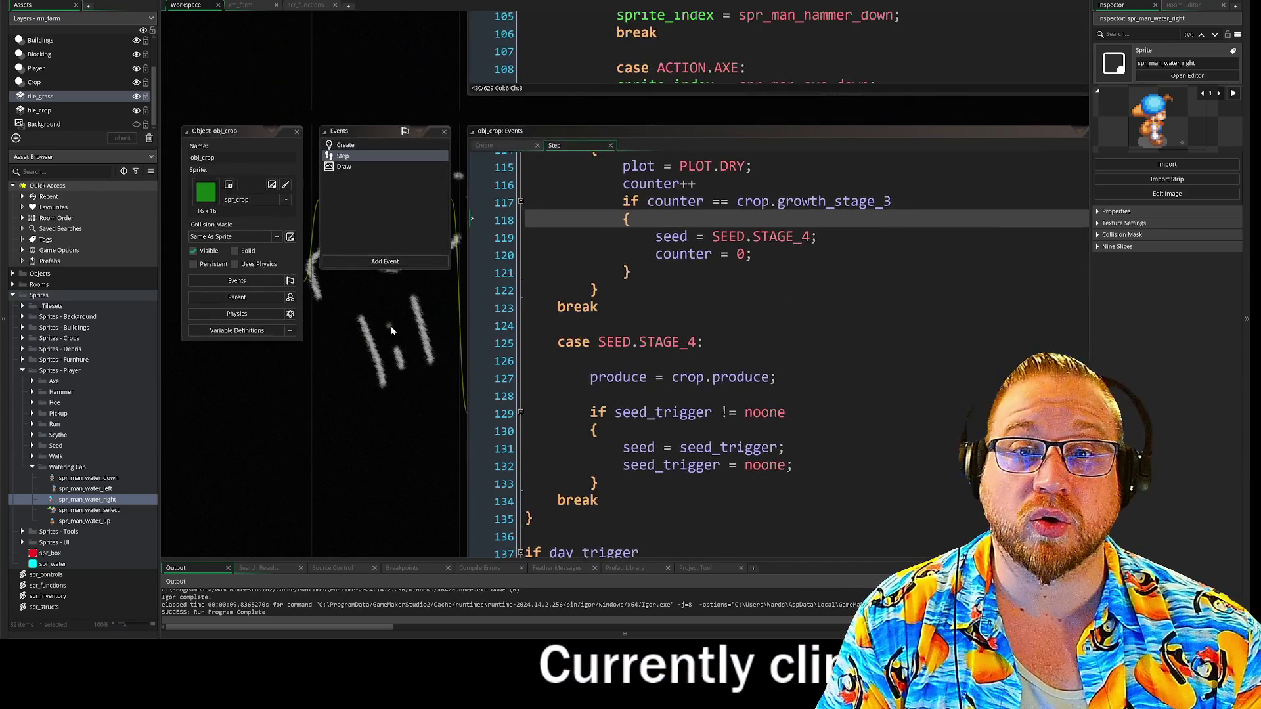
scroll(391, 364, "up", 7)
scroll(591, 250, "down", 4)
scroll(591, 249, "up", 4)
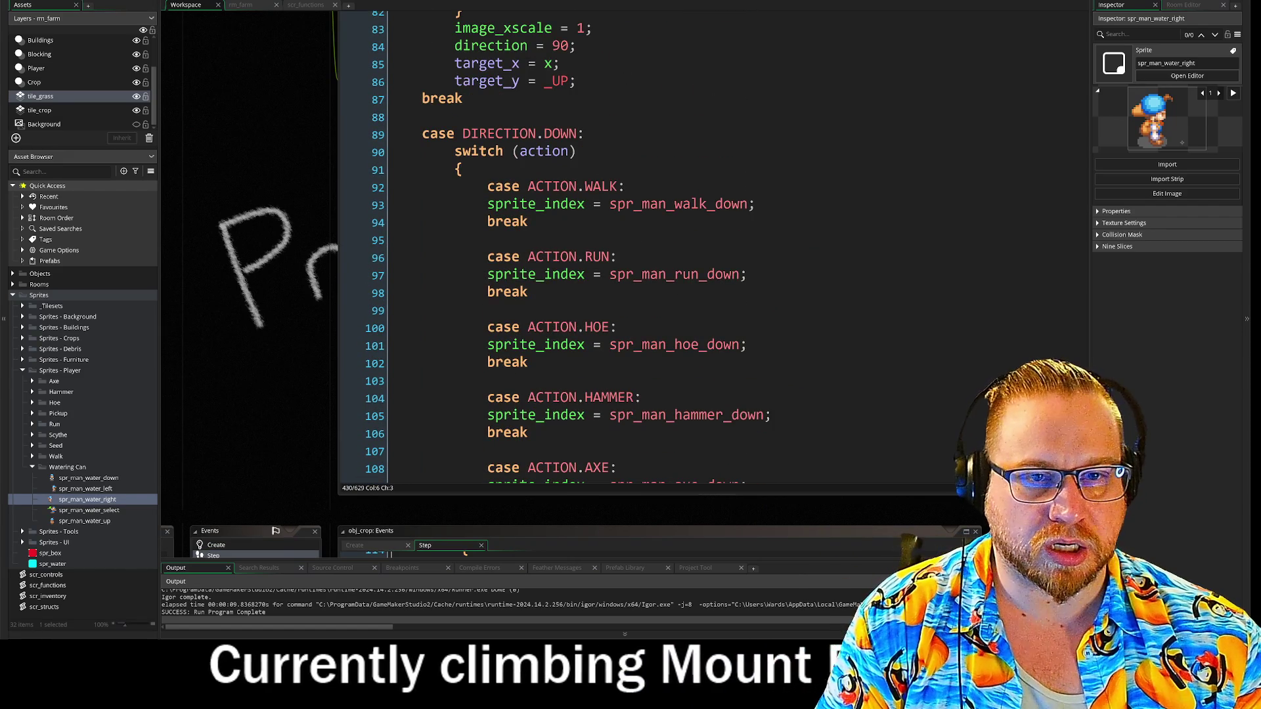
scroll(657, 249, "up", 2)
left_click(459, 242)
left_click(487, 278)
left_click(433, 208)
scroll(657, 250, "up", 10)
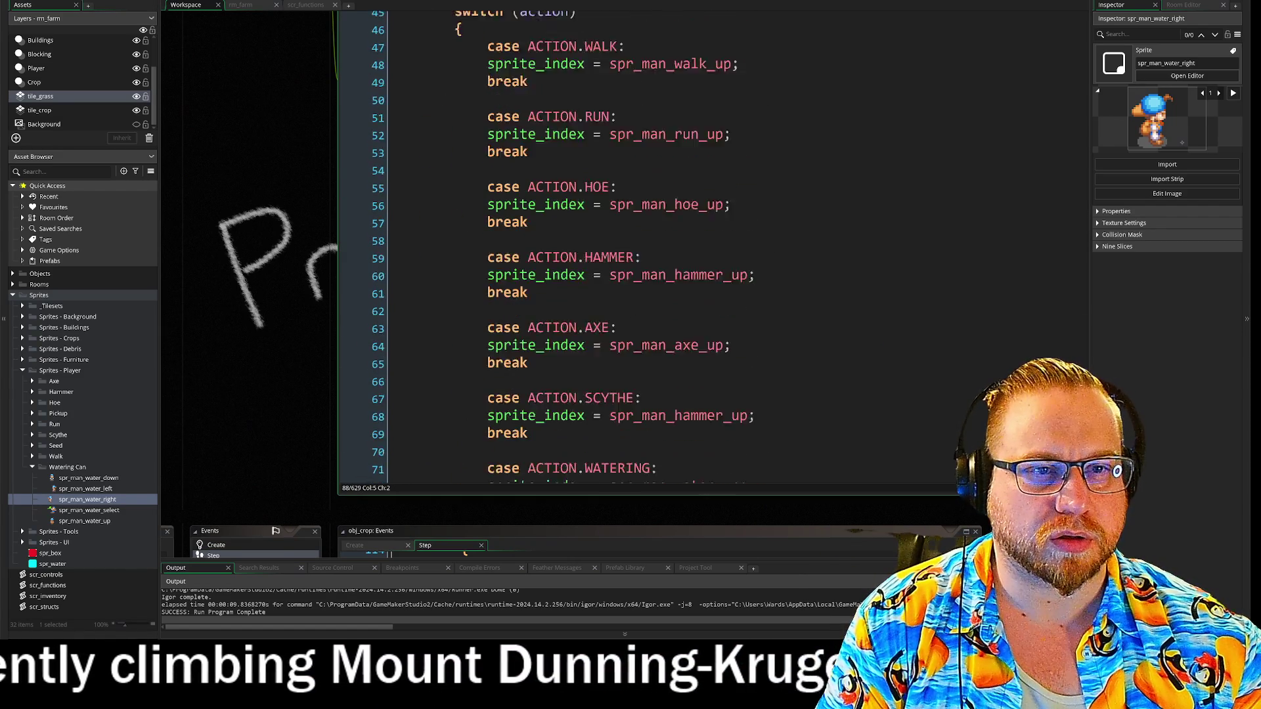
scroll(657, 250, "up", 5)
scroll(656, 250, "down", 6)
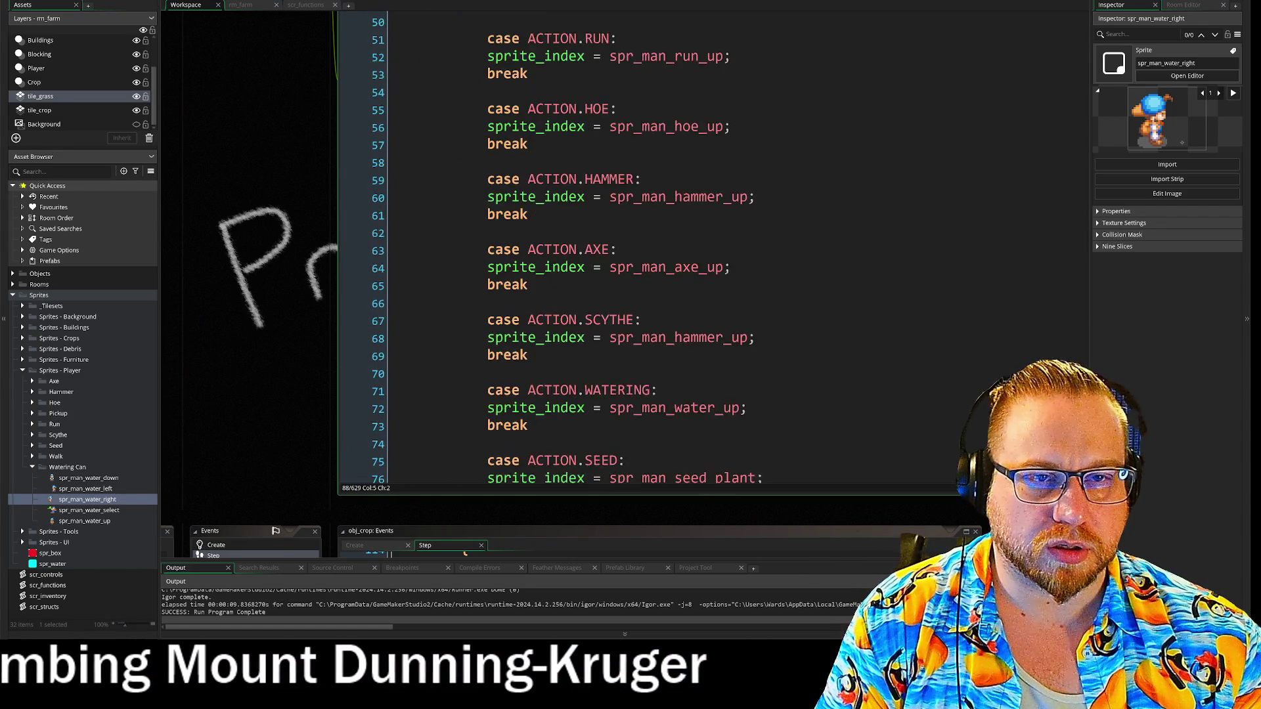
scroll(657, 249, "down", 14)
scroll(656, 250, "down", 7)
scroll(657, 249, "up", 4)
scroll(657, 249, "up", 2)
scroll(656, 249, "down", 9)
scroll(657, 249, "down", 2)
Review obj_player's Step code around the walk-left sprite line and the DIRECTION.LEFT case
left_click_drag(675, 276, 347, 271)
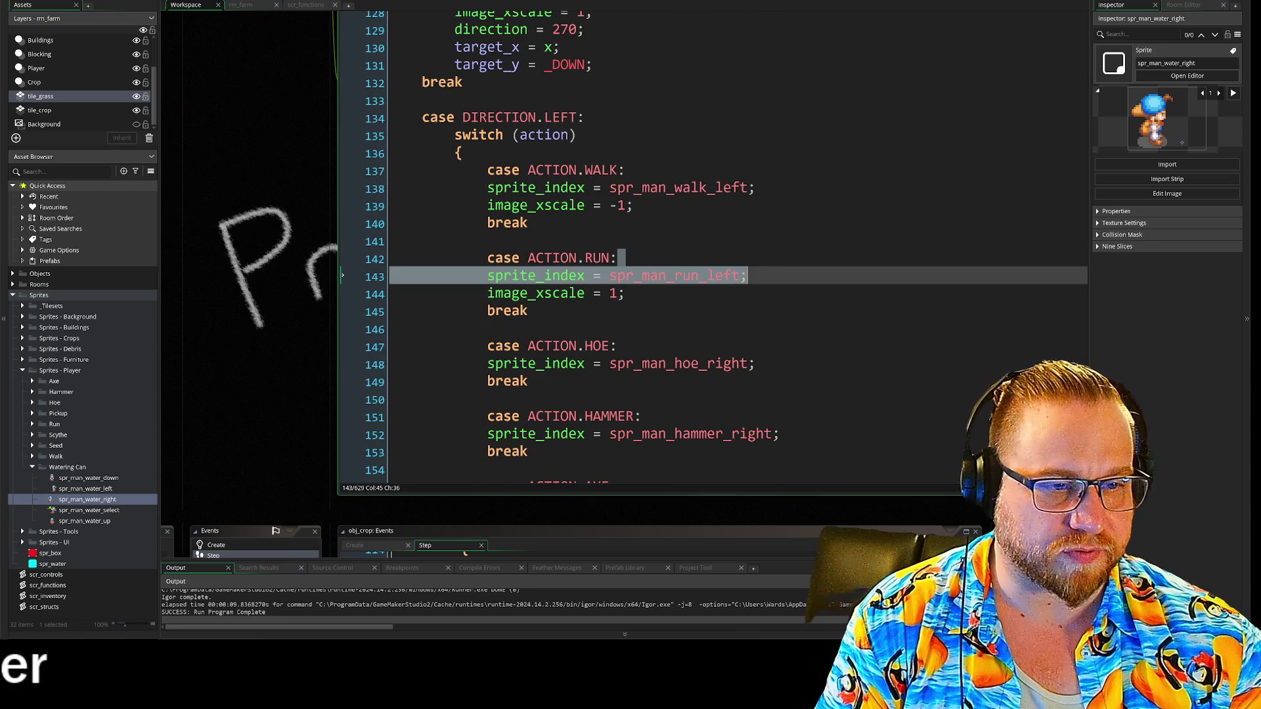
left_click_drag(755, 363, 666, 363)
scroll(656, 250, "down", 3)
left_click_drag(779, 290, 667, 290)
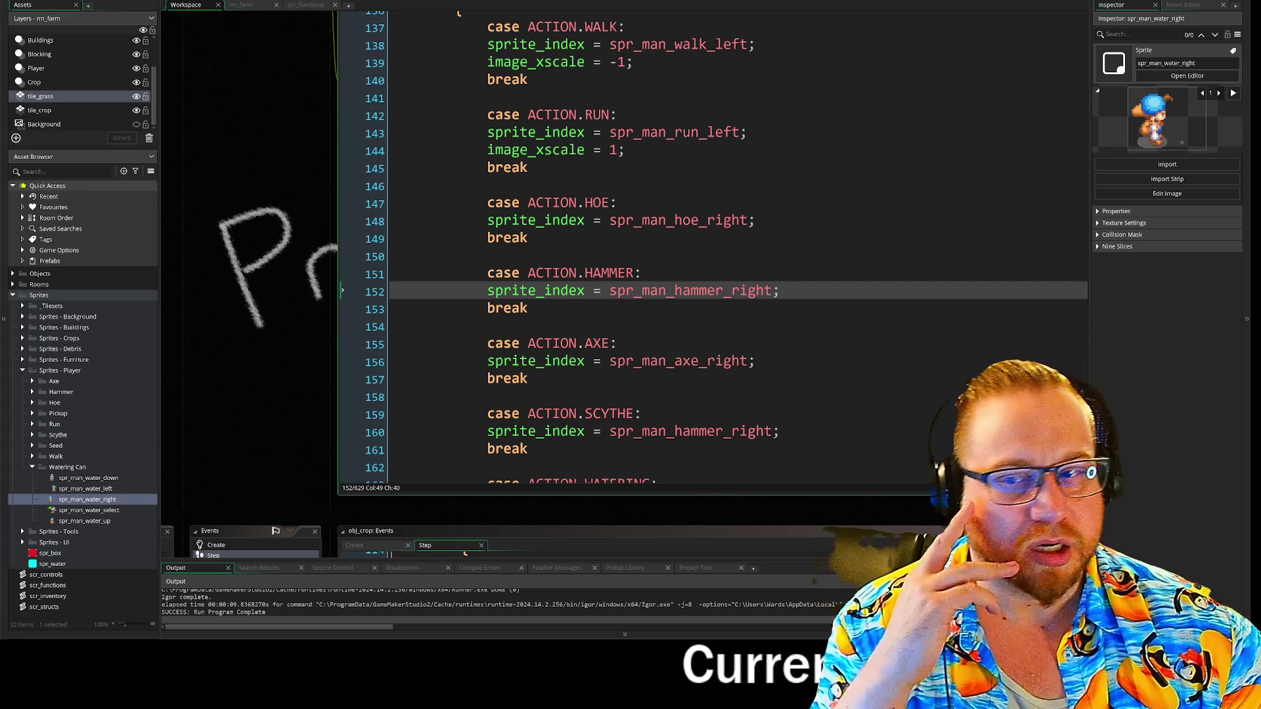
scroll(611, 250, "up", 4)
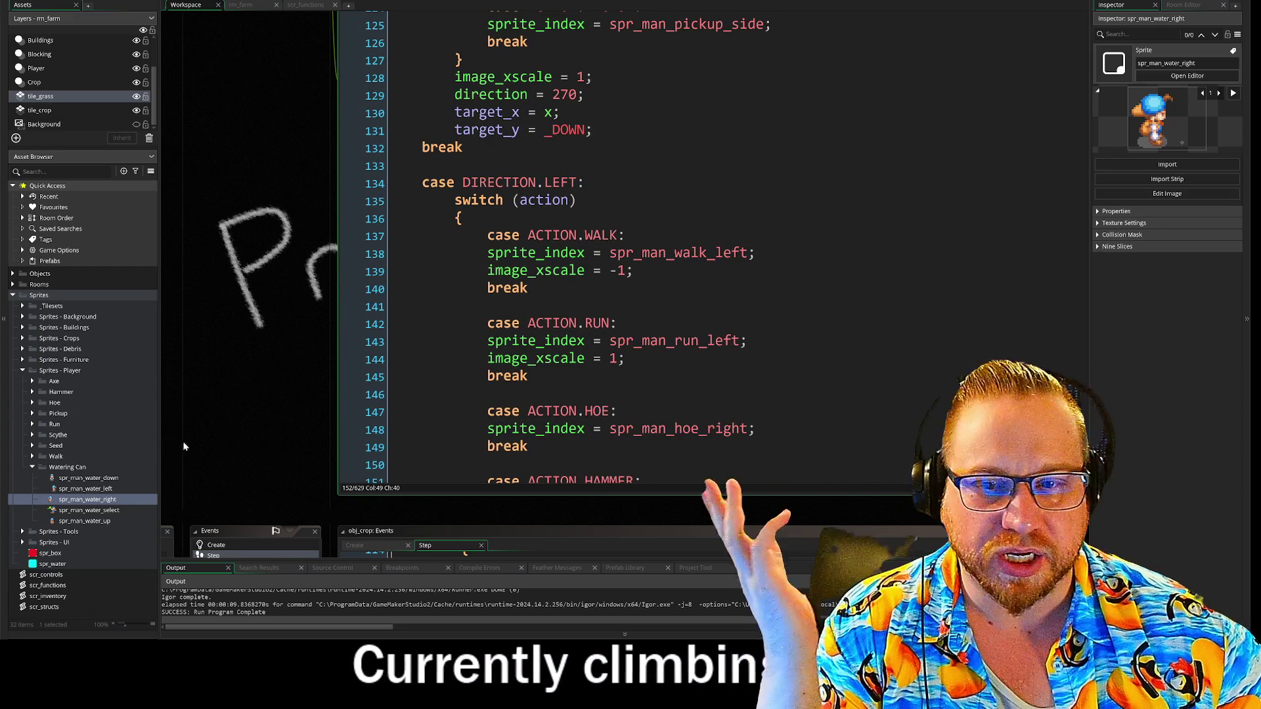
double_click(677, 253)
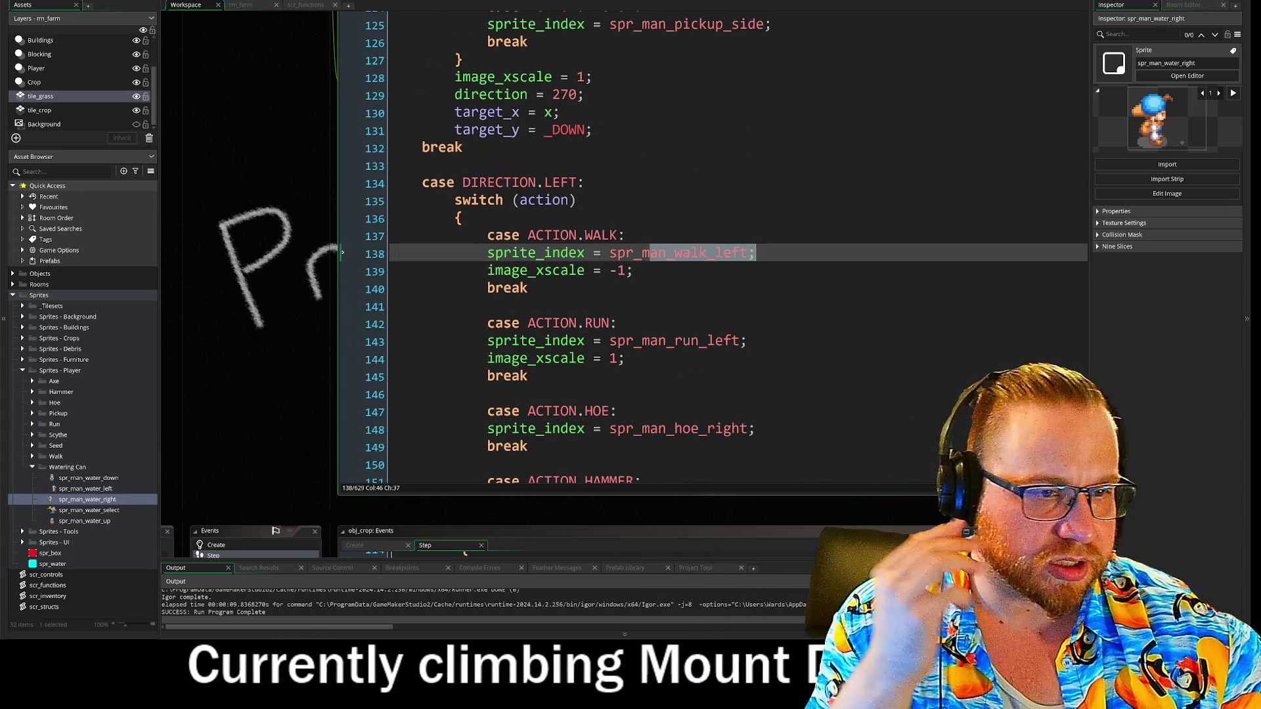
left_click(487, 306)
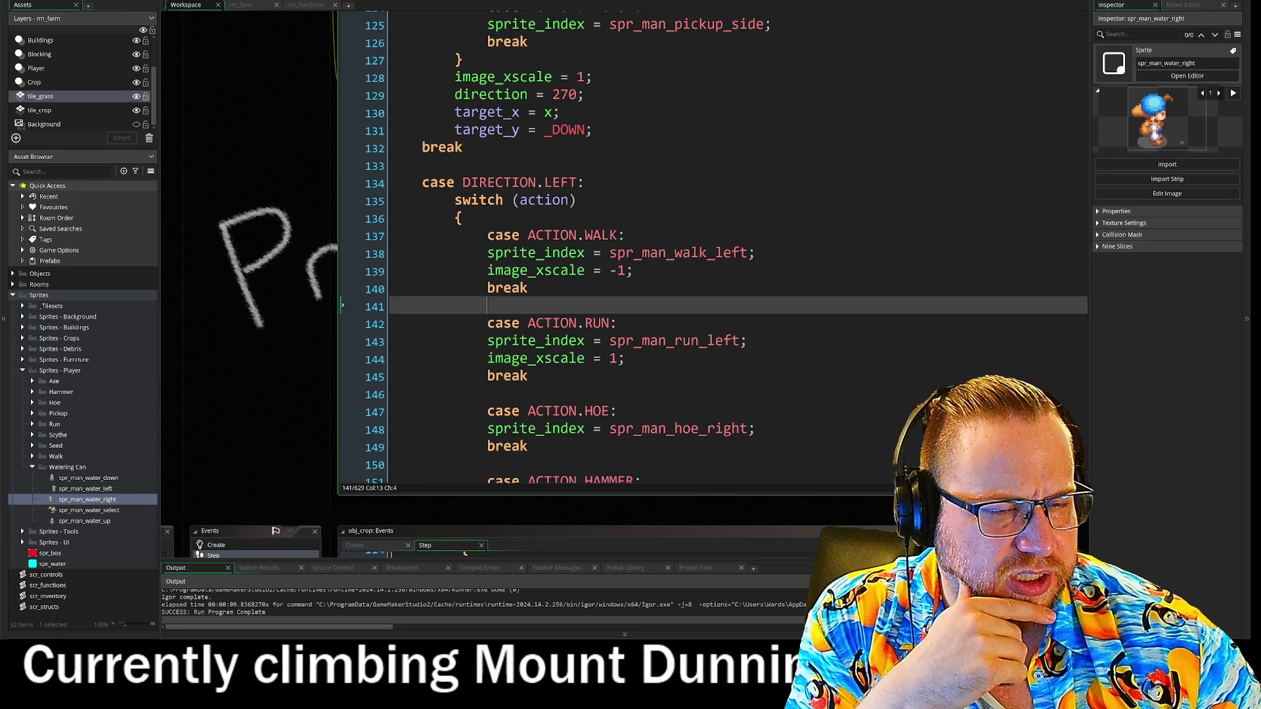
scroll(736, 250, "down", 2)
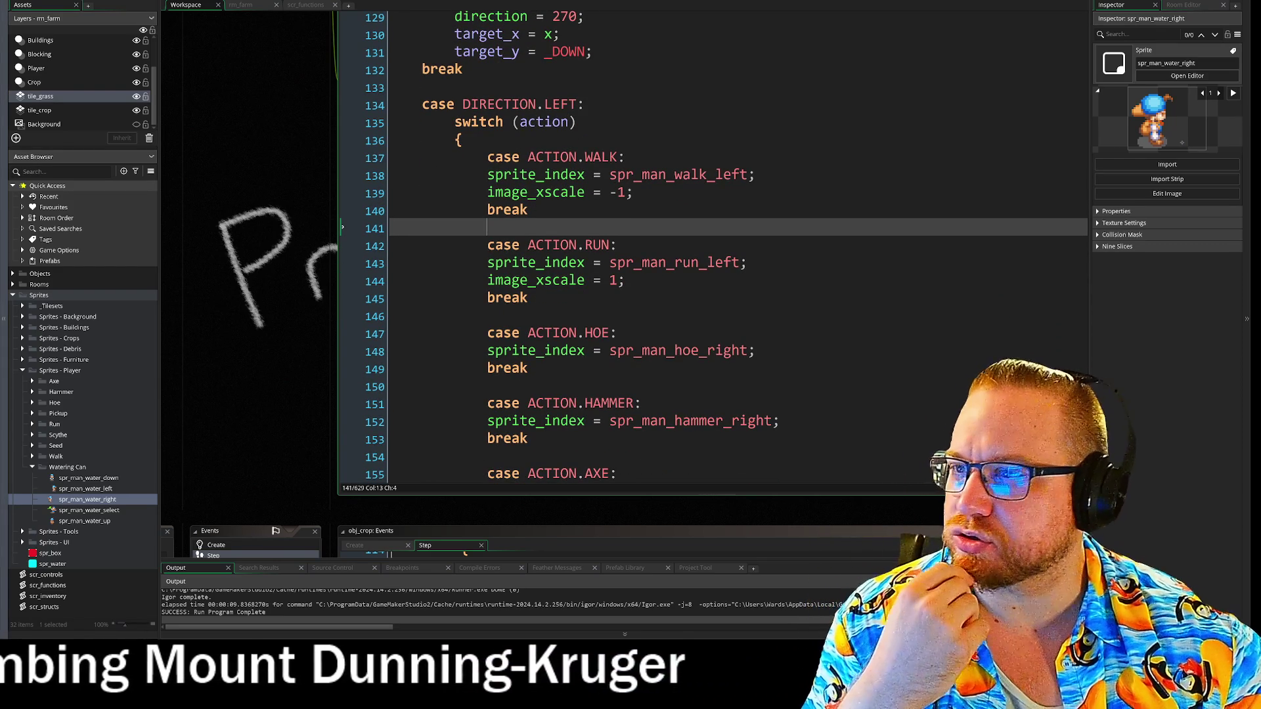
scroll(736, 249, "down", 3)
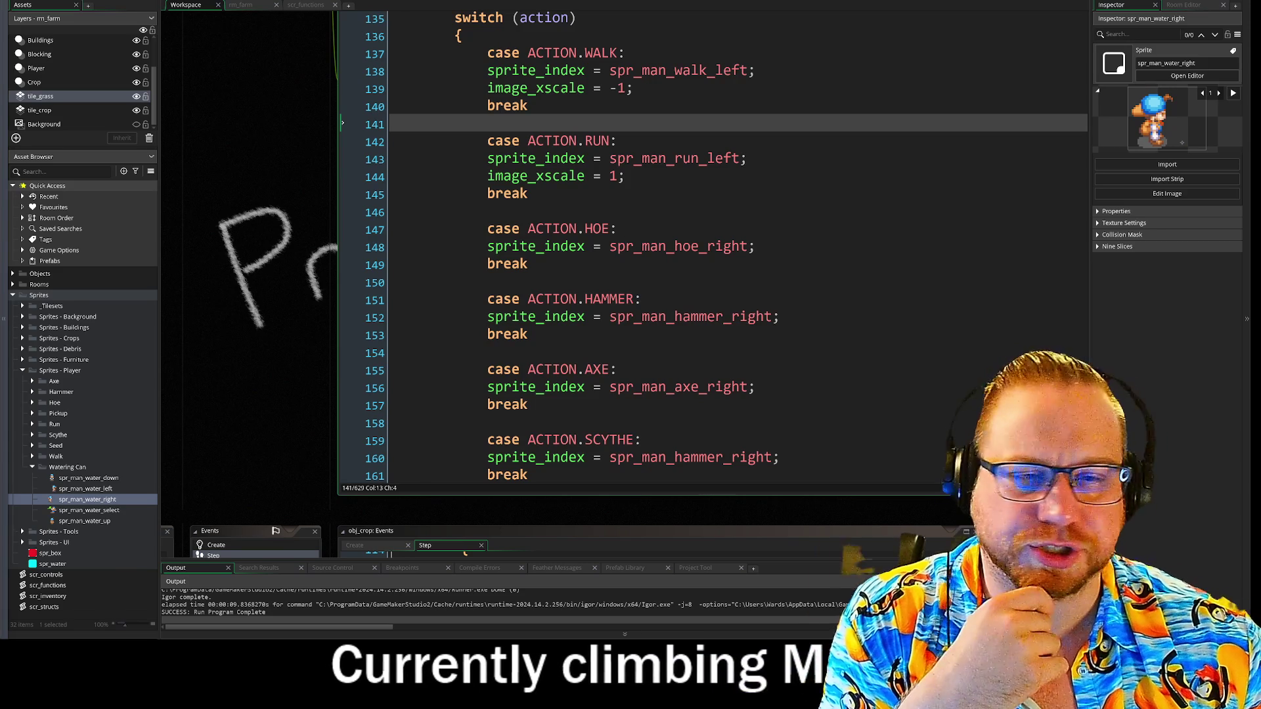
scroll(591, 263, "up", 2)
scroll(249, 232, "up", 1)
scroll(249, 232, "up", 3)
left_click(314, 341)
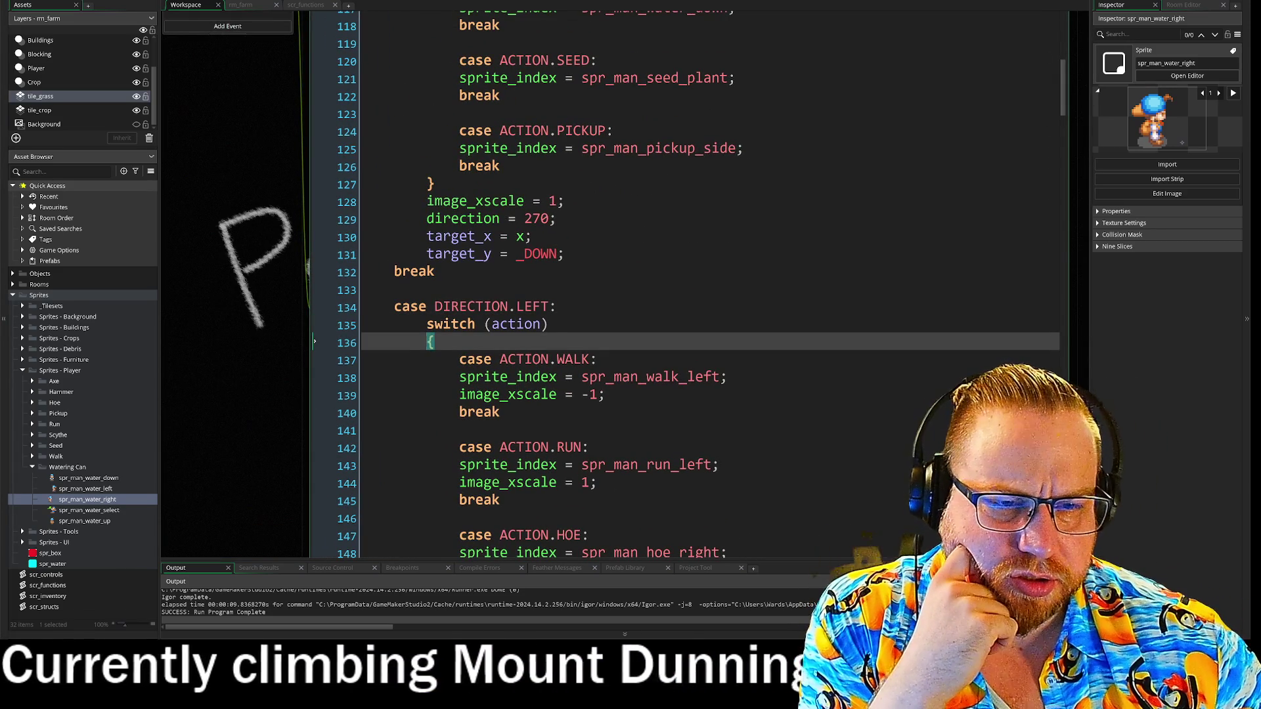
scroll(314, 341, "down", 10)
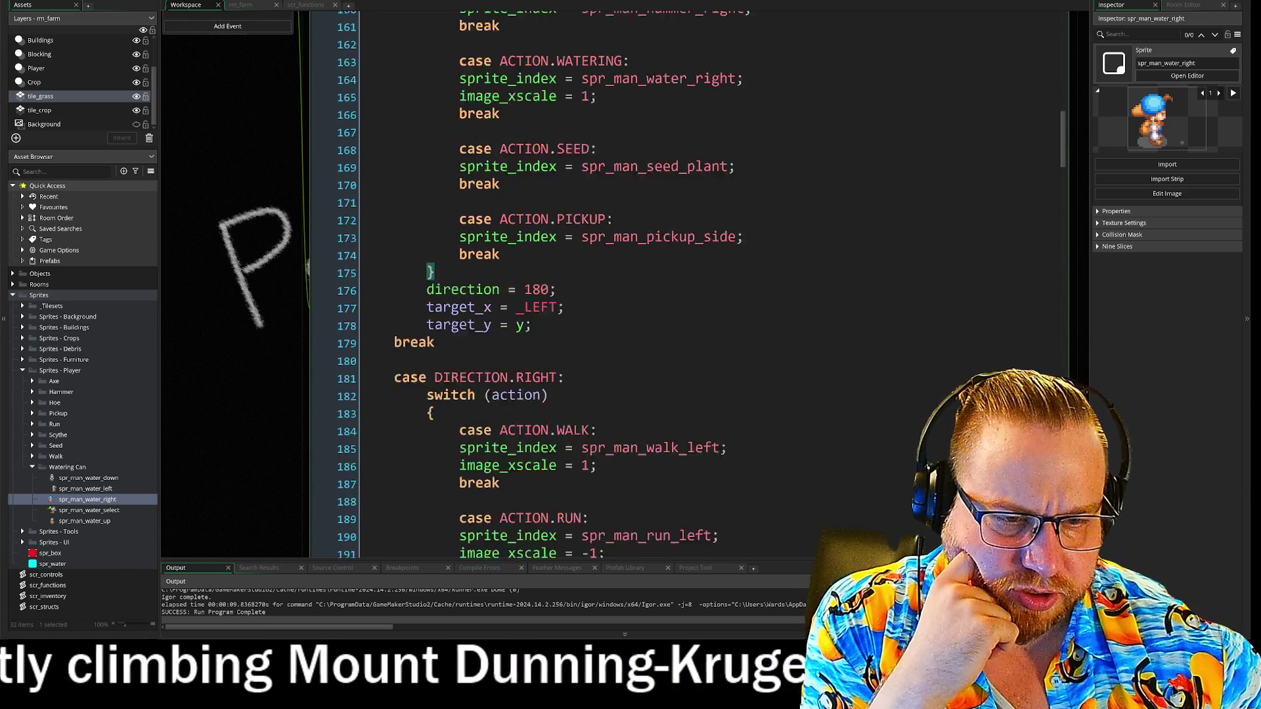
scroll(723, 211, "down", 1)
mouse_move(722, 212)
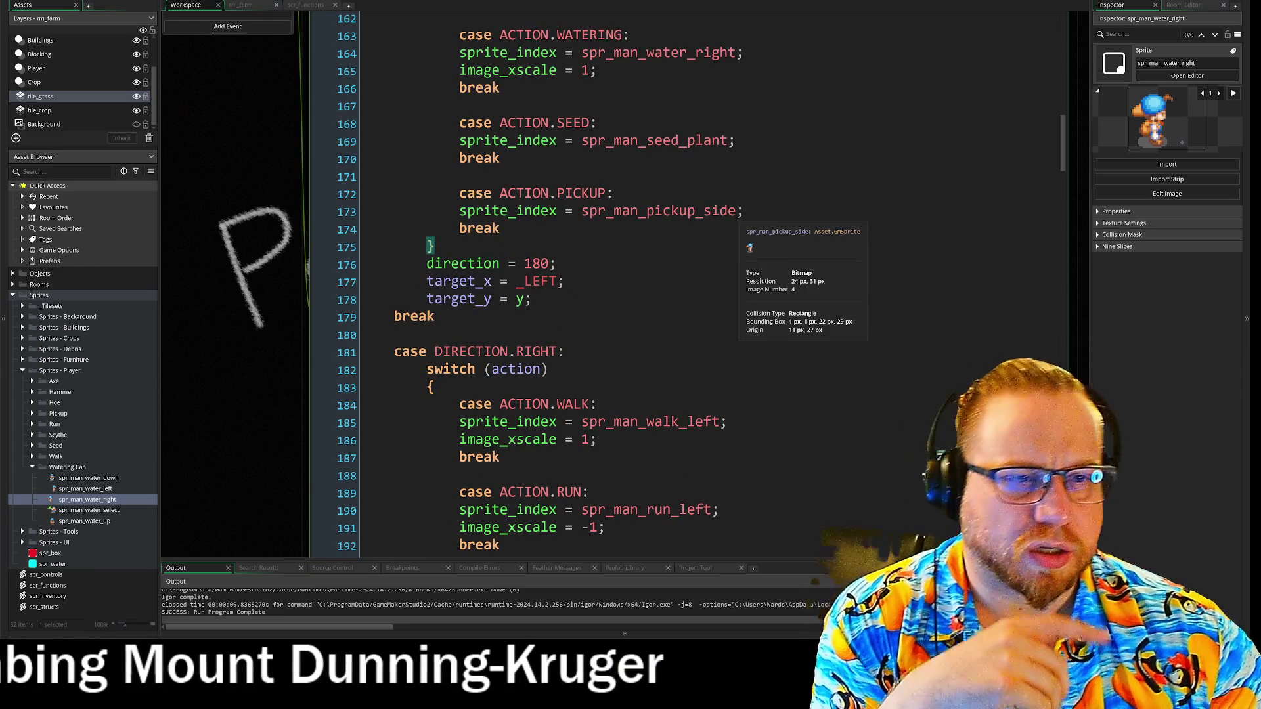
scroll(314, 436, "up", 3)
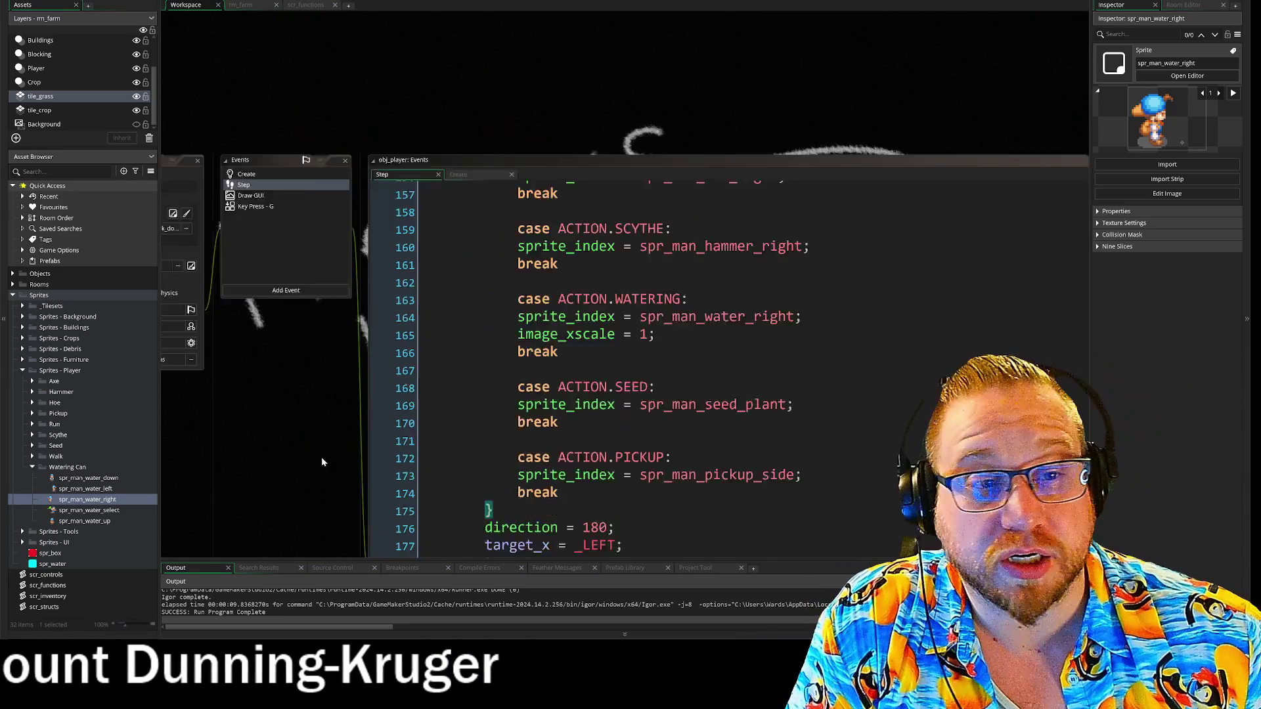
scroll(352, 92, "left", 3)
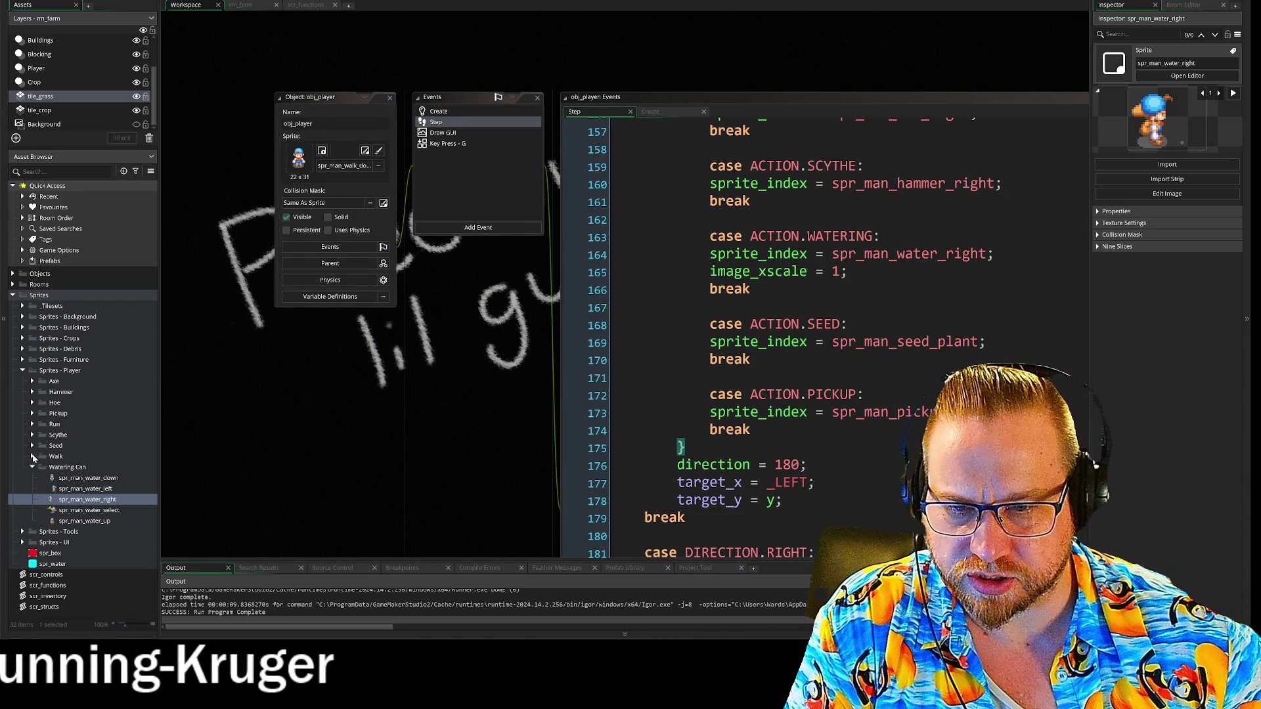
Collapse Watering Can, Sprites - Tools, Sprites - Player and Sprites, then switch to rm_farm
left_click(33, 467)
left_click(23, 479)
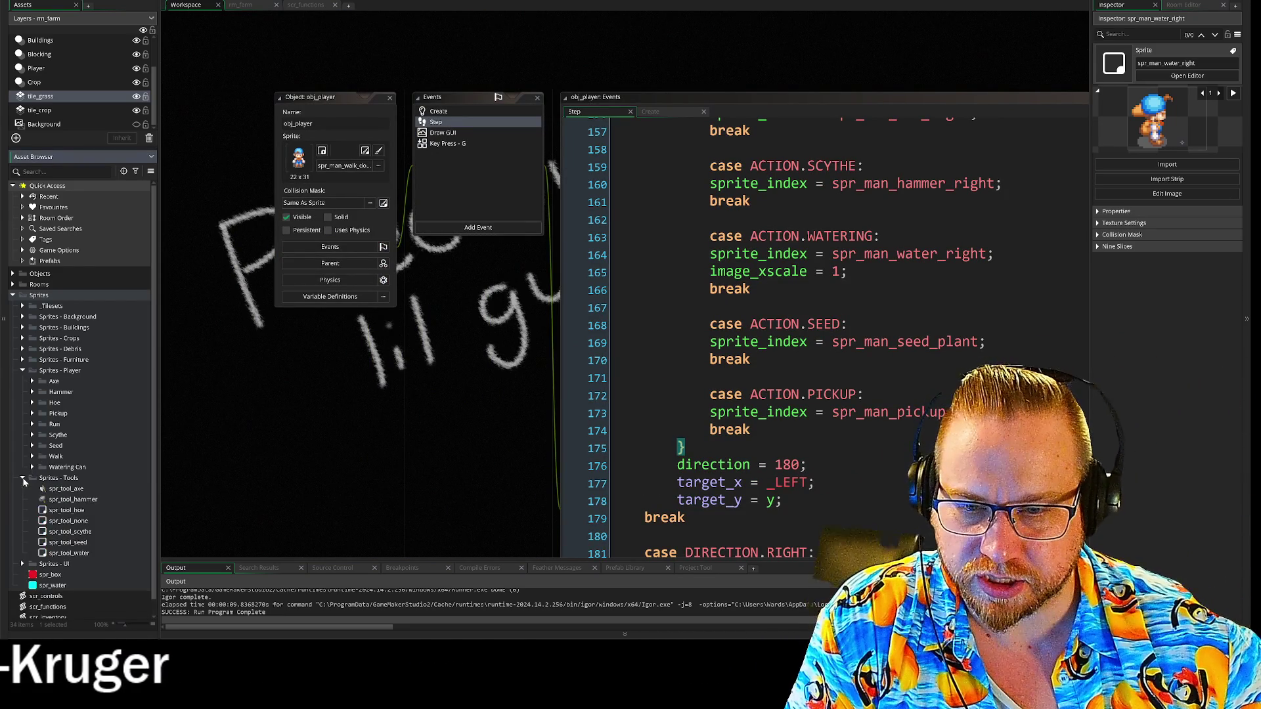
left_click(23, 479)
left_click(23, 371)
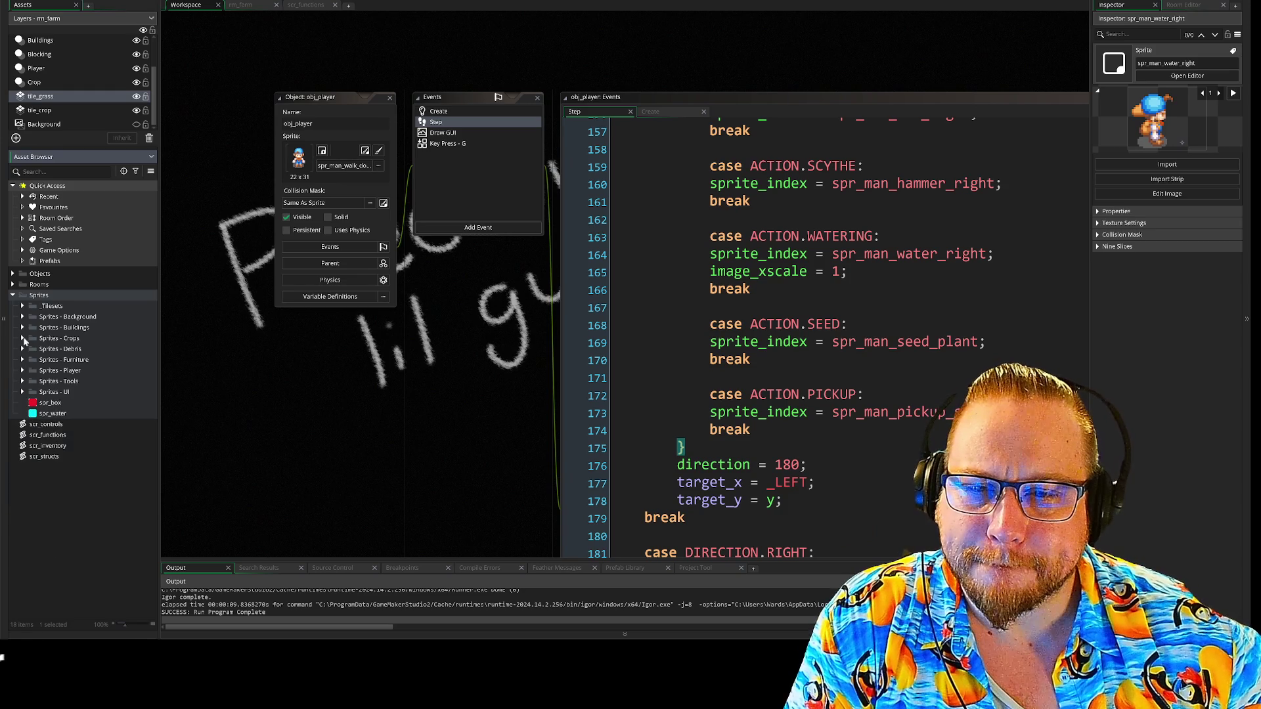
left_click(13, 295)
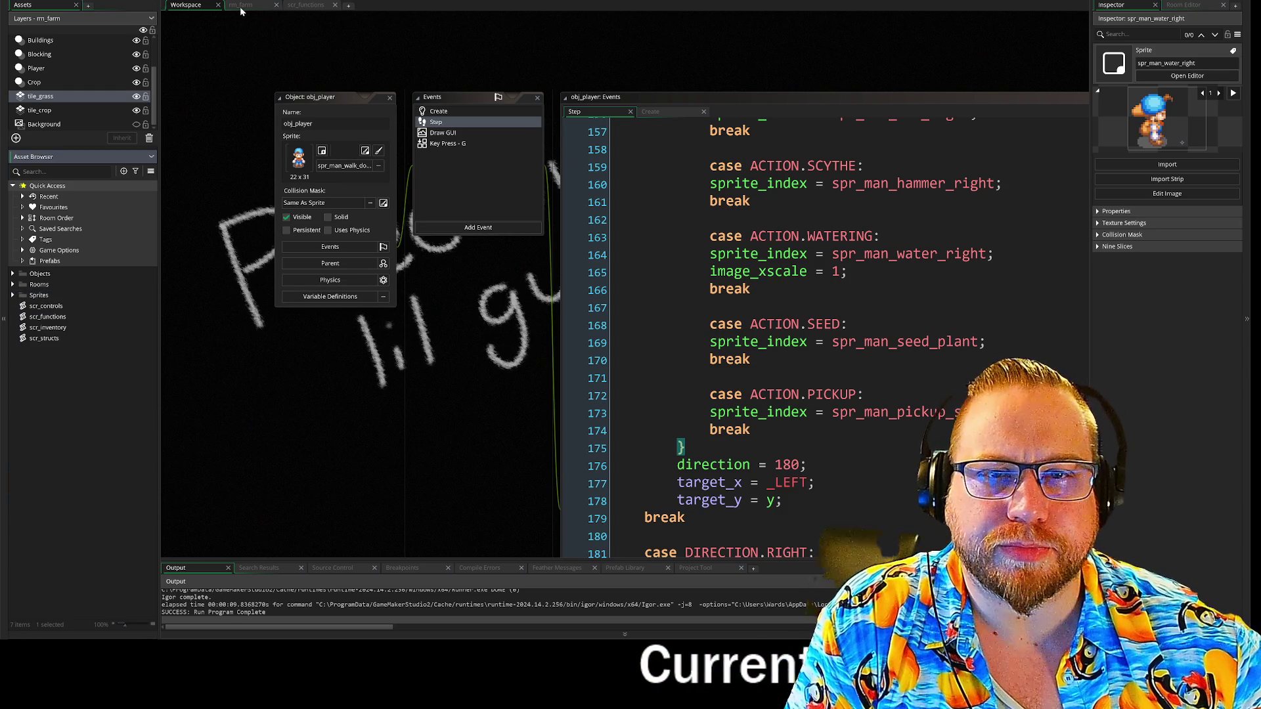
left_click(242, 5)
In scr_functions, add a '.' after 'animation' on line 53 of the use_tool function
left_click(305, 5)
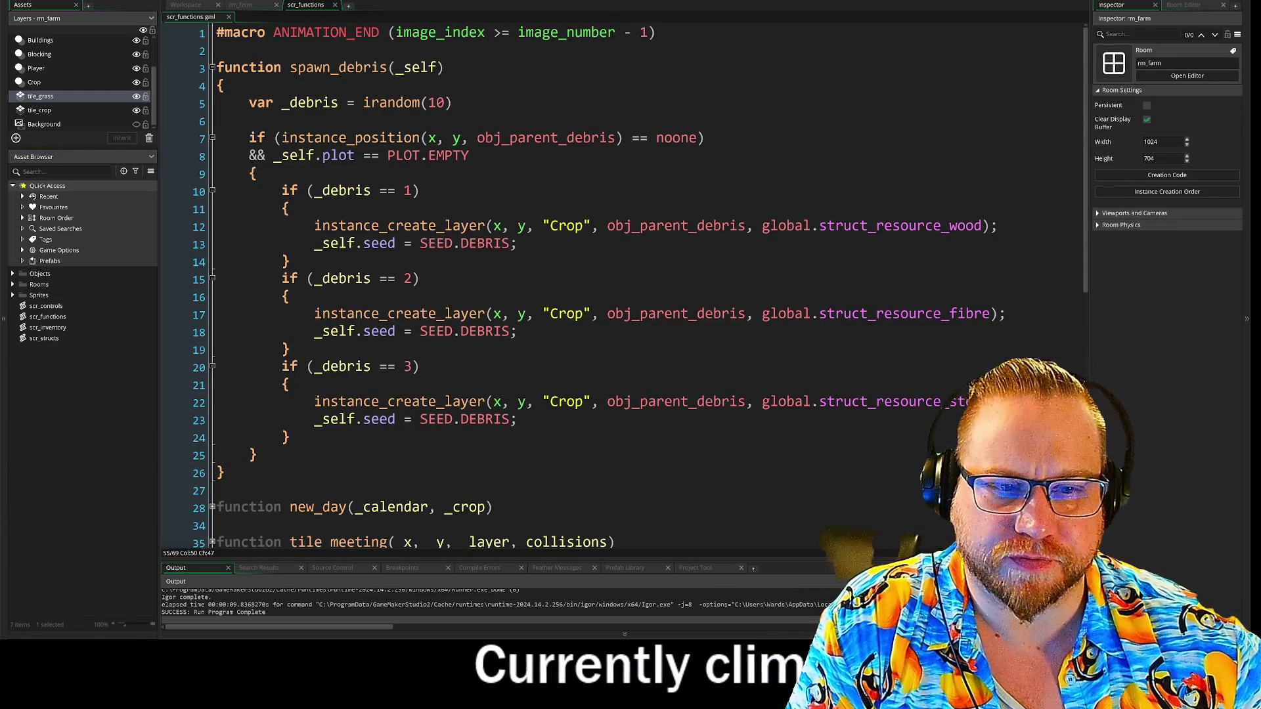
left_click(224, 473)
scroll(624, 282, "down", 8)
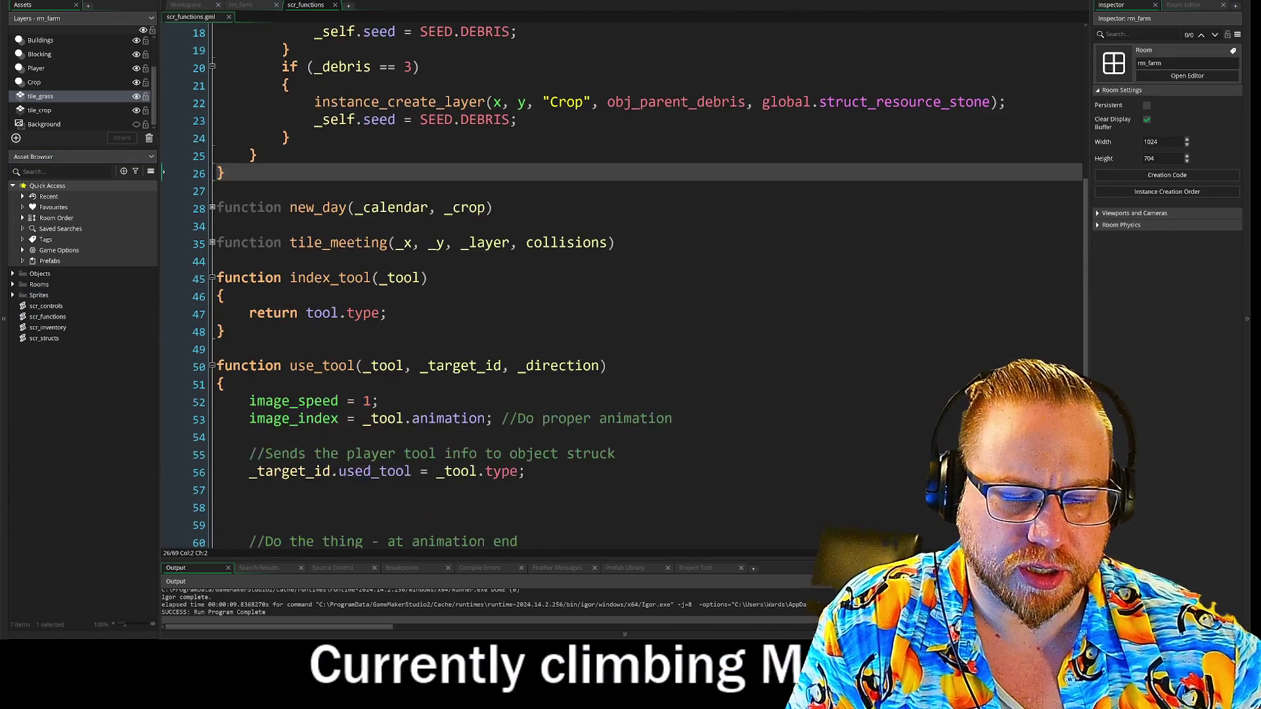
left_click(263, 447)
left_click(518, 289)
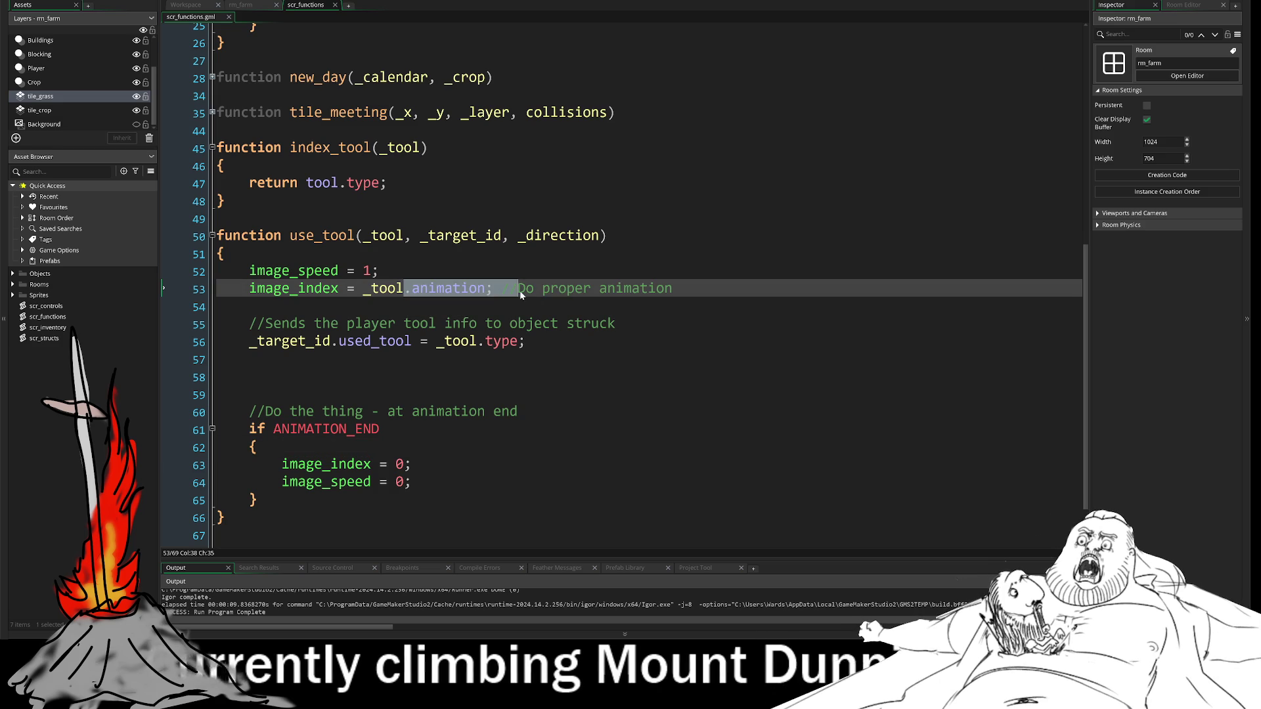
double_click(448, 289)
left_click(484, 288)
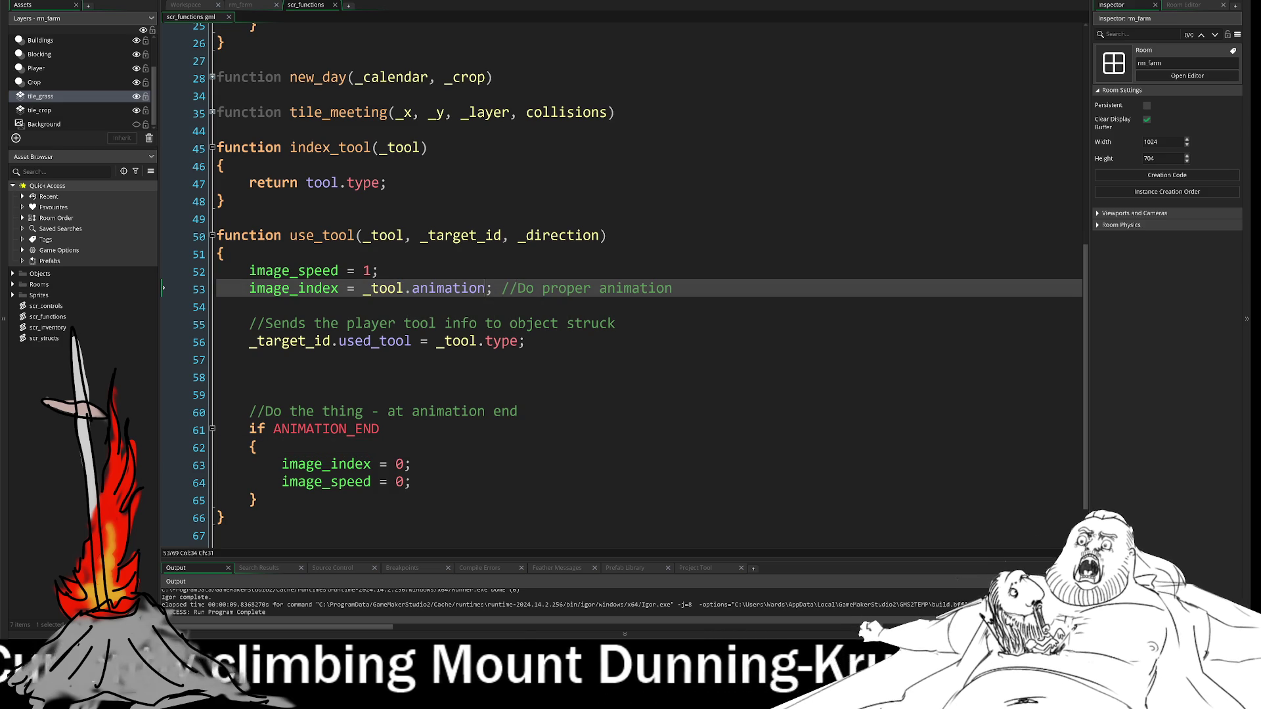
type(".")
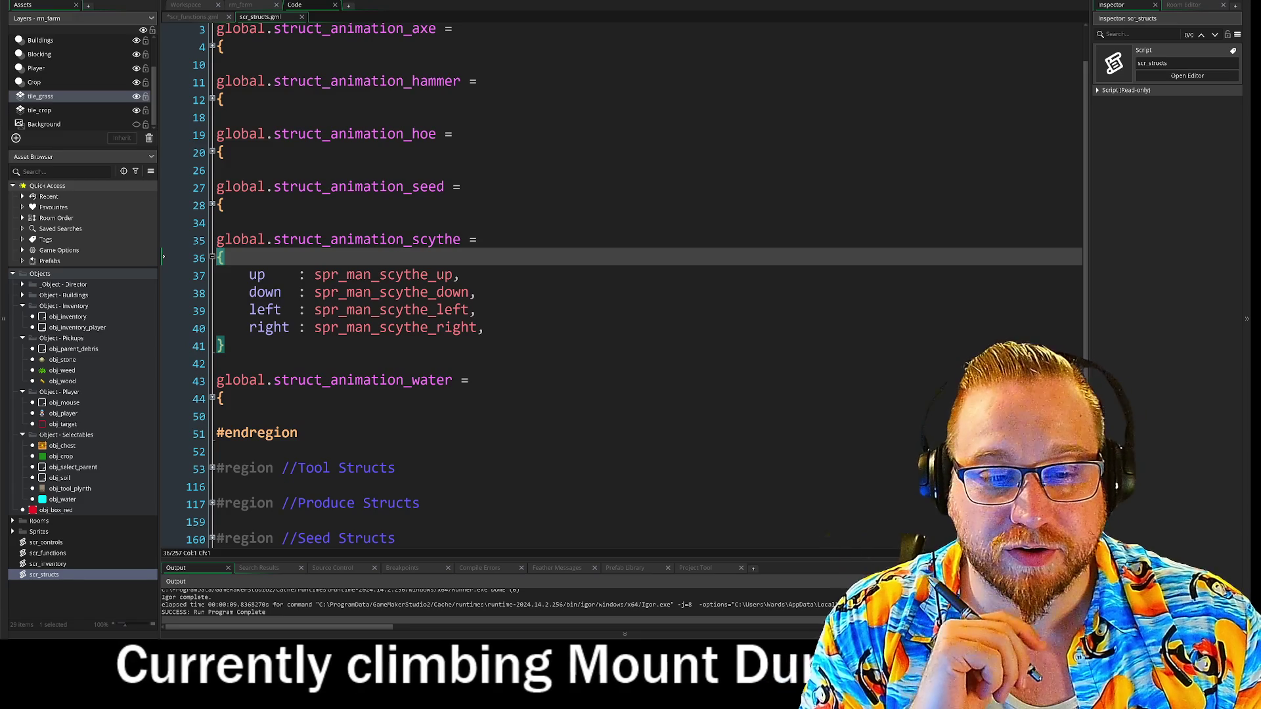
left_click(447, 381)
Place the caret on blank line 42 and open File Explorer to find the screenshots
left_click(218, 363)
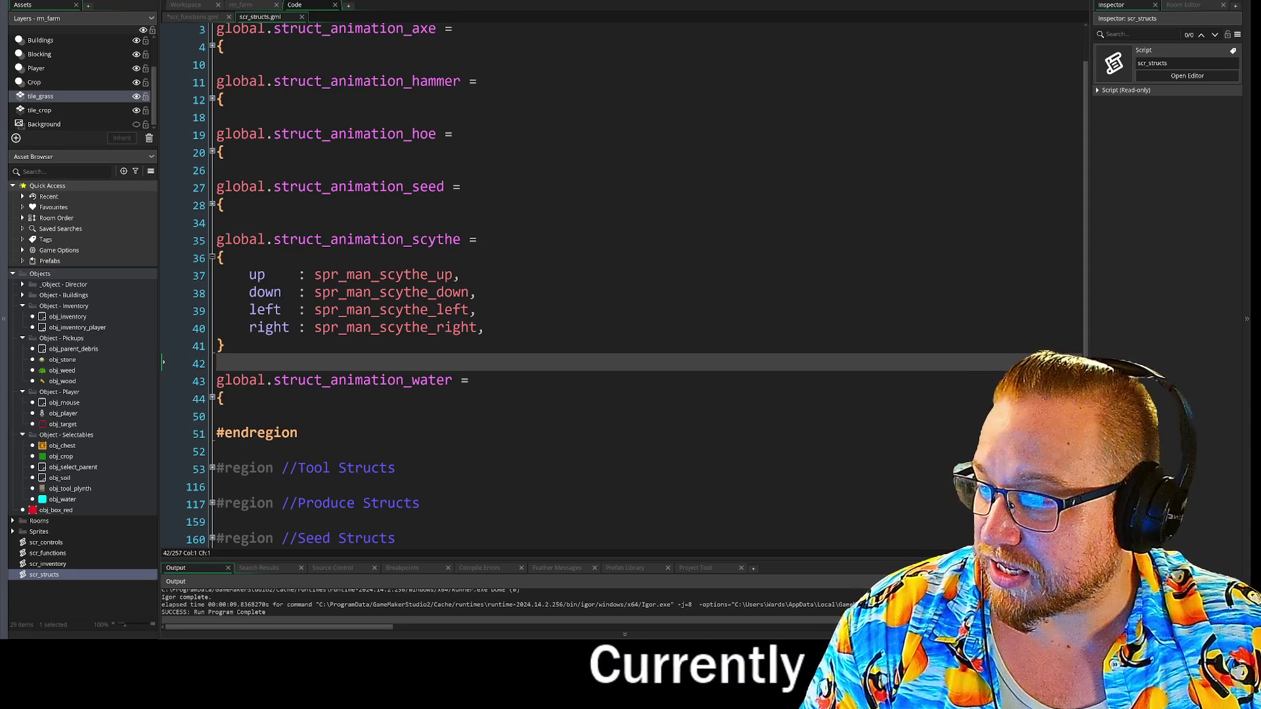
key("super+e")
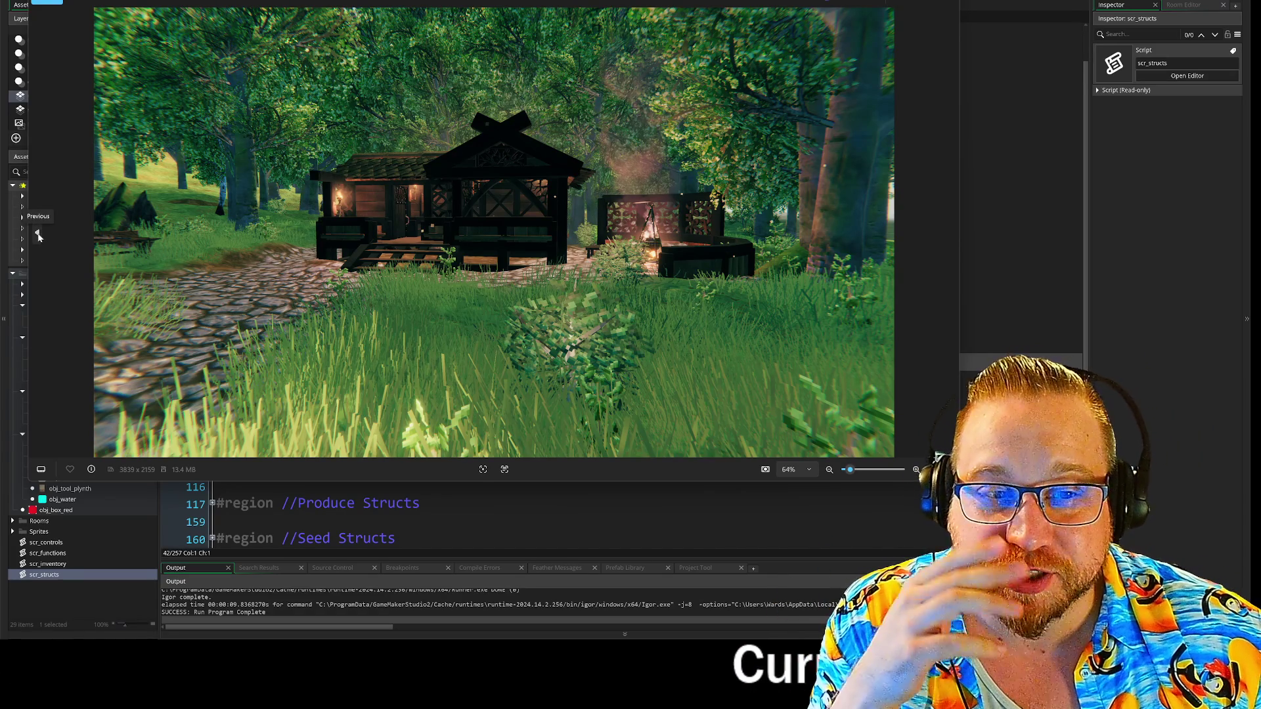
Step back to the forest cabin screenshot, then forward to the stone village with crops
left_click(38, 234)
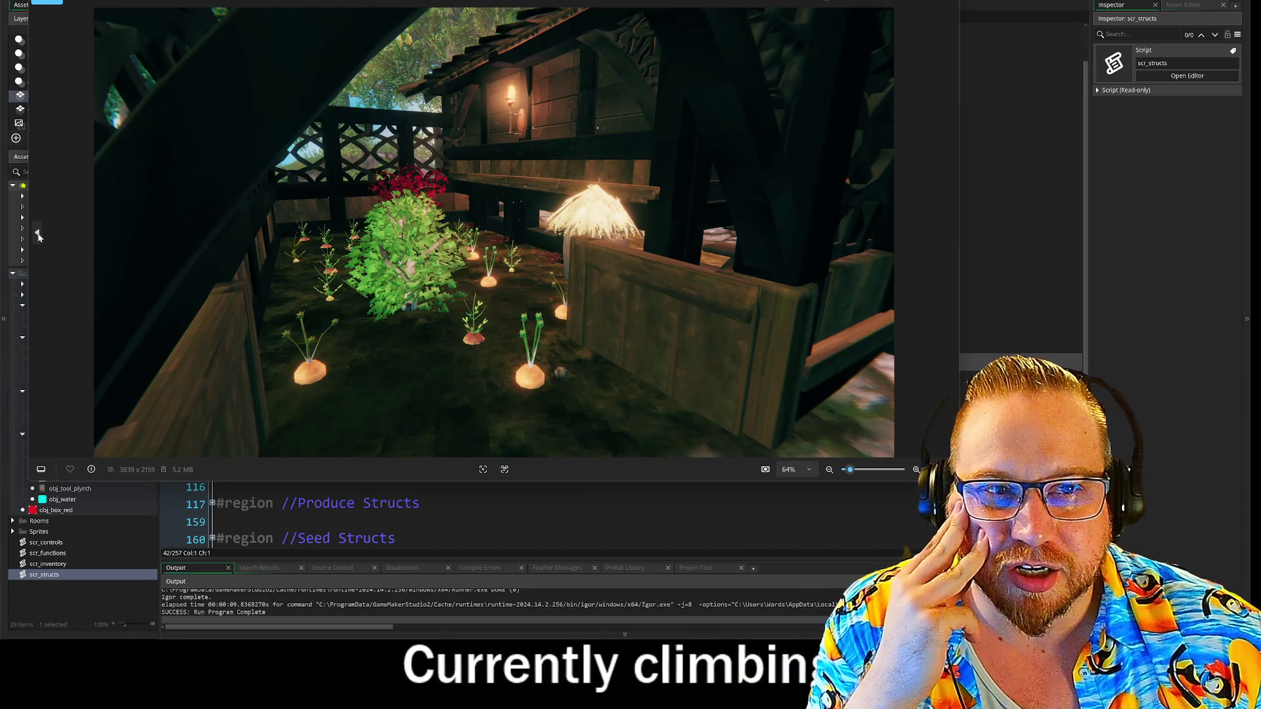
left_click(38, 233)
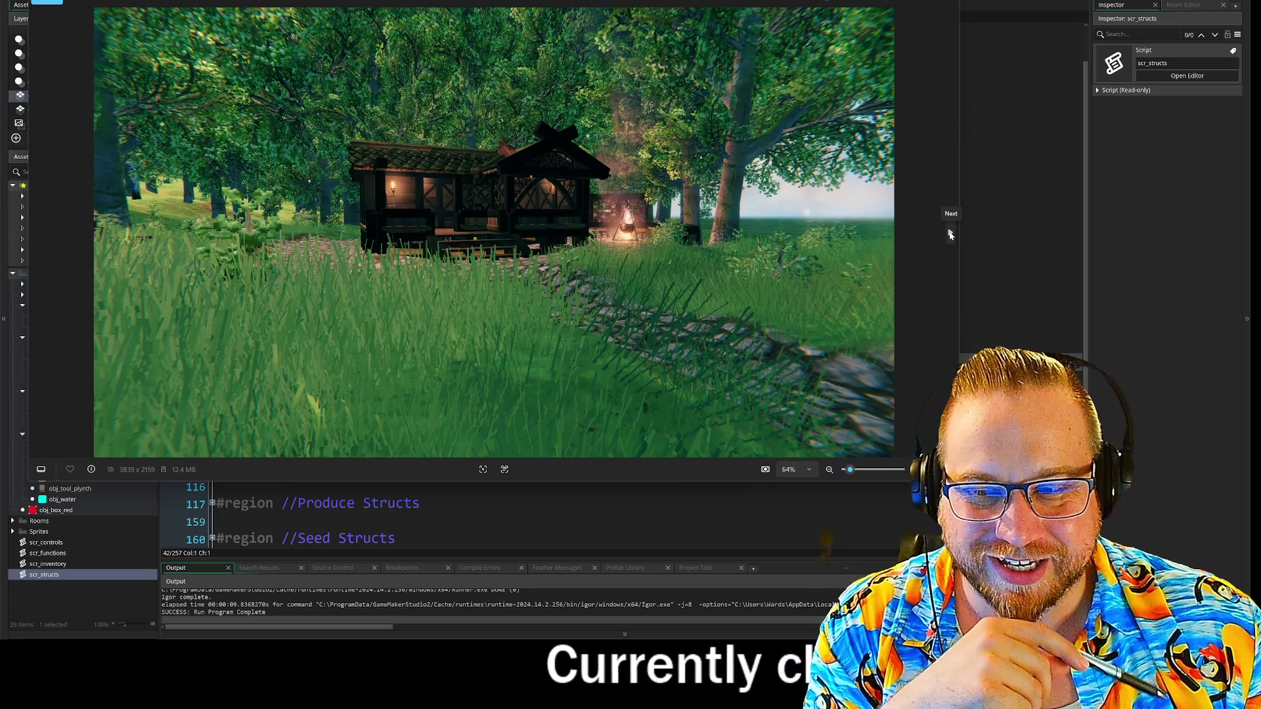
left_click(950, 235)
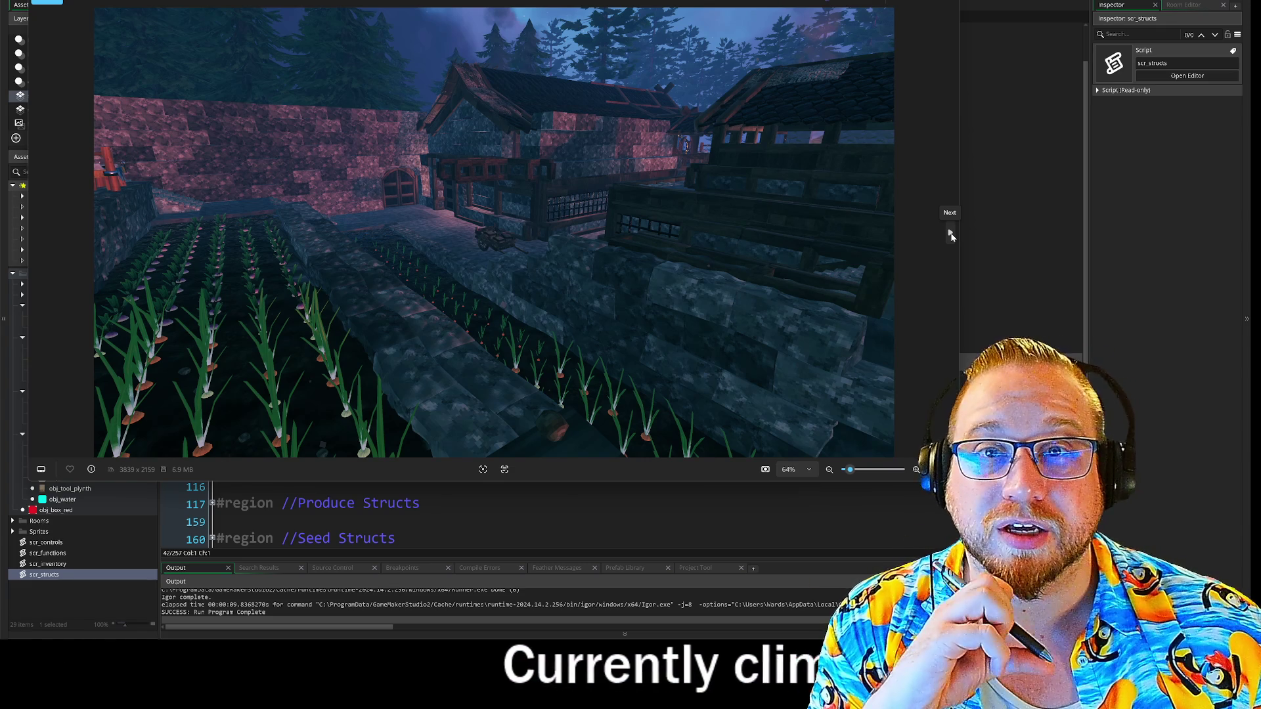
Page past the underwater, windmill, cabin and forge screenshots to the chat capture
left_click(950, 235)
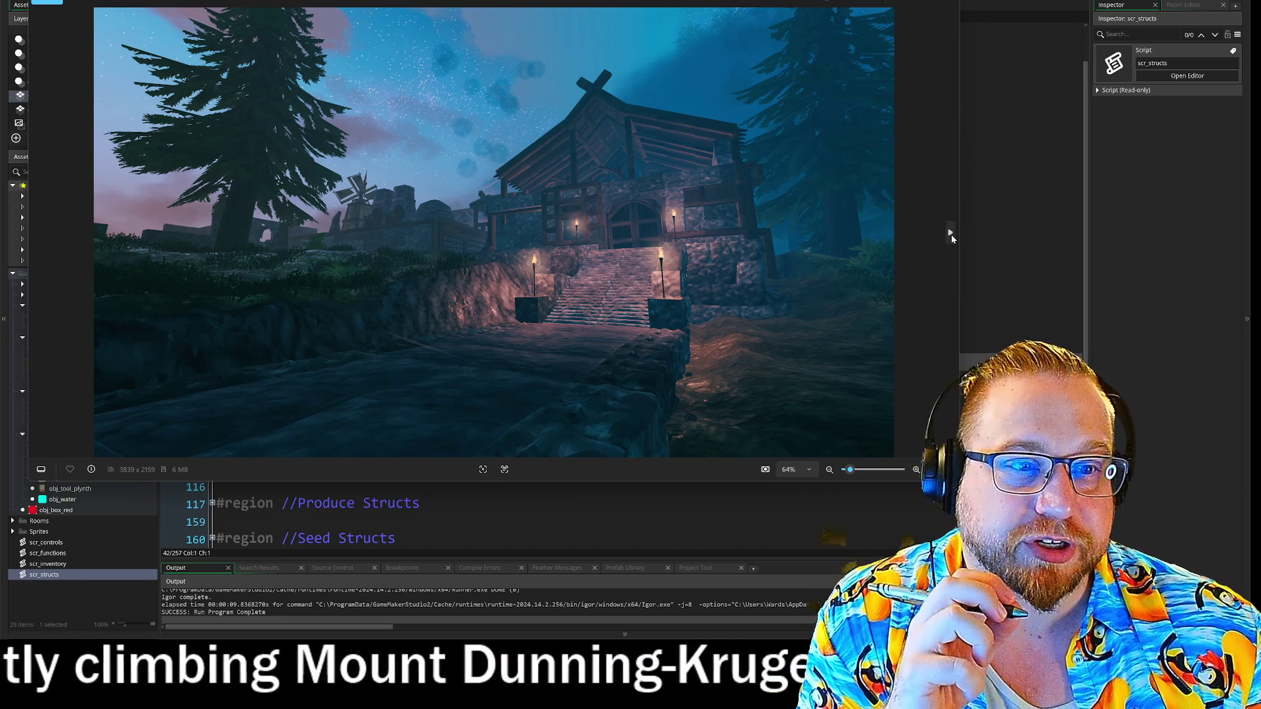
left_click(951, 234)
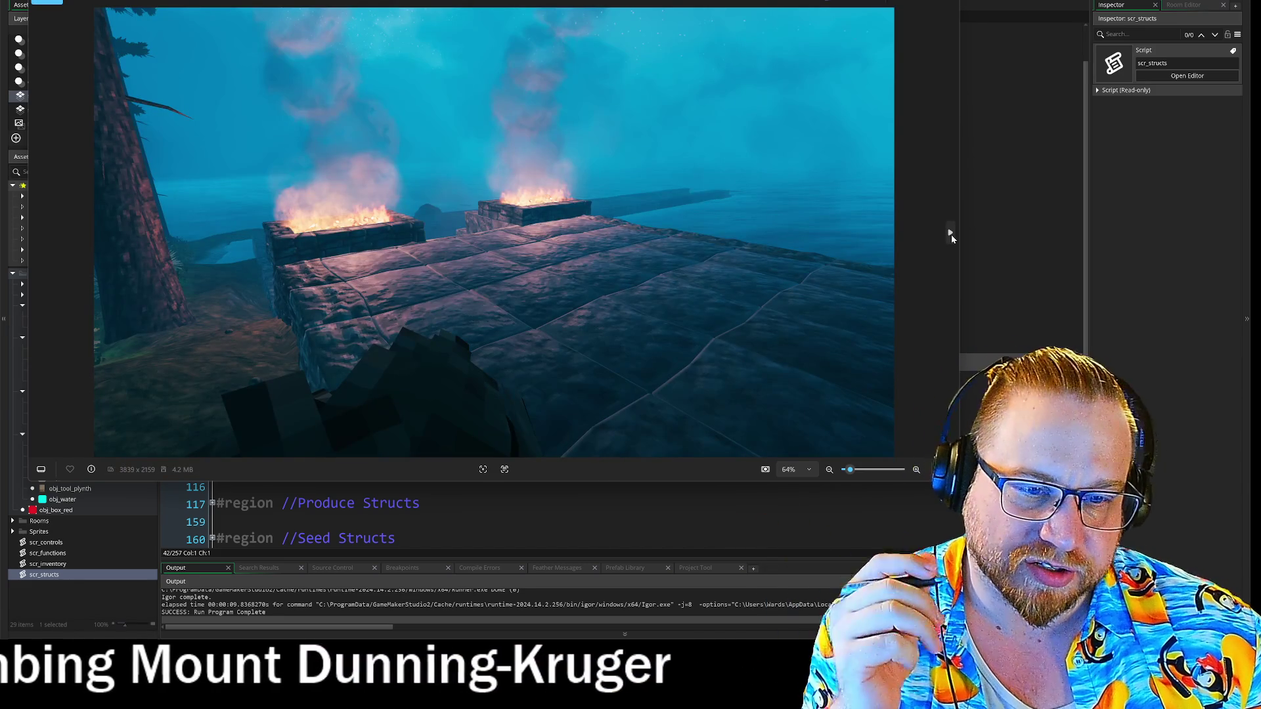
left_click(951, 235)
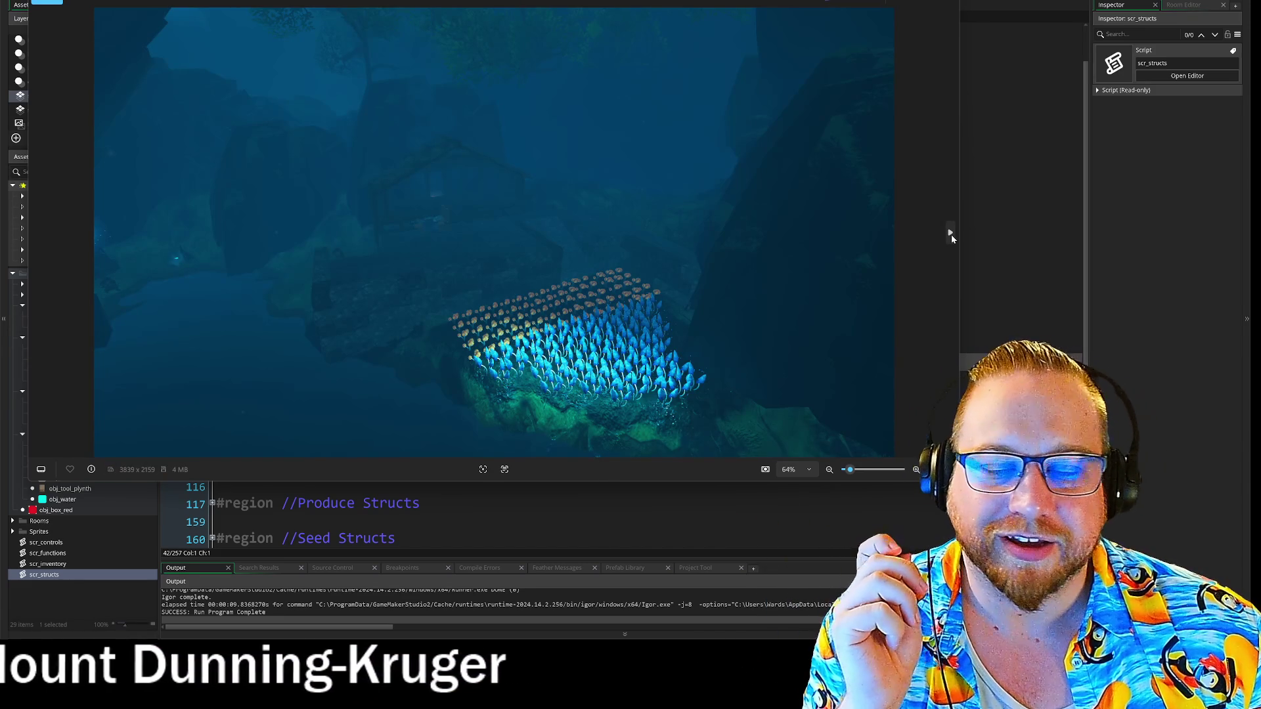
left_click(951, 234)
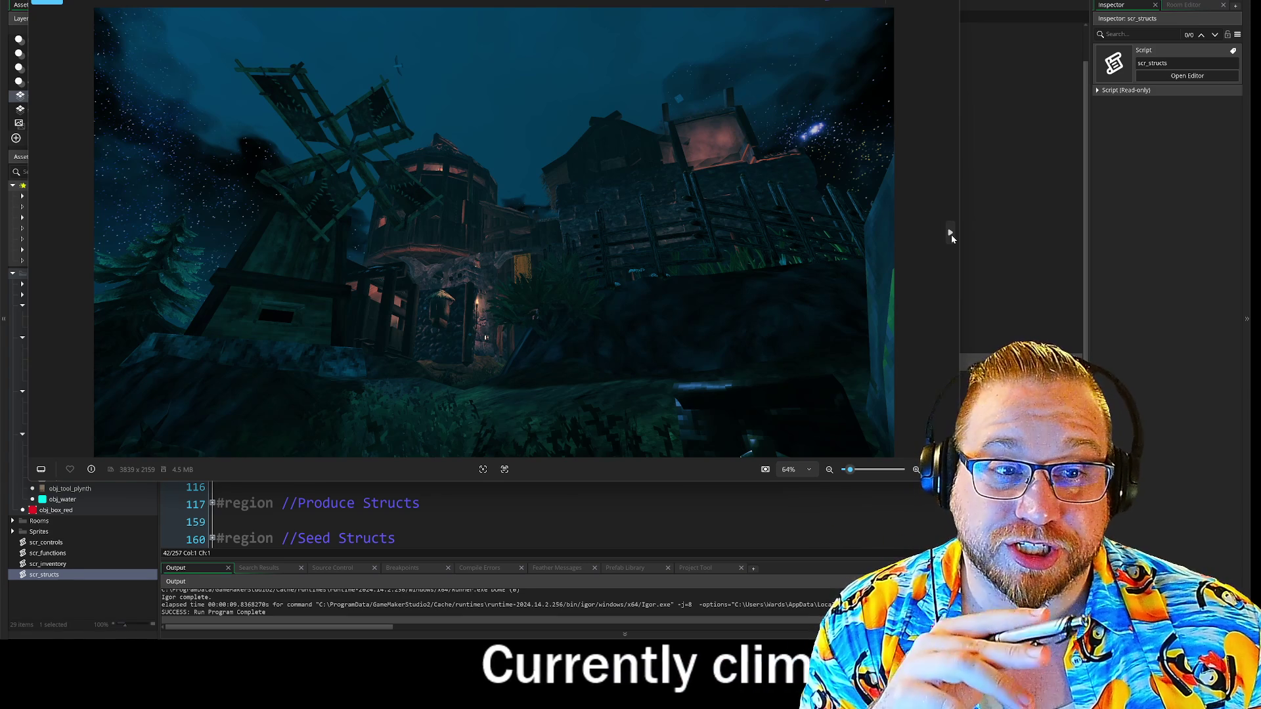
left_click(950, 233)
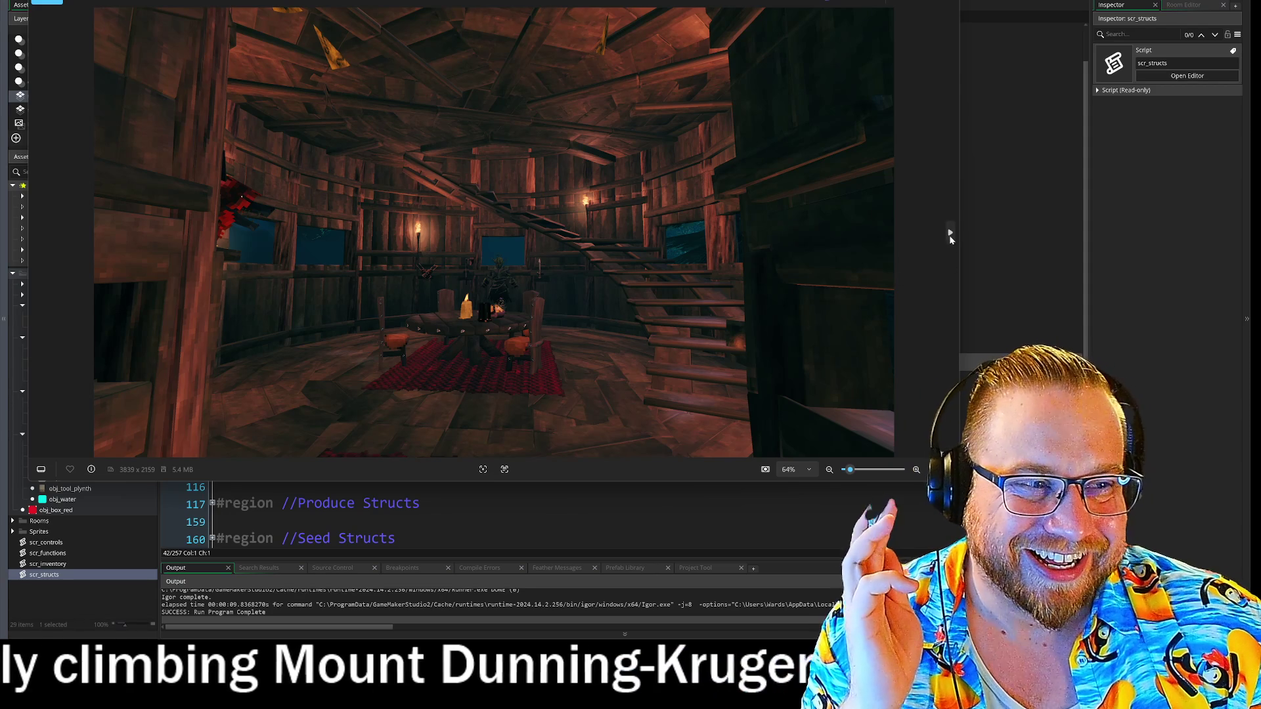
left_click(950, 233)
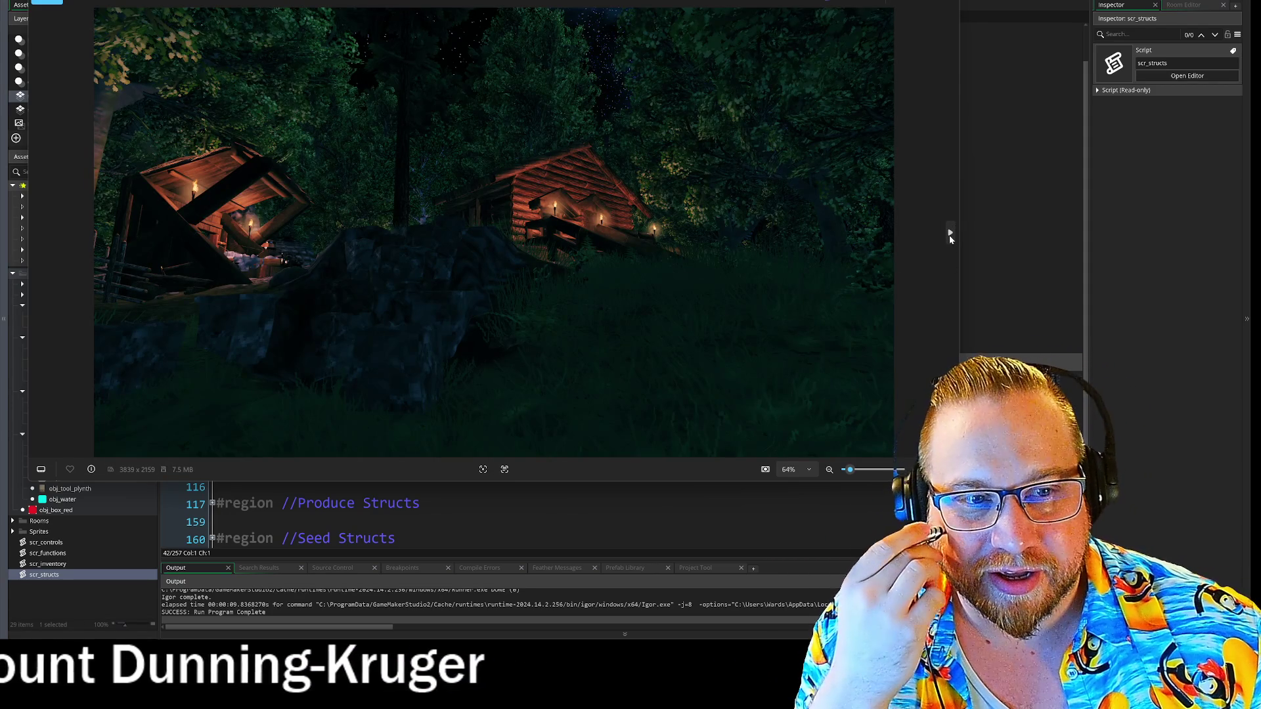
left_click(950, 234)
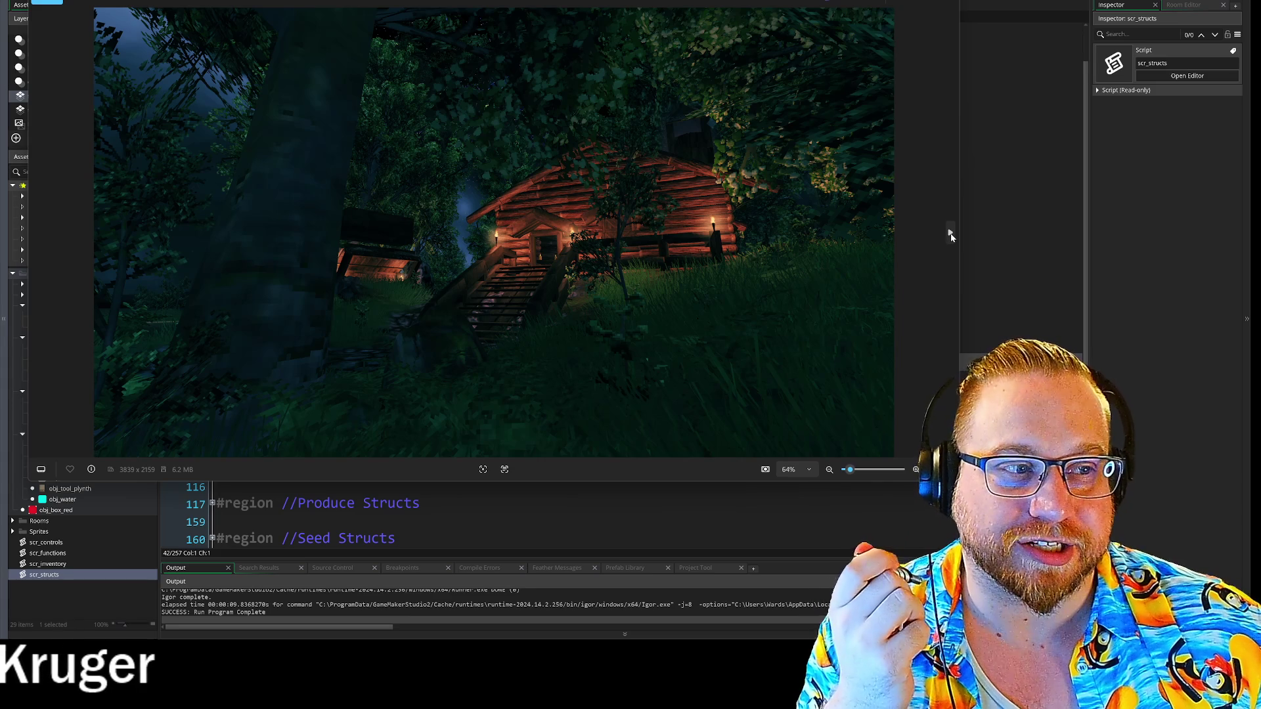
left_click(950, 234)
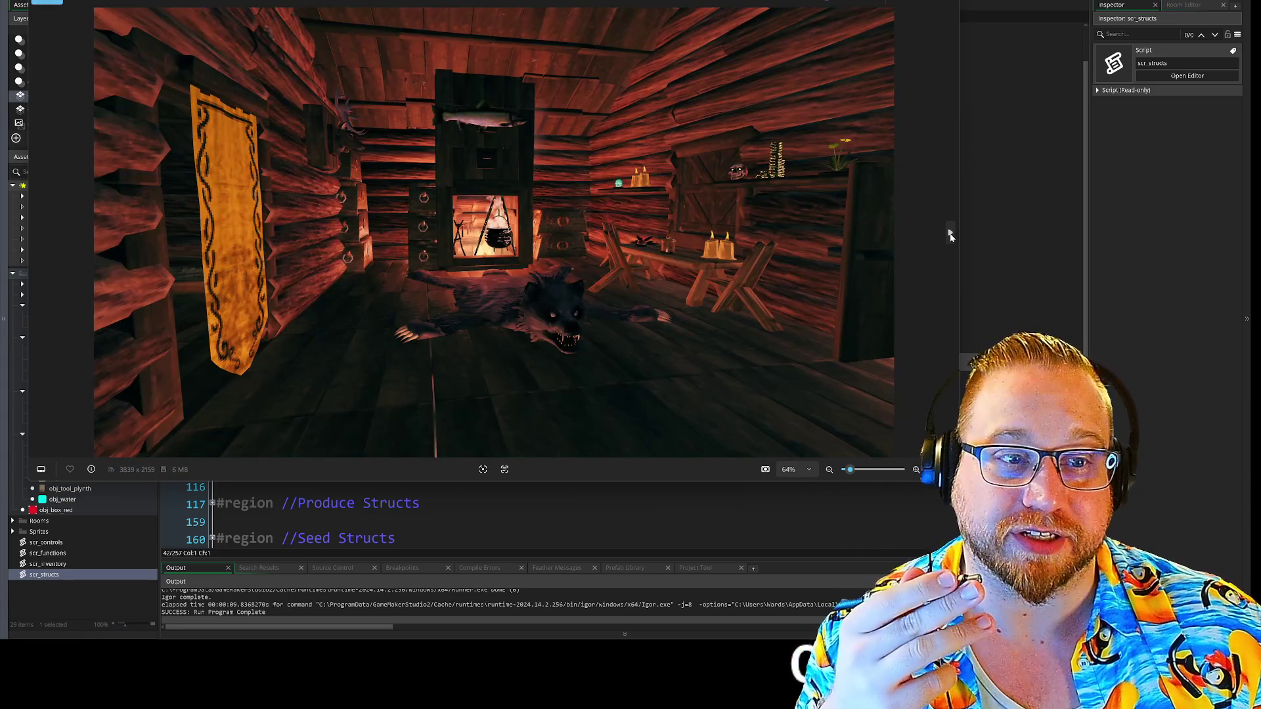
left_click(950, 234)
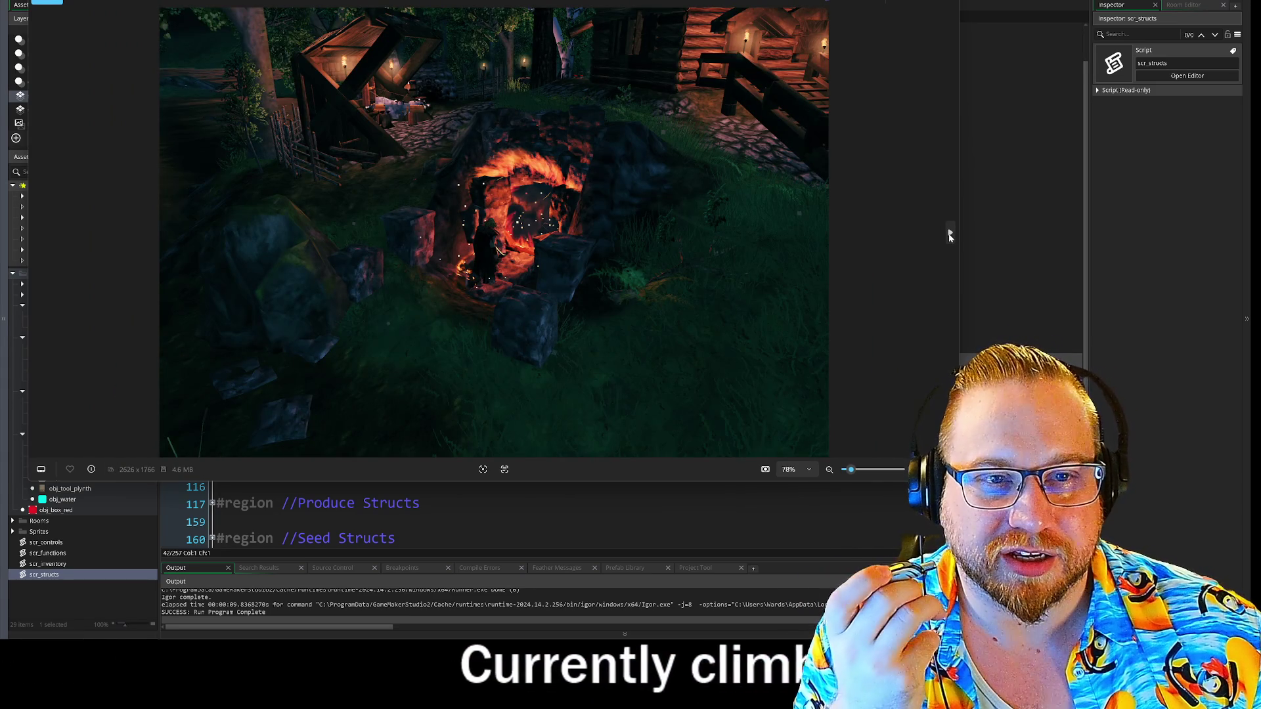
left_click(950, 234)
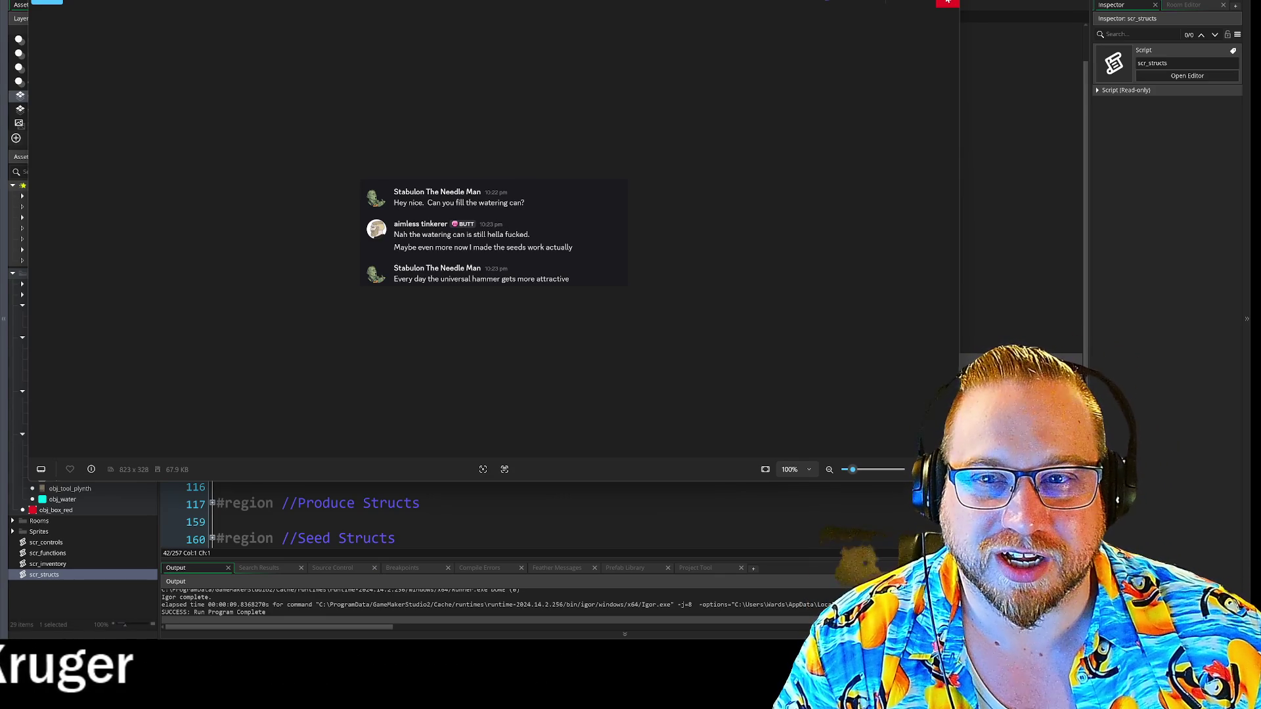
Shift the Photos window down to peek at the code, then close it
mouse_move(731, 2)
left_mouse_down()
mouse_move(684, 186)
mouse_move(747, 23)
left_mouse_up()
left_click(965, 18)
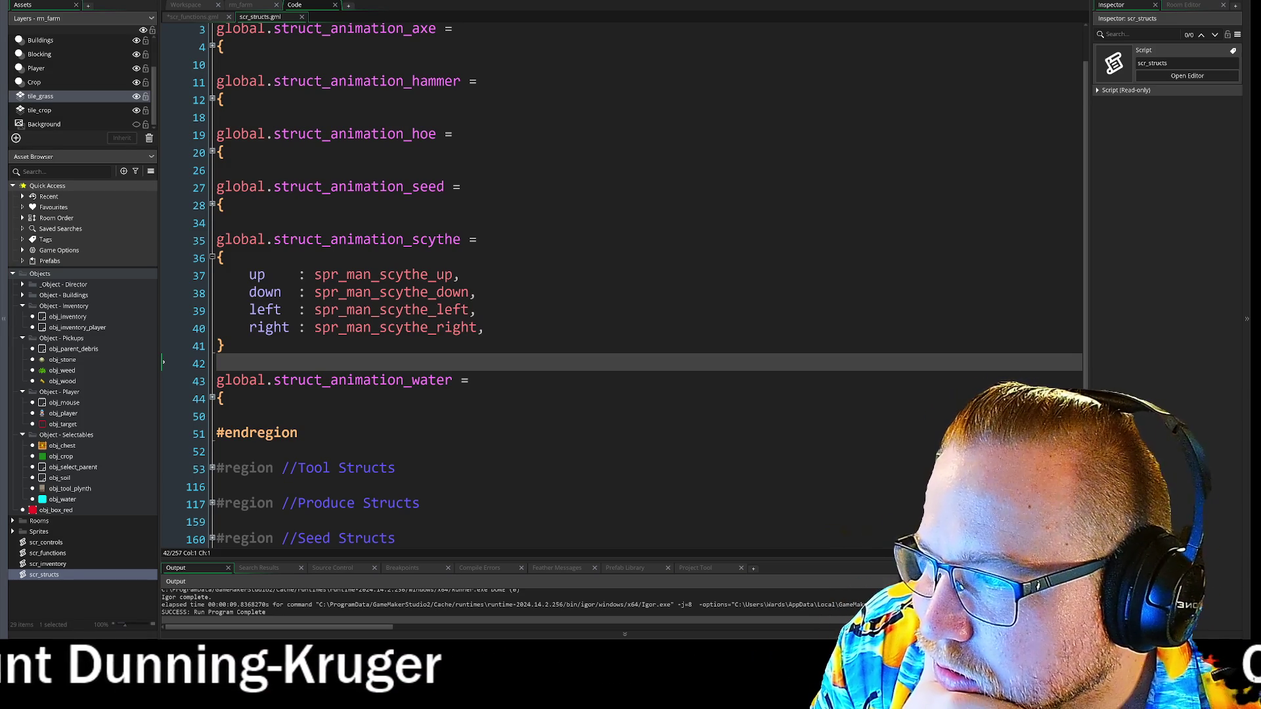
key("alt+Tab")
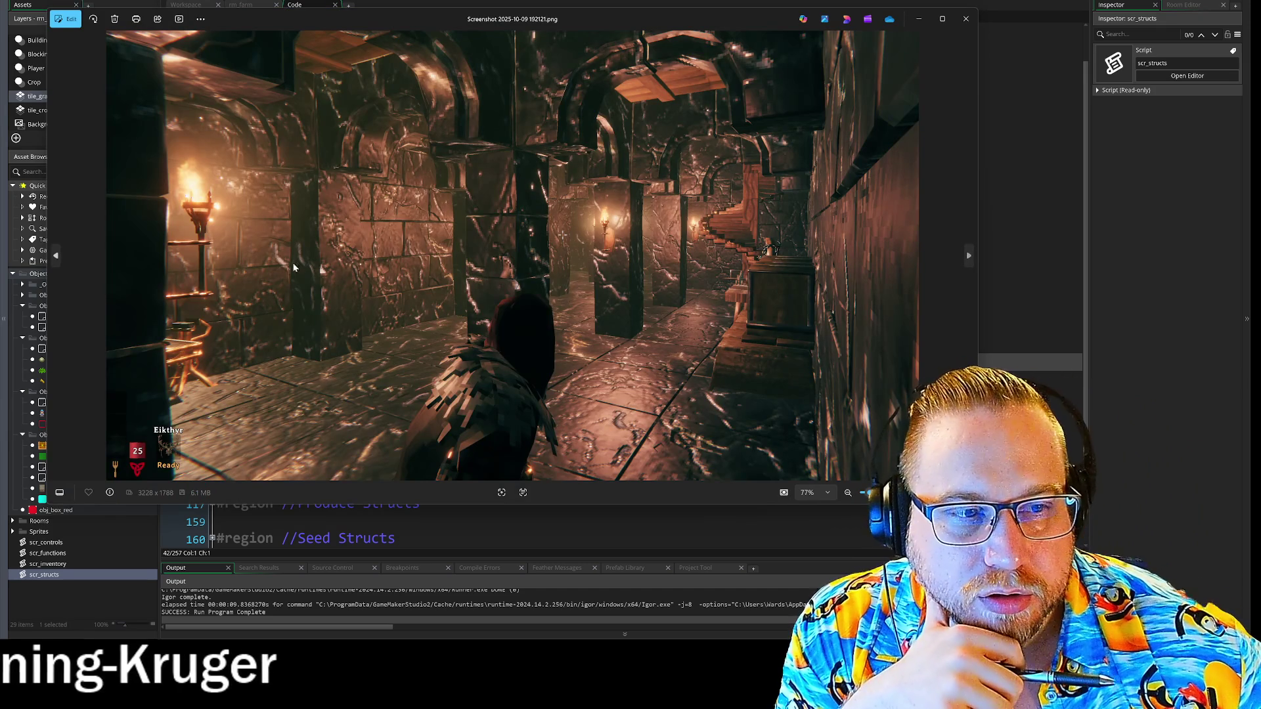
left_click(966, 19)
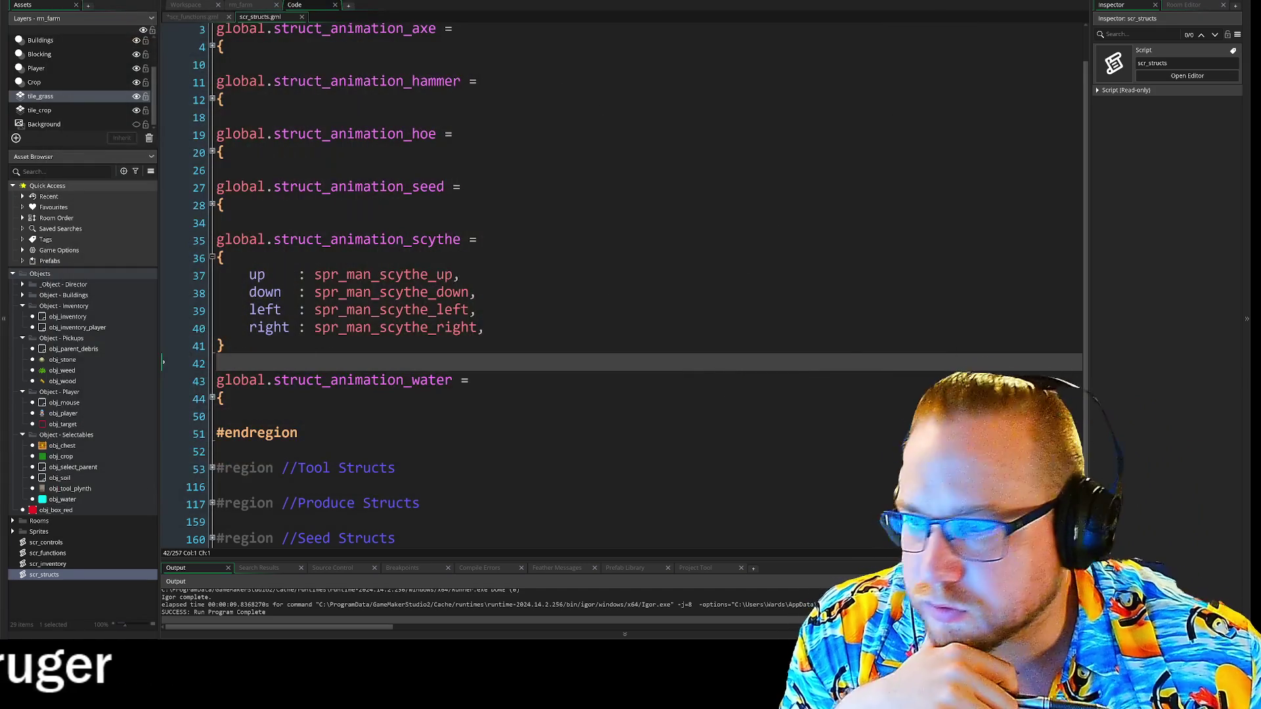
key("alt+Tab")
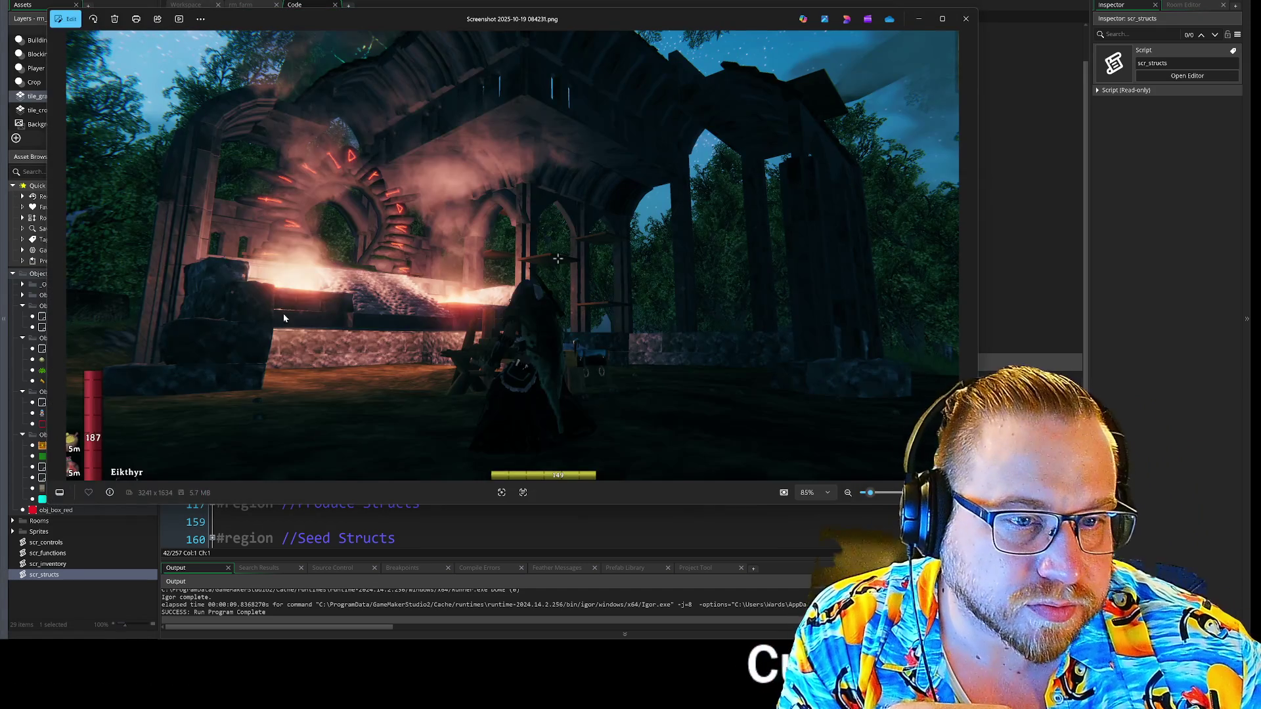
left_click(966, 19)
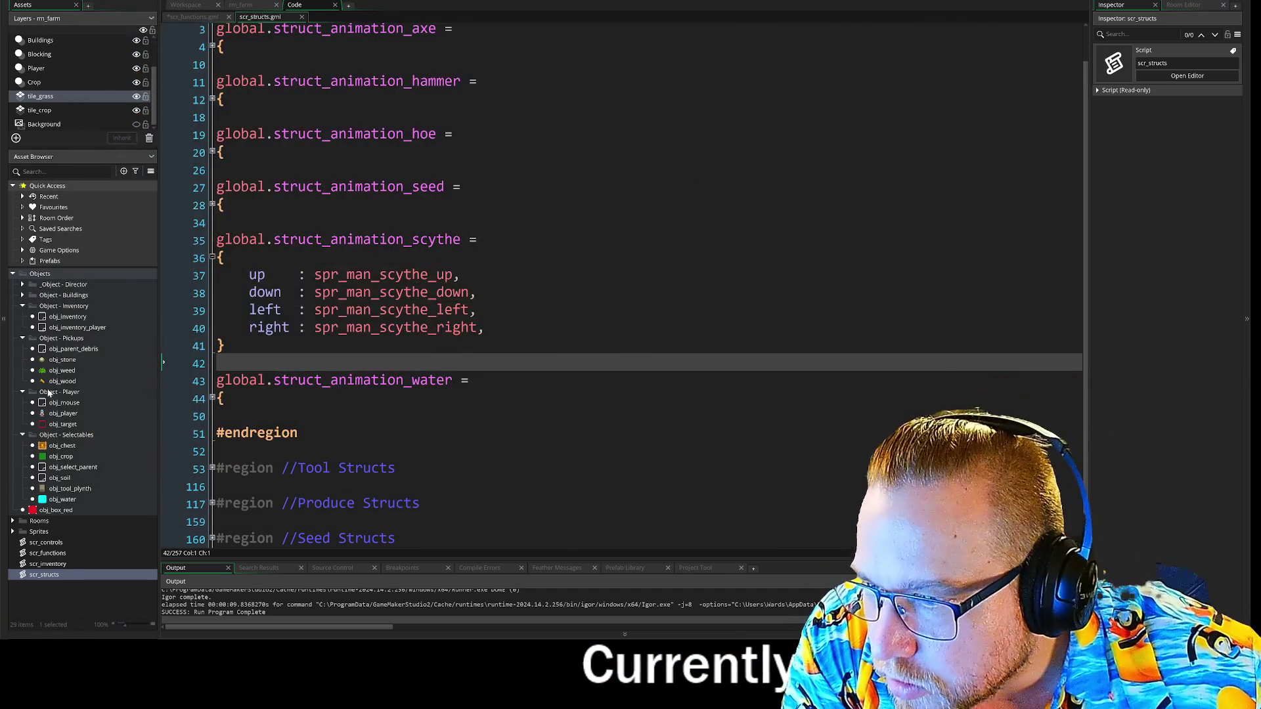
key("alt+Tab")
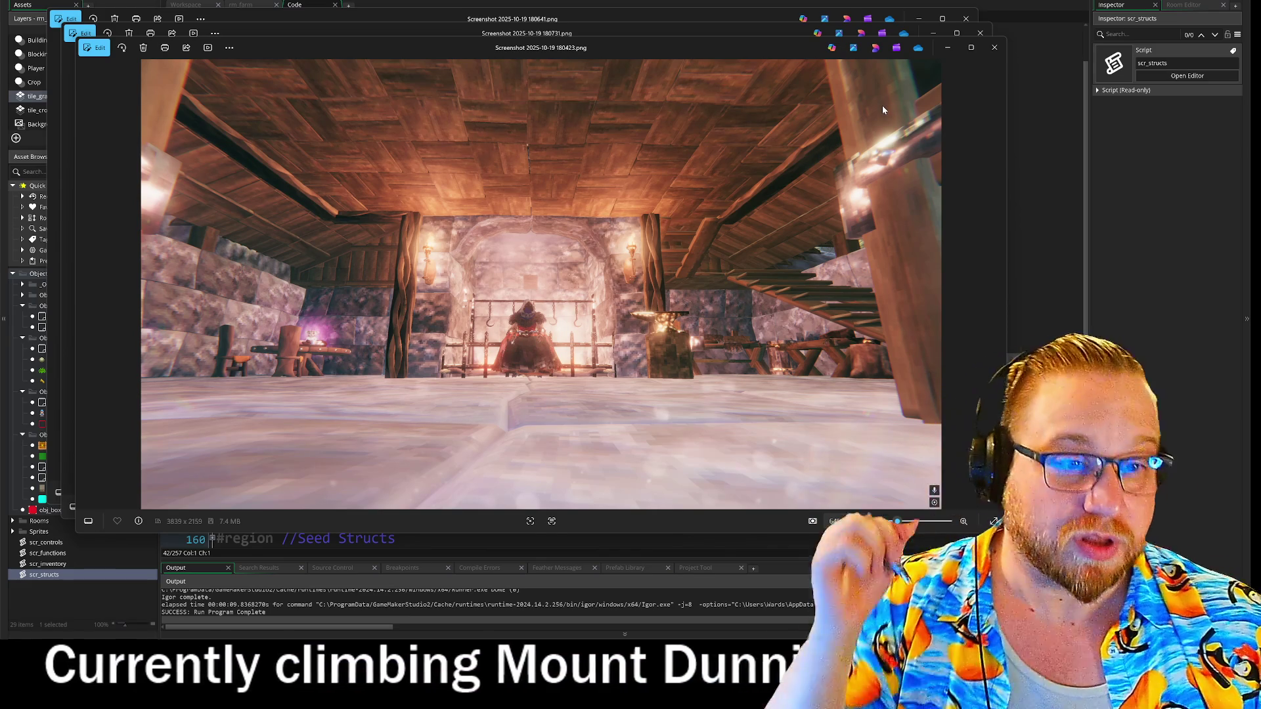
left_click(994, 47)
left_click(979, 38)
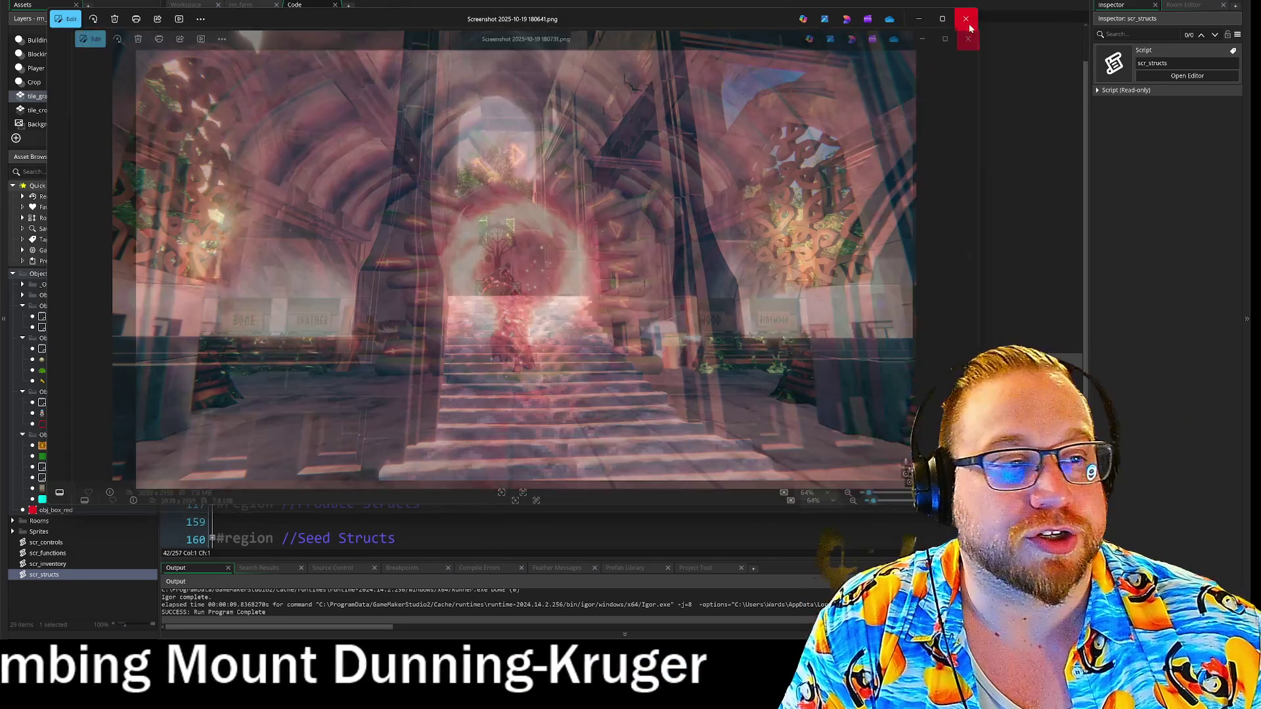
left_click(967, 21)
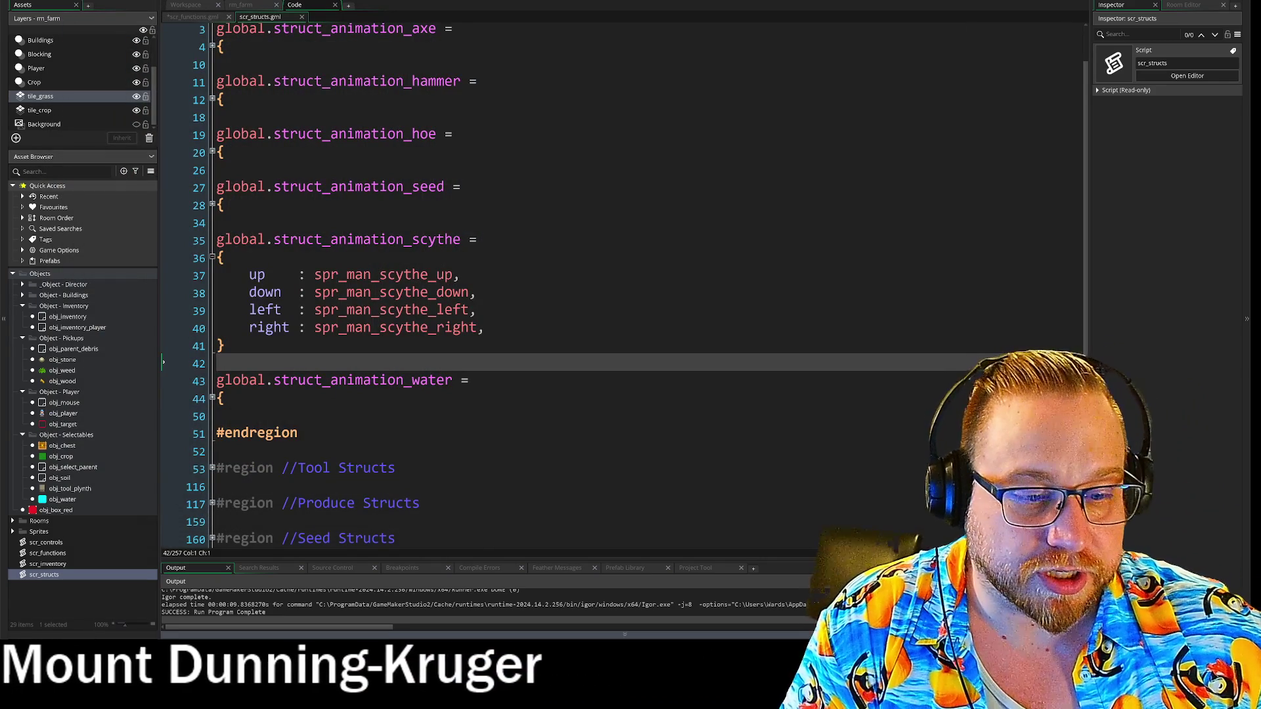
Launch FireAlpaca64 from the Start menu's recent apps list
key("super")
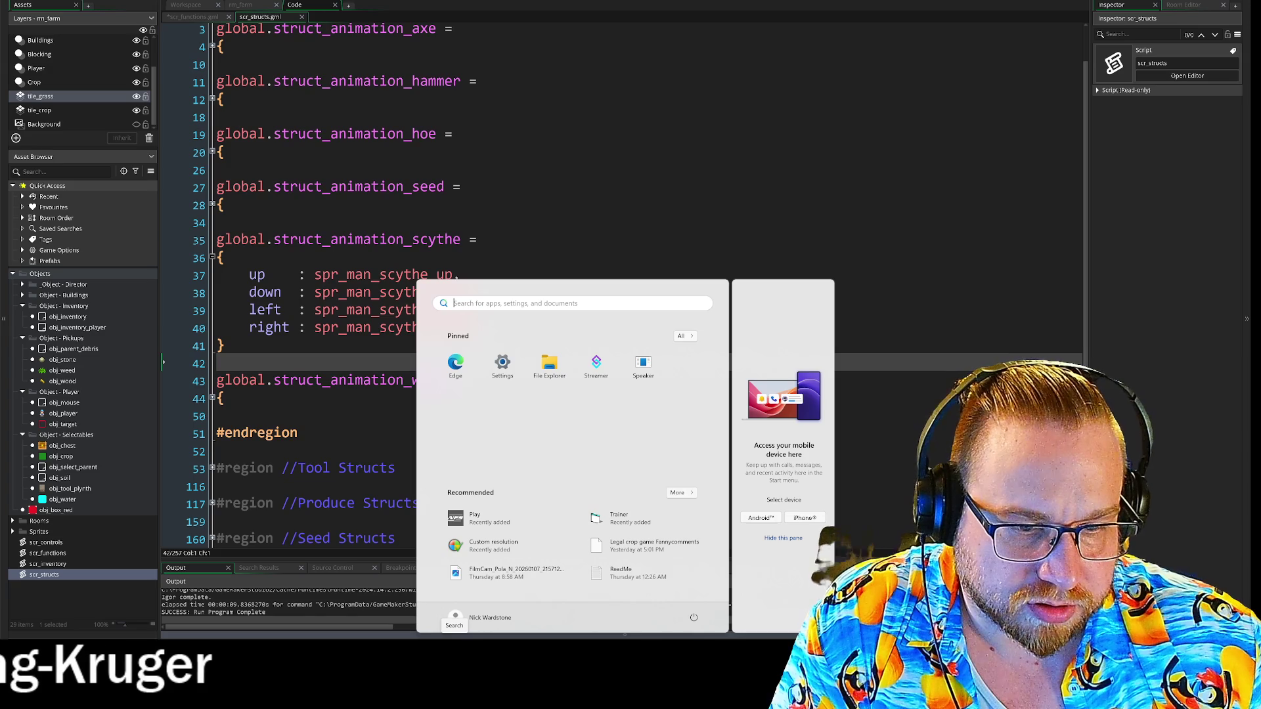
left_click(455, 637)
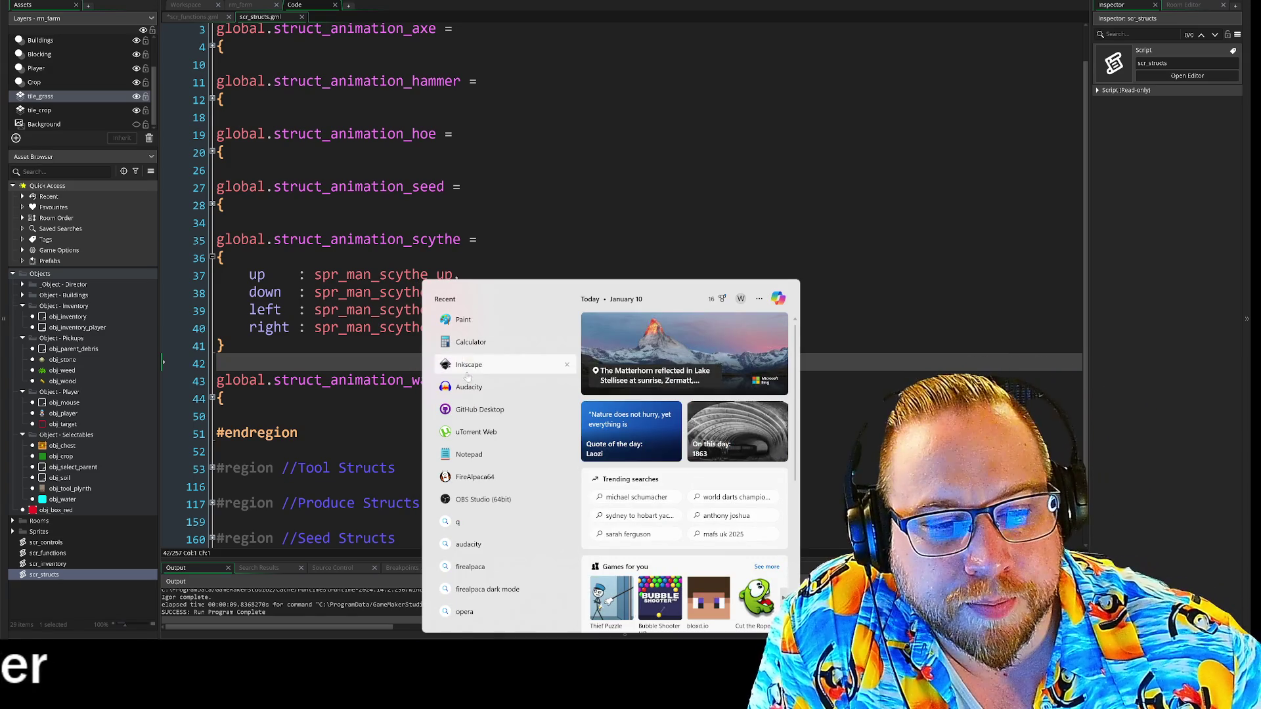
left_click(475, 476)
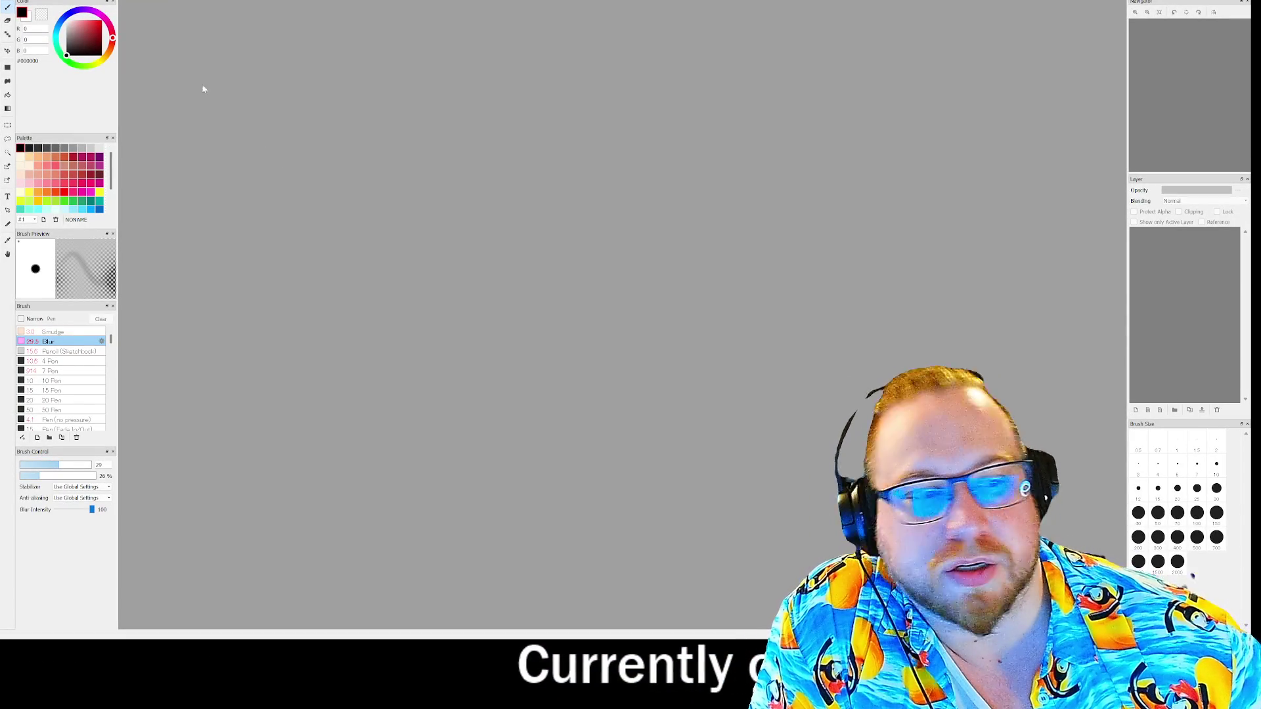
Create a black 2000x2000 canvas and set up the white 4 Pen brush
left_click(724, 422)
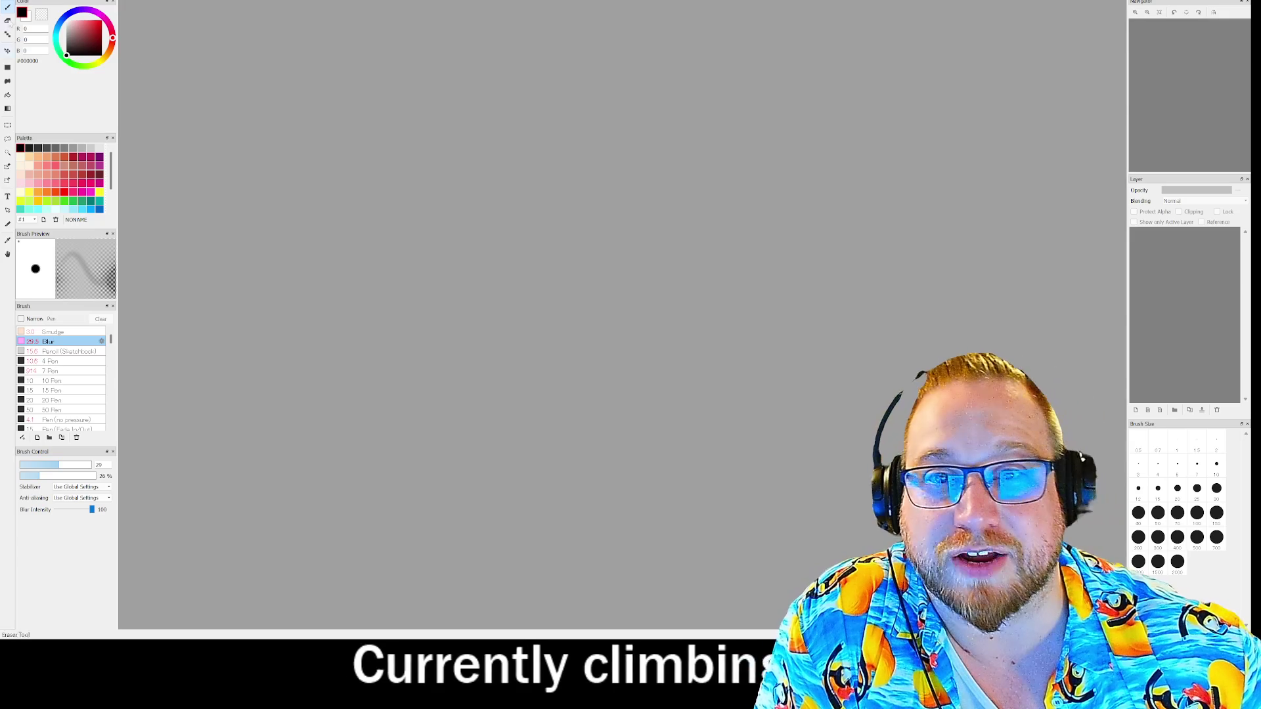
key("alt+f")
key("Return")
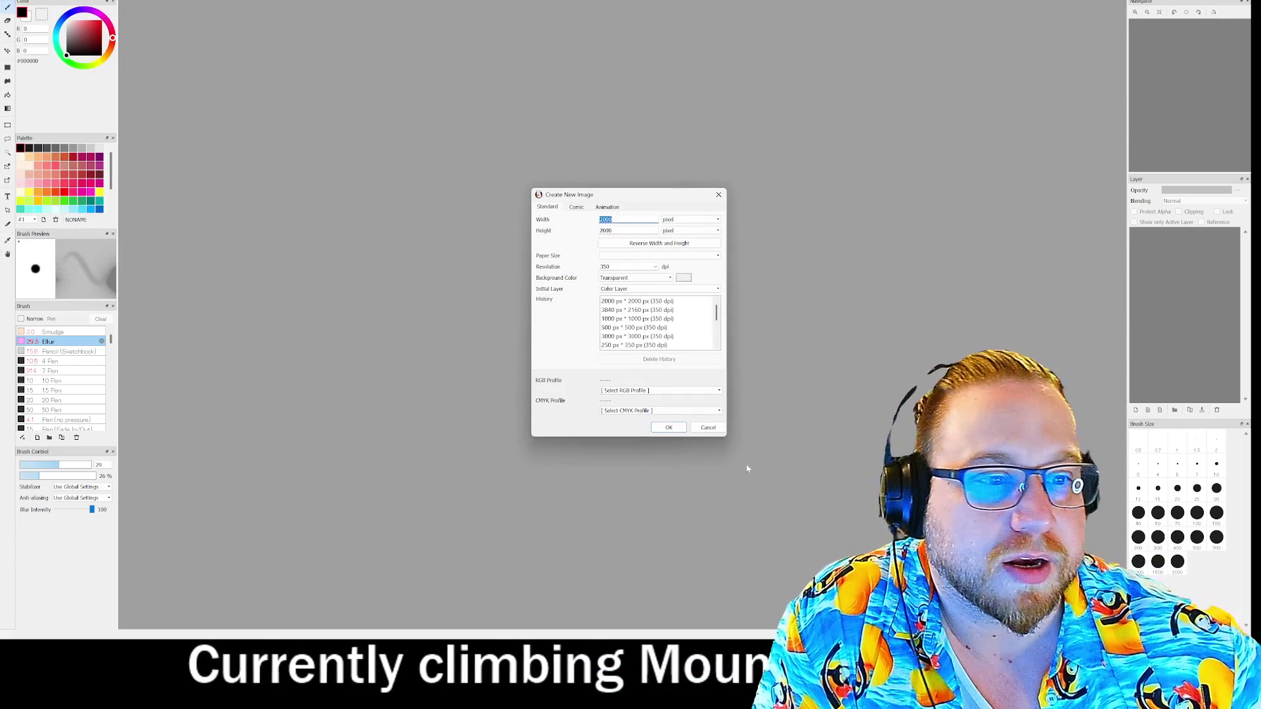
key("Return")
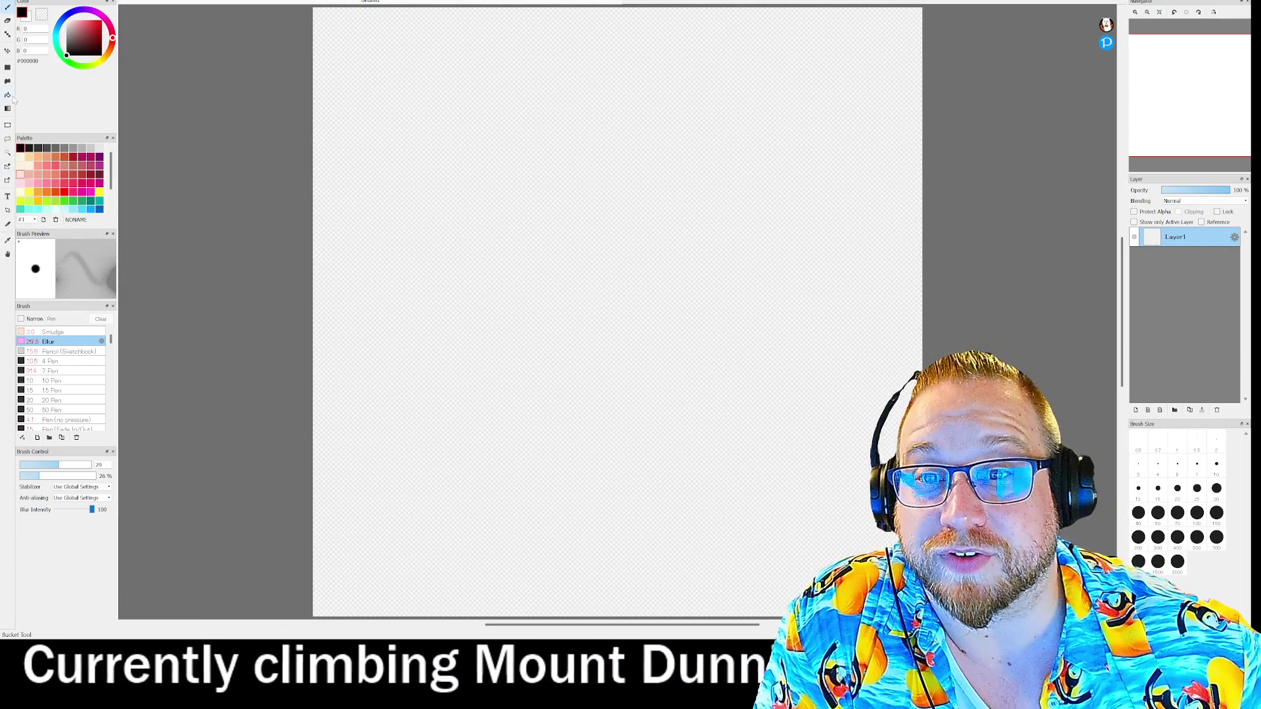
left_click(571, 214)
key("x")
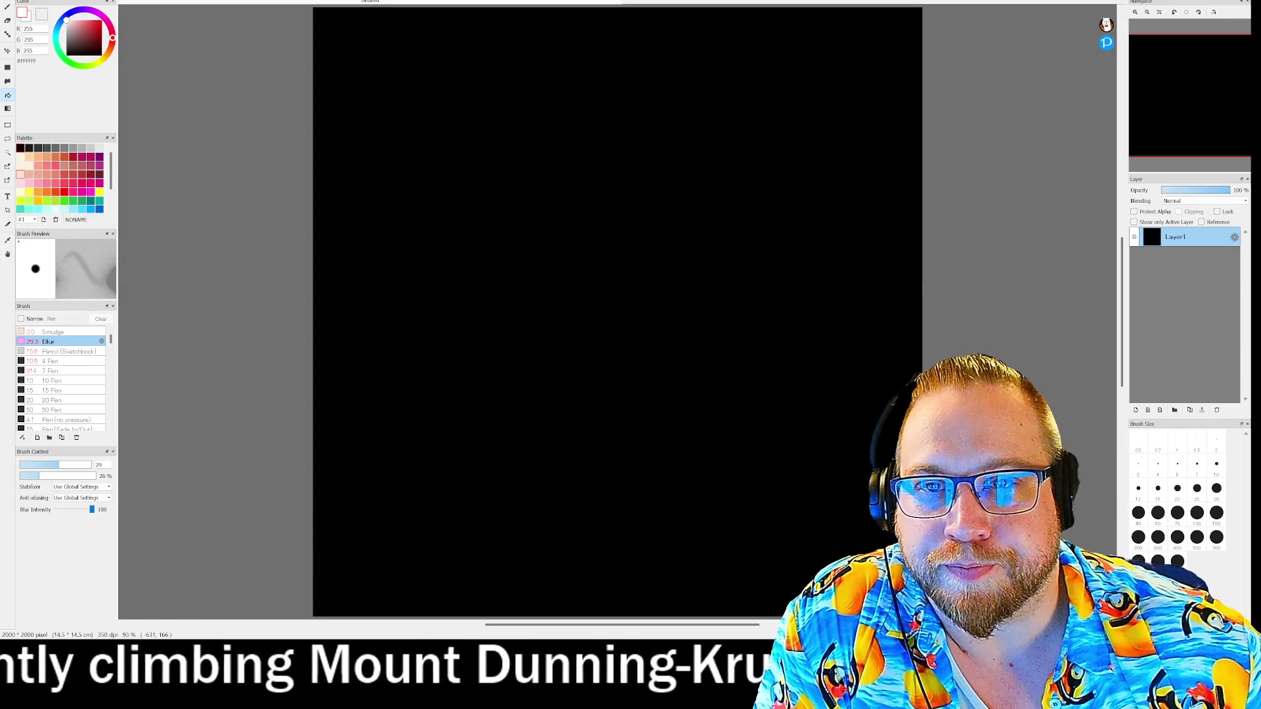
left_click(6, 7)
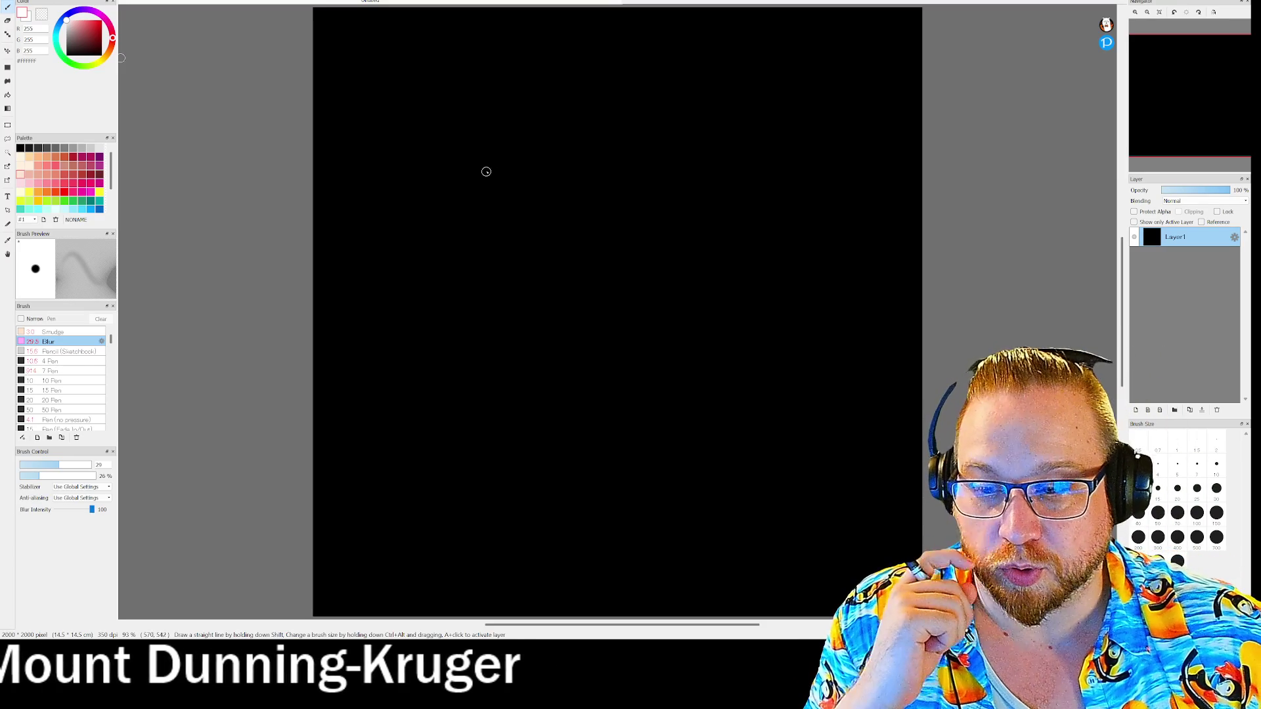
scroll(498, 141, "up", 2)
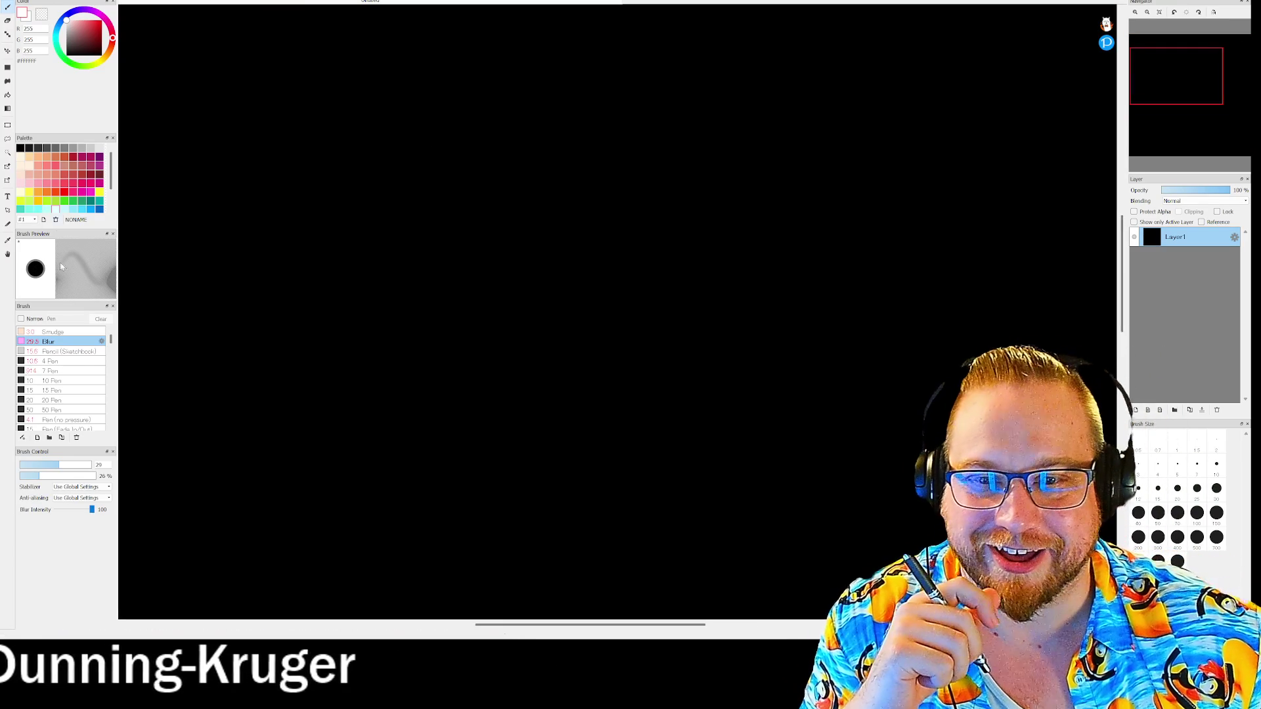
left_click(52, 361)
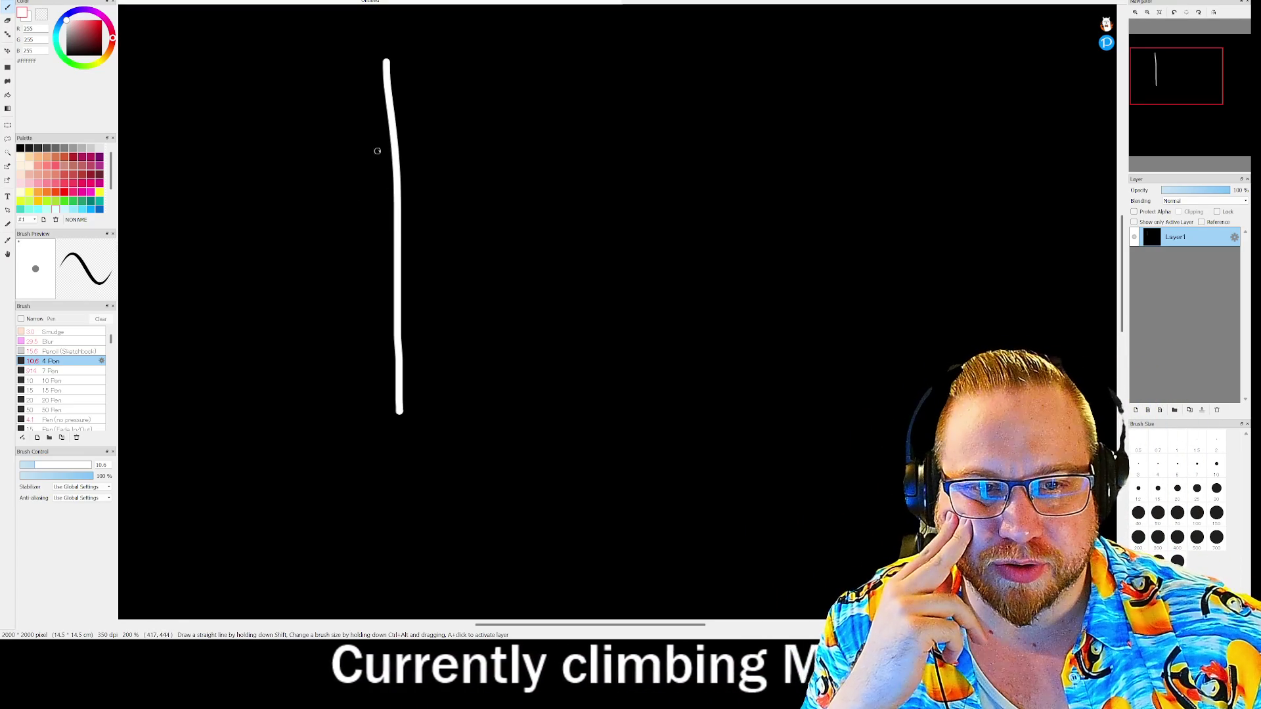
Sketch a vertical line, the rectangle's top and right edges, and an inner horizontal line
mouse_move(651, 221)
left_mouse_down()
mouse_move(654, 137)
mouse_move(945, 151)
mouse_move(831, 244)
mouse_move(639, 225)
mouse_move(636, 127)
mouse_move(666, 169)
mouse_move(664, 241)
mouse_move(667, 118)
mouse_move(788, 155)
mouse_move(943, 158)
left_mouse_up()
mouse_move(678, 115)
left_mouse_down()
mouse_move(948, 155)
mouse_move(917, 189)
mouse_move(932, 256)
mouse_move(968, 155)
mouse_move(926, 141)
left_mouse_up()
left_click_drag(660, 214, 893, 220)
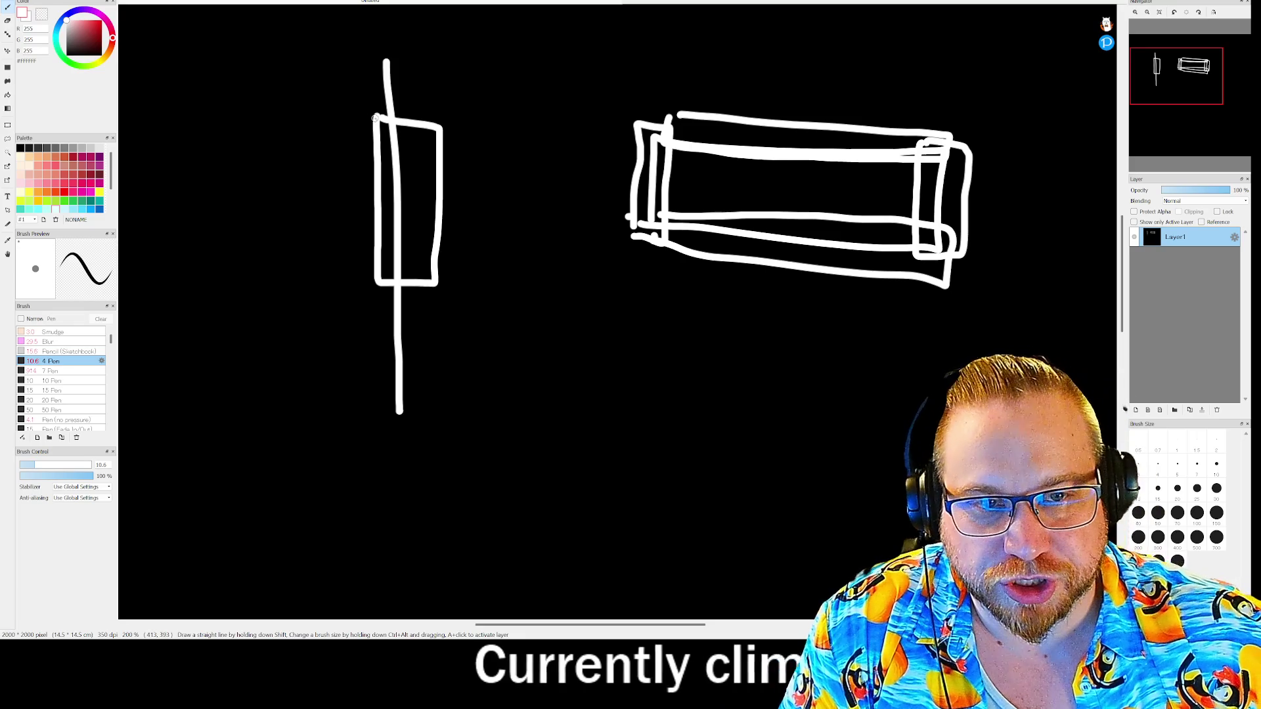
Draw a new left side for the left rectangle and undo the stray dashes below it
mouse_move(324, 135)
left_mouse_down()
mouse_move(328, 276)
mouse_move(380, 283)
left_mouse_up()
left_click(350, 298)
left_click_drag(346, 366, 345, 376)
left_click_drag(346, 394, 346, 426)
left_click_drag(340, 461, 333, 504)
key("ctrl+z")
key("ctrl+z")
key("ctrl+z")
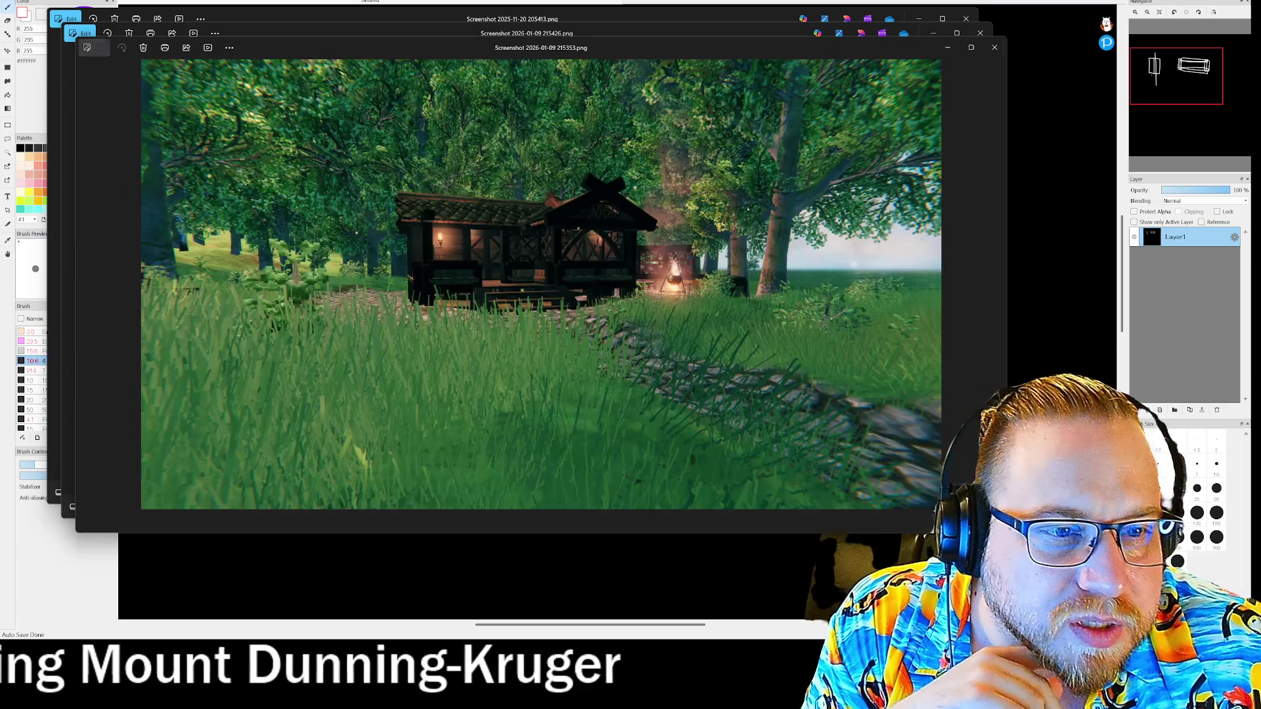
Zoom and pan across the cabin screenshot to study the front and the ground below the beam
scroll(560, 274, "up", 8)
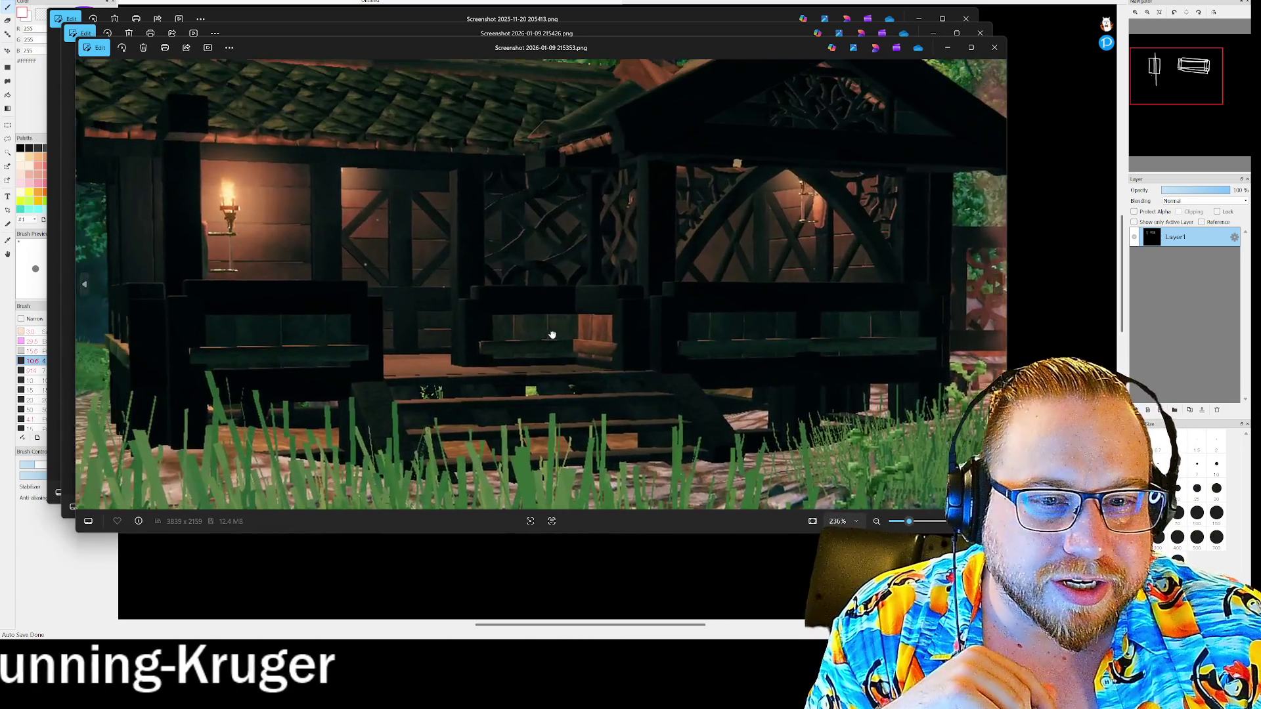
left_click_drag(103, 324, 245, 323)
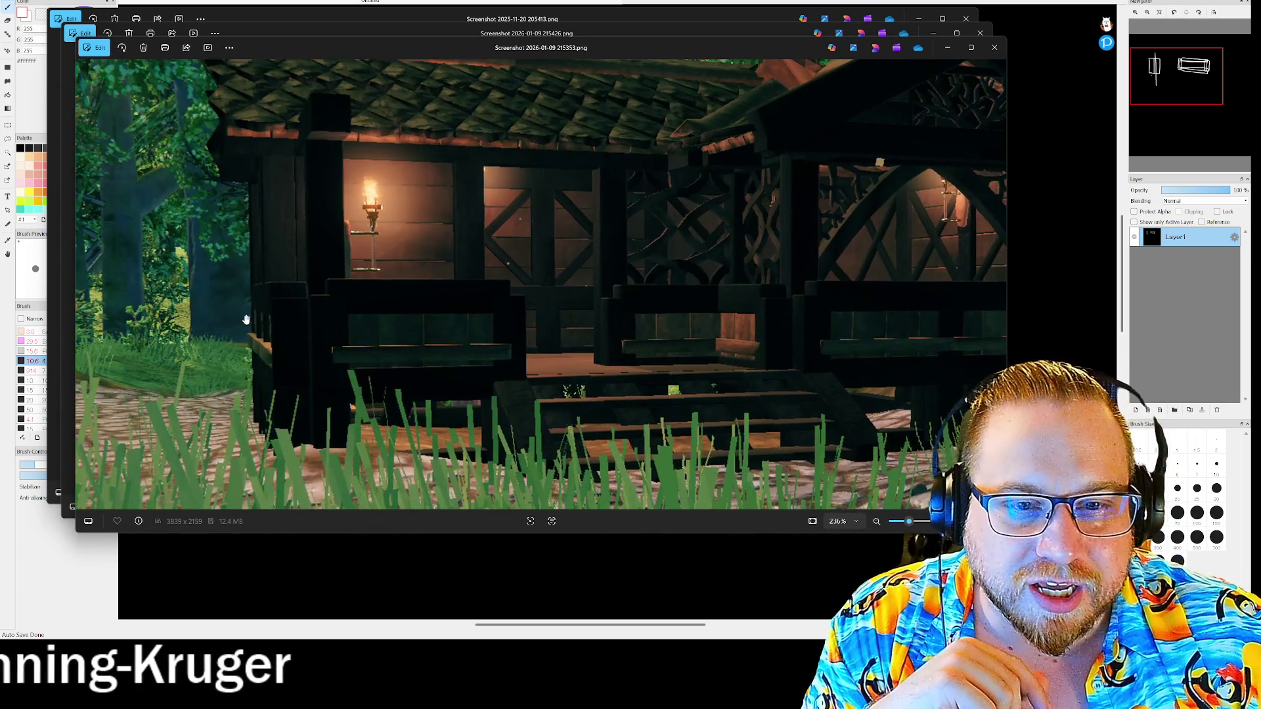
left_click_drag(277, 281, 297, 296)
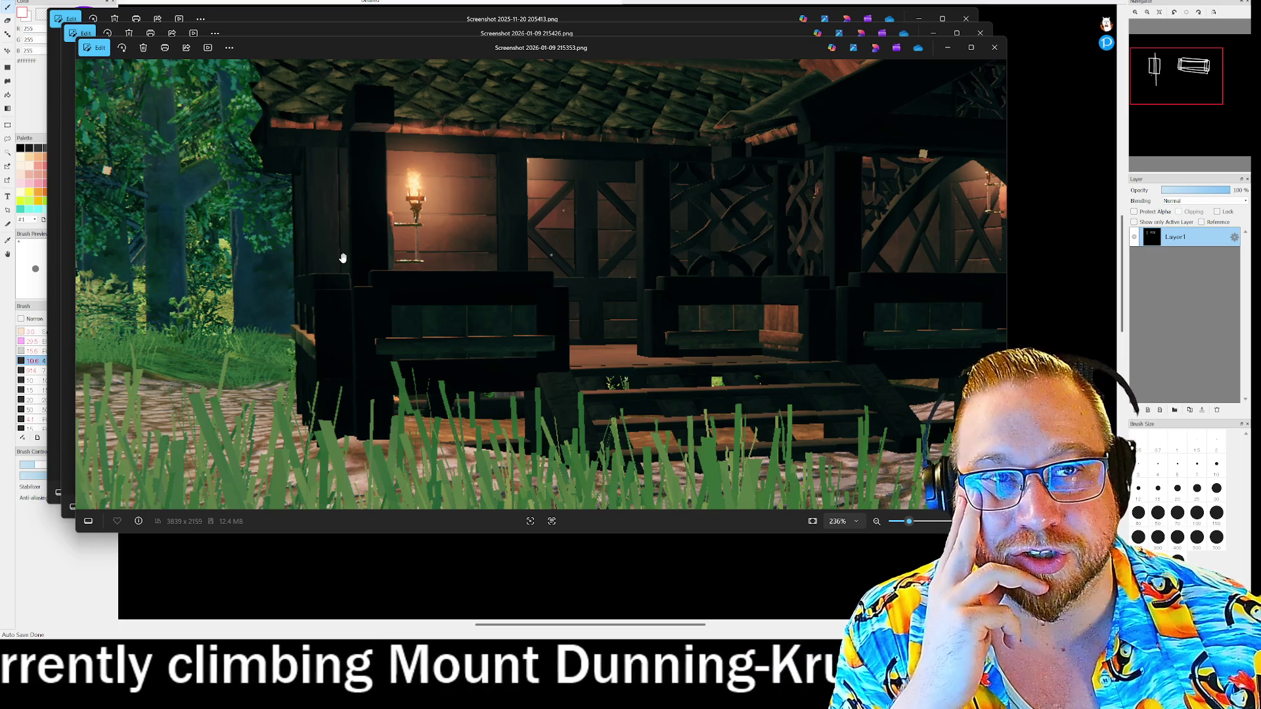
scroll(346, 262, "down", 2)
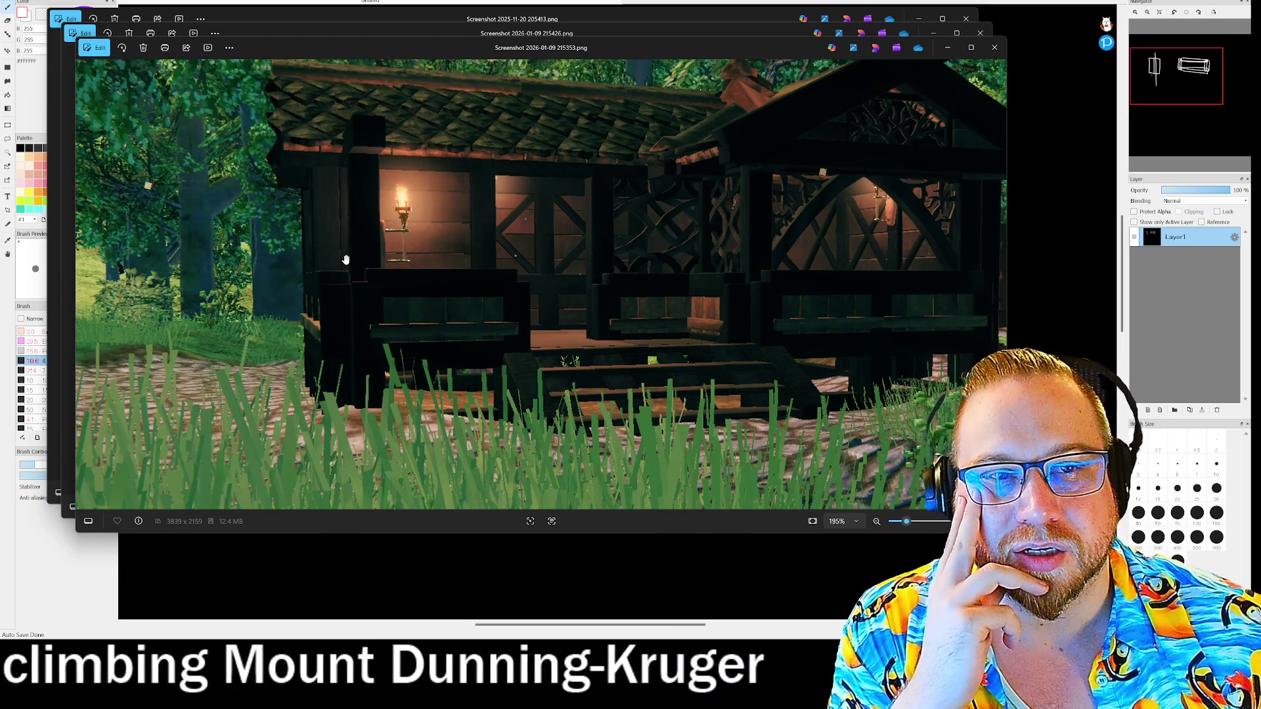
scroll(348, 264, "up", 2)
scroll(352, 260, "up", 1)
scroll(352, 260, "up", 3)
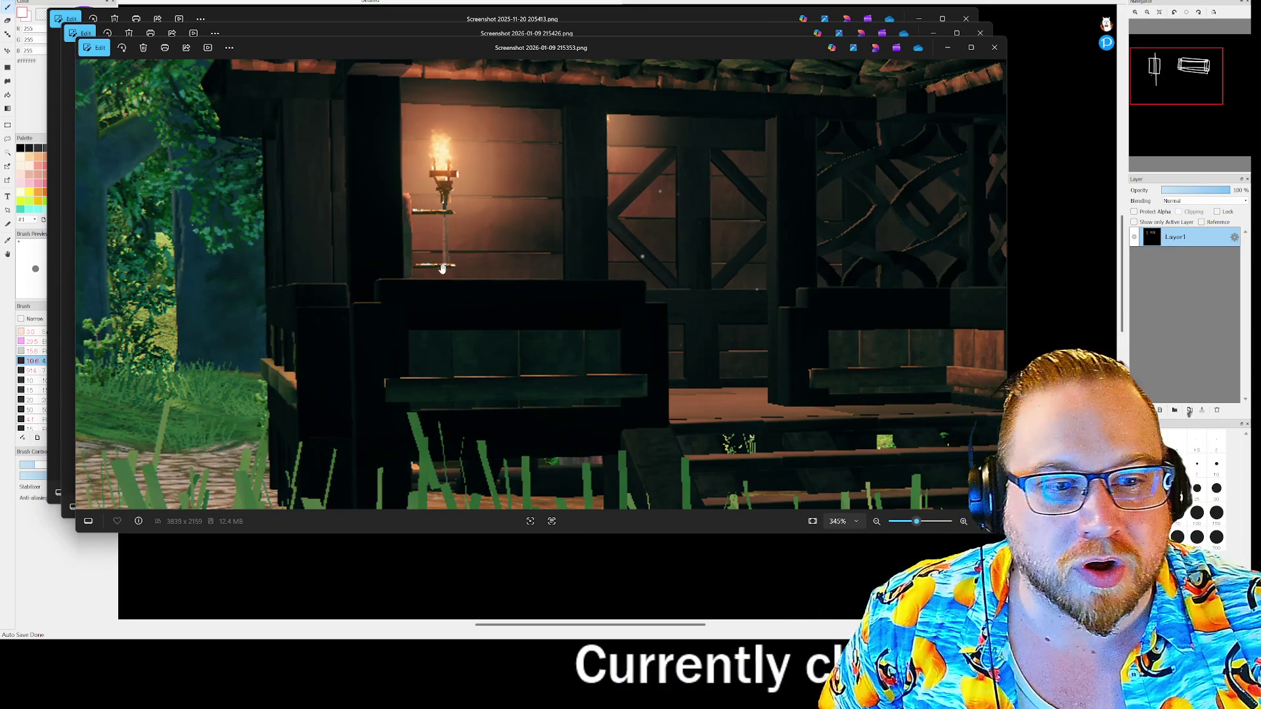
scroll(446, 264, "down", 3)
scroll(720, 298, "up", 2)
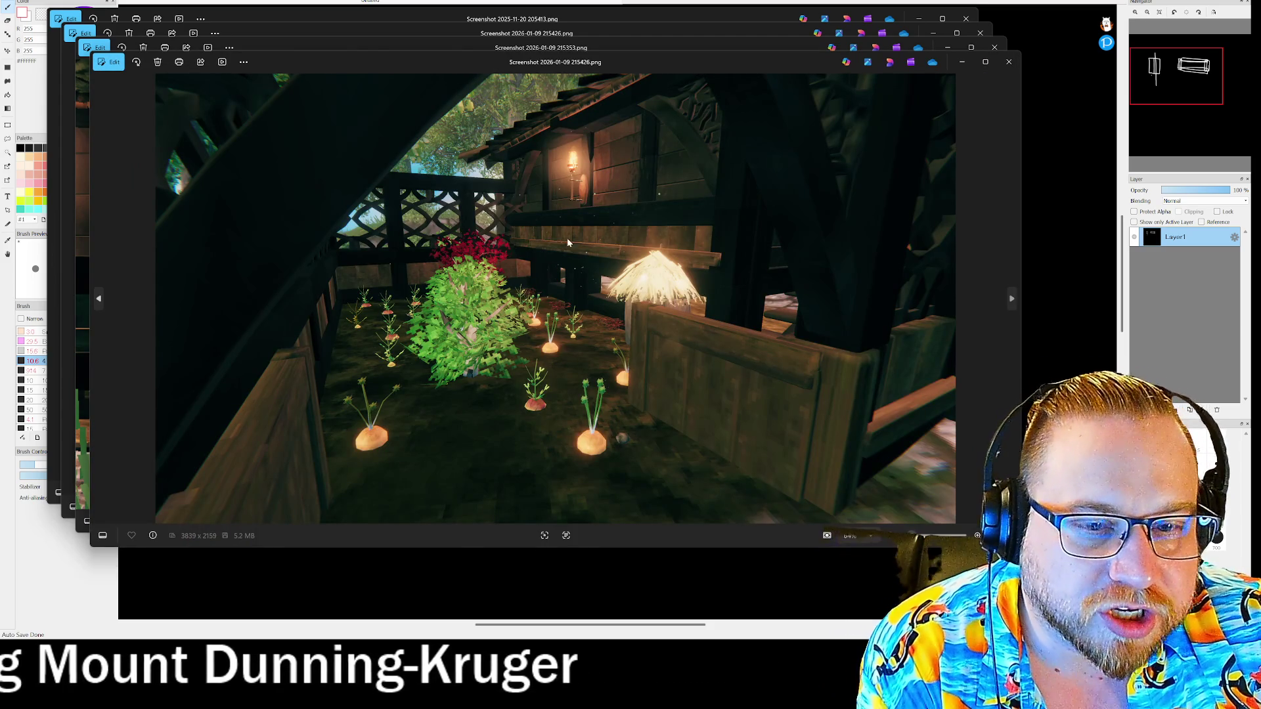
scroll(690, 234, "up", 5)
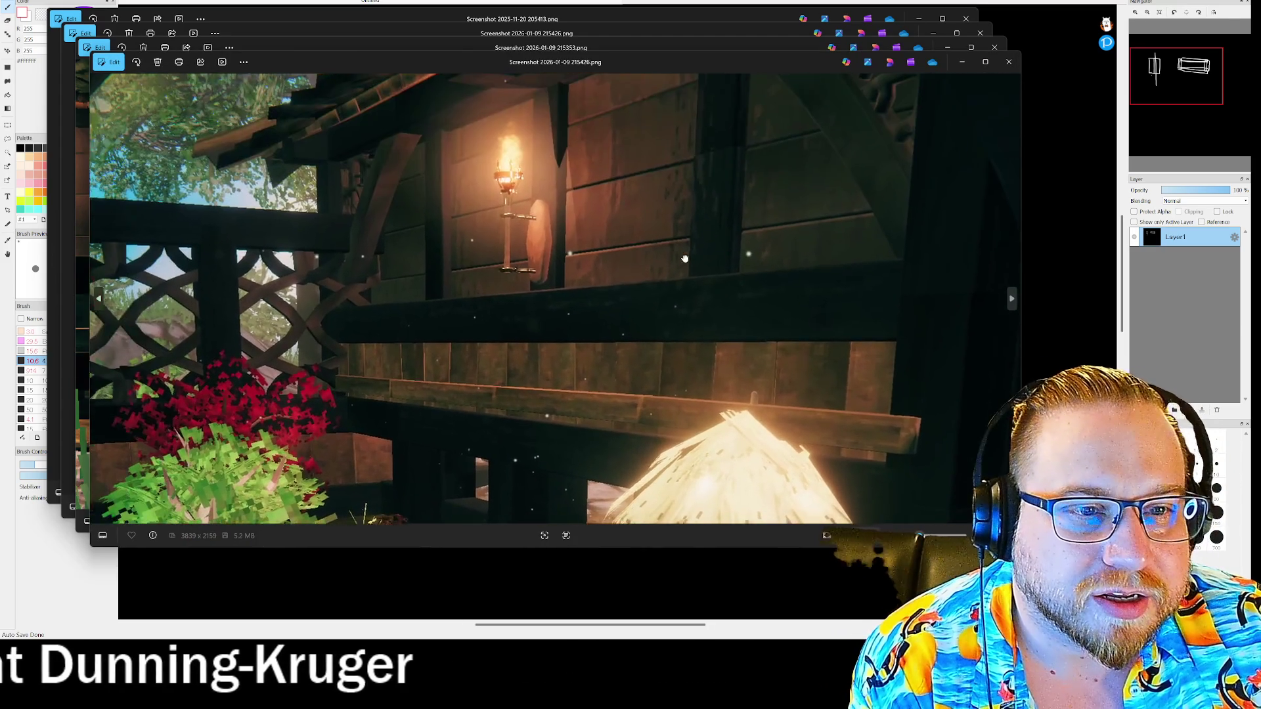
scroll(415, 365, "up", 5)
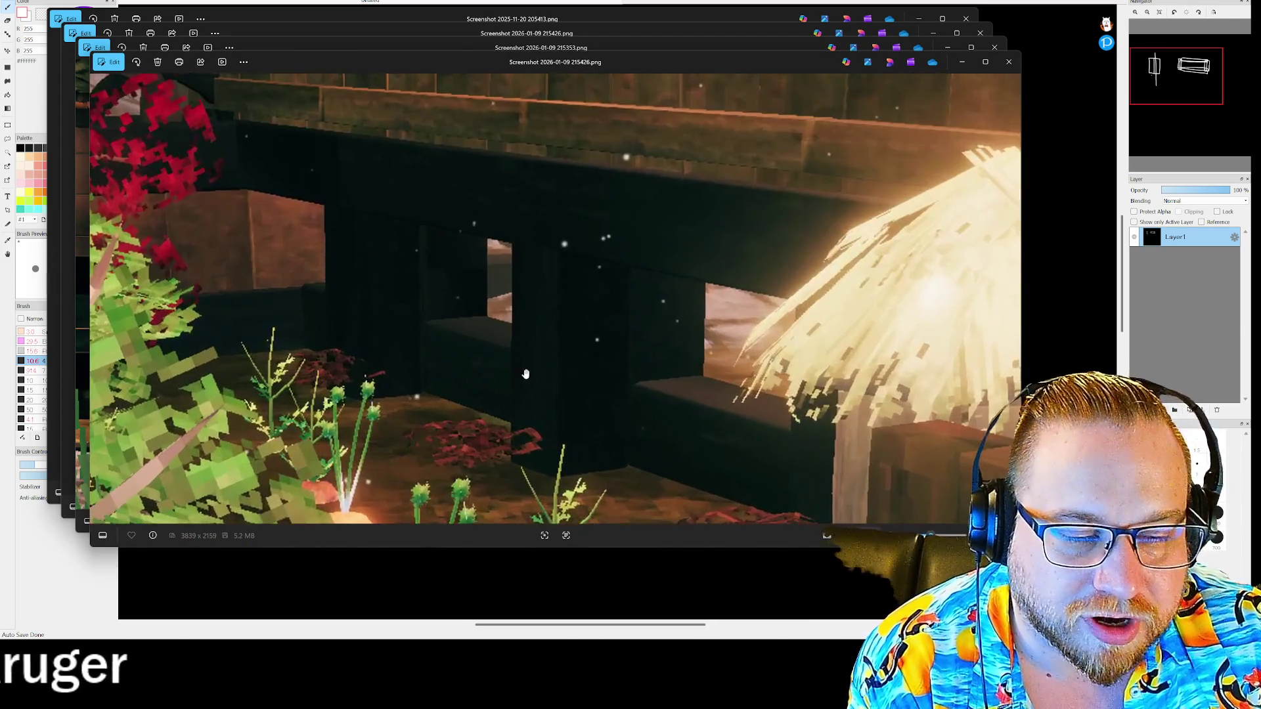
left_click_drag(525, 374, 512, 330)
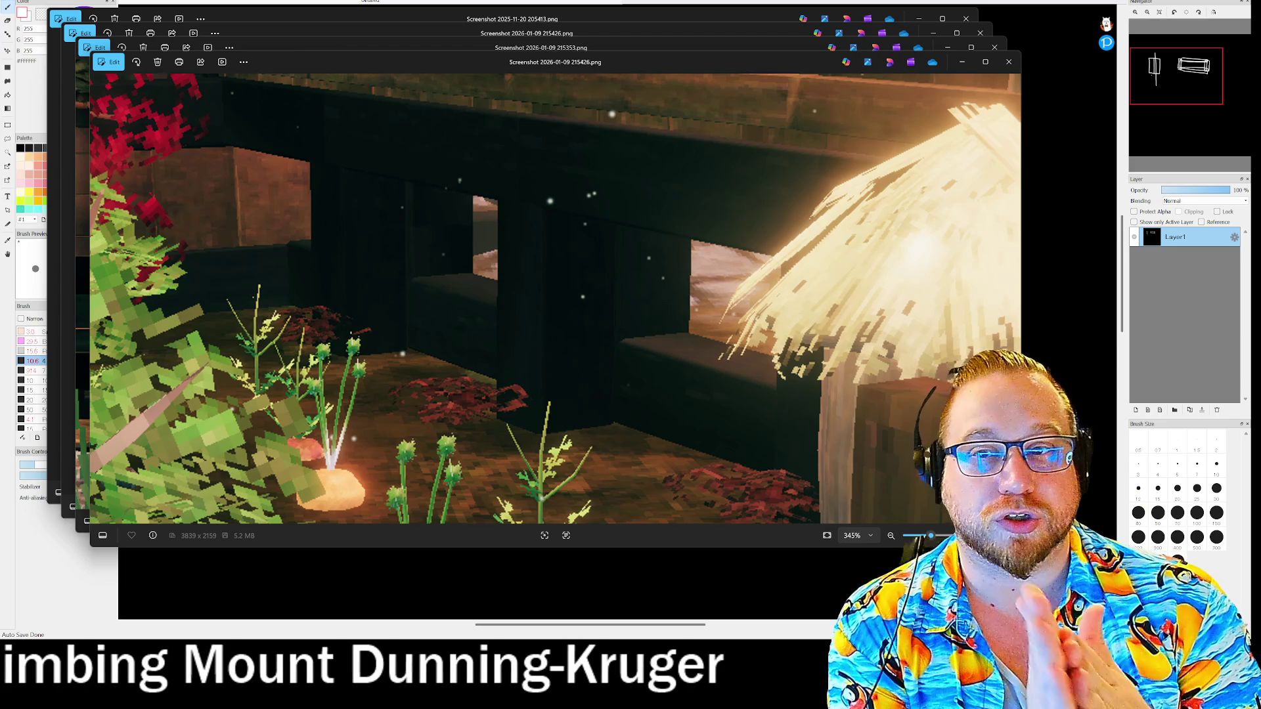
Close the four stacked cabin screenshot windows to return to the sketch
left_click(1011, 62)
left_click(995, 47)
left_click(980, 33)
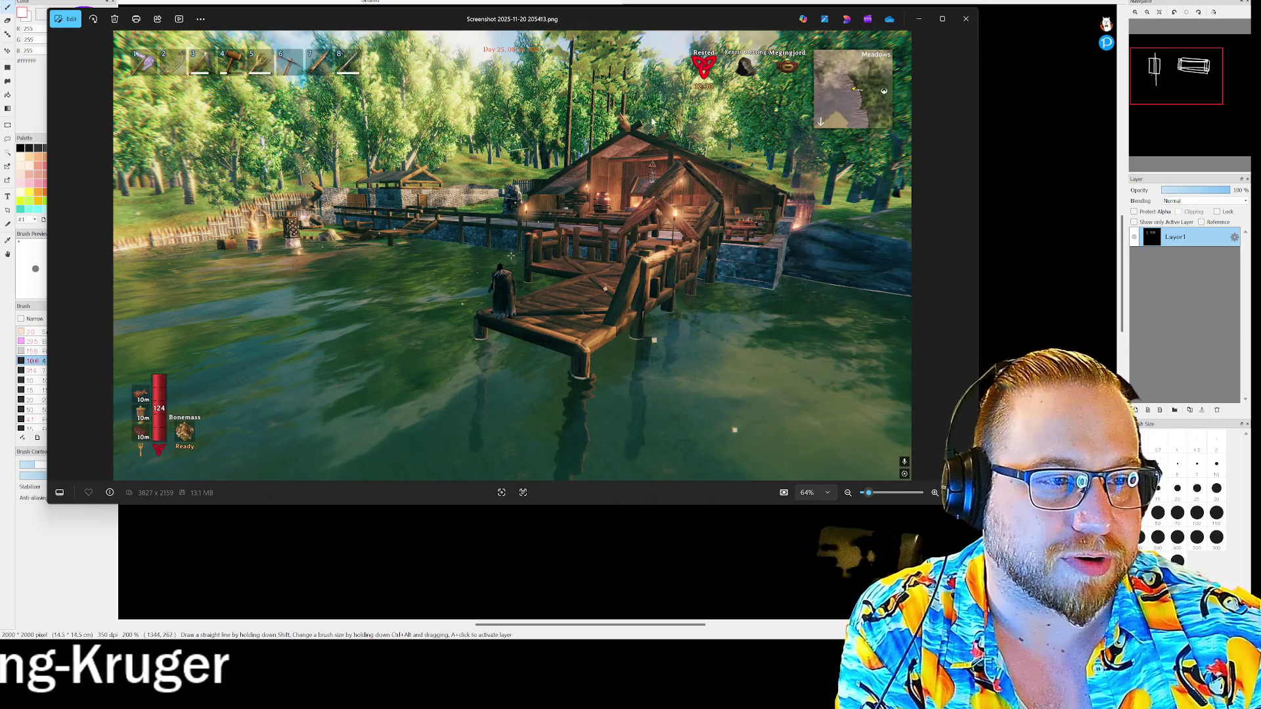
left_click(966, 19)
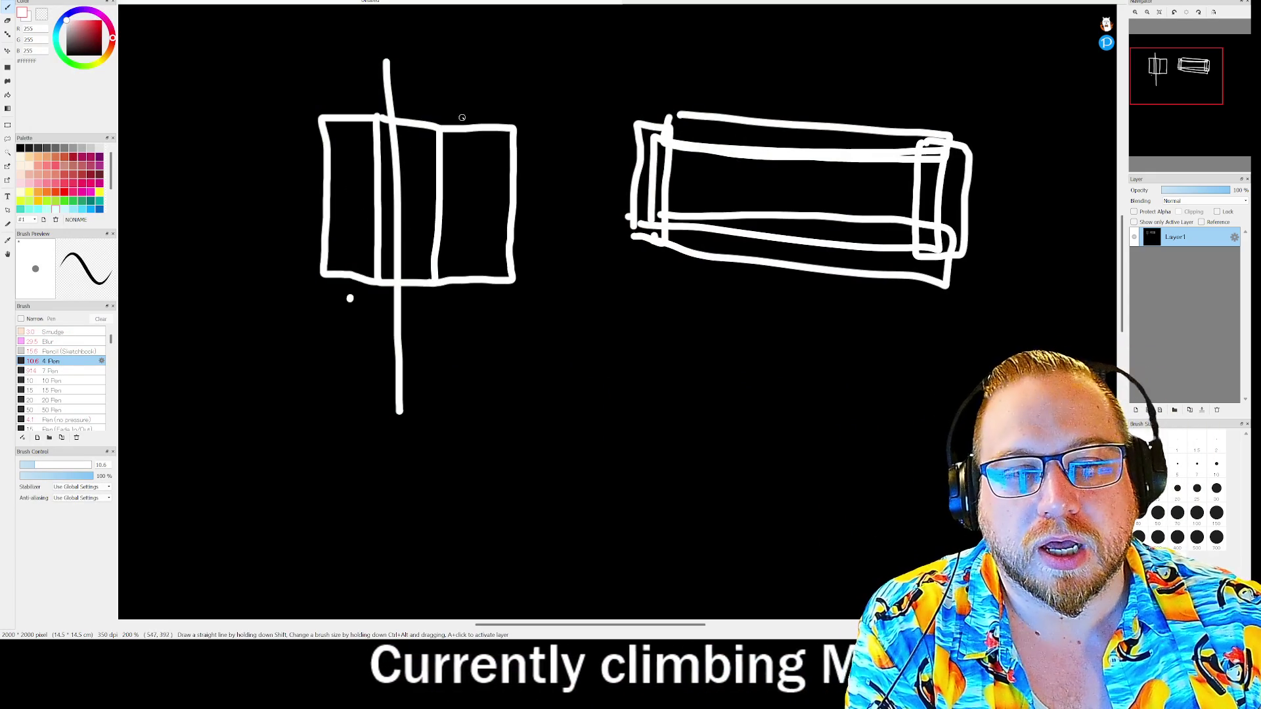
Draw a pen stroke rising from the left rectangle's top edge
mouse_move(444, 129)
left_mouse_down()
mouse_move(445, 69)
mouse_move(510, 115)
left_mouse_up()
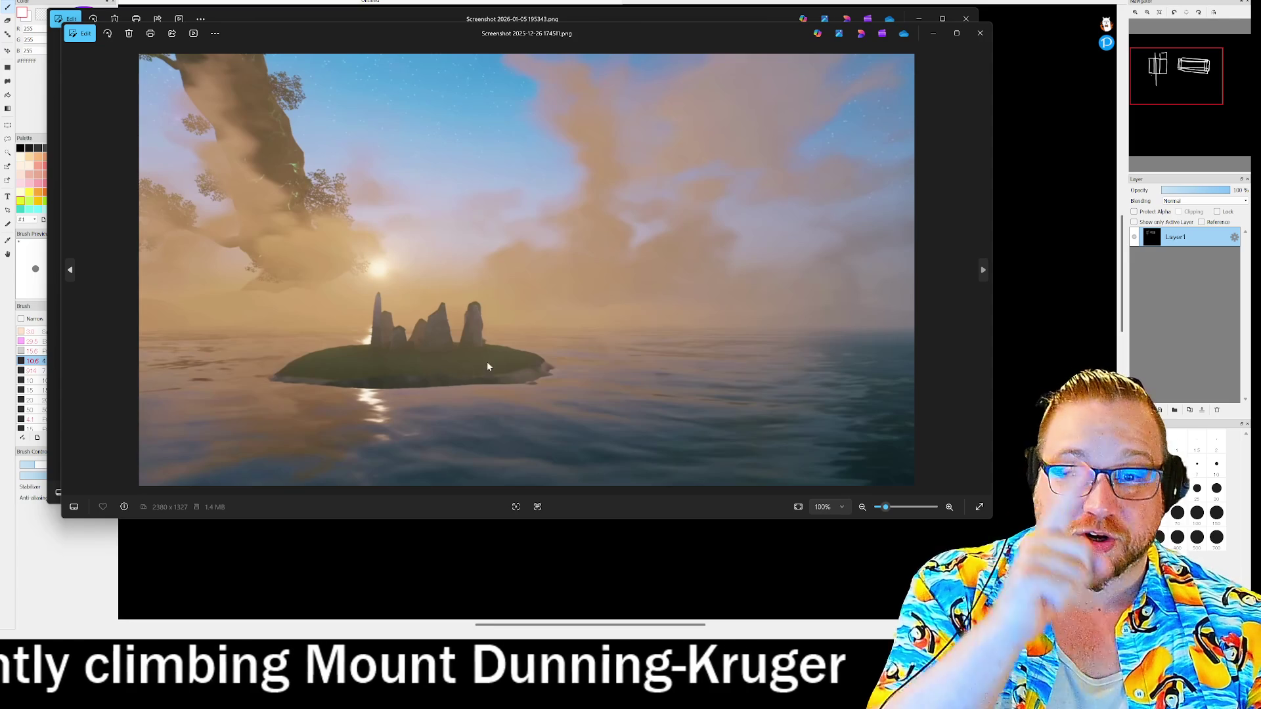
Zoom in and out on the island screenshot, then close the top Photos window
scroll(467, 352, "up", 3)
scroll(557, 342, "down", 3)
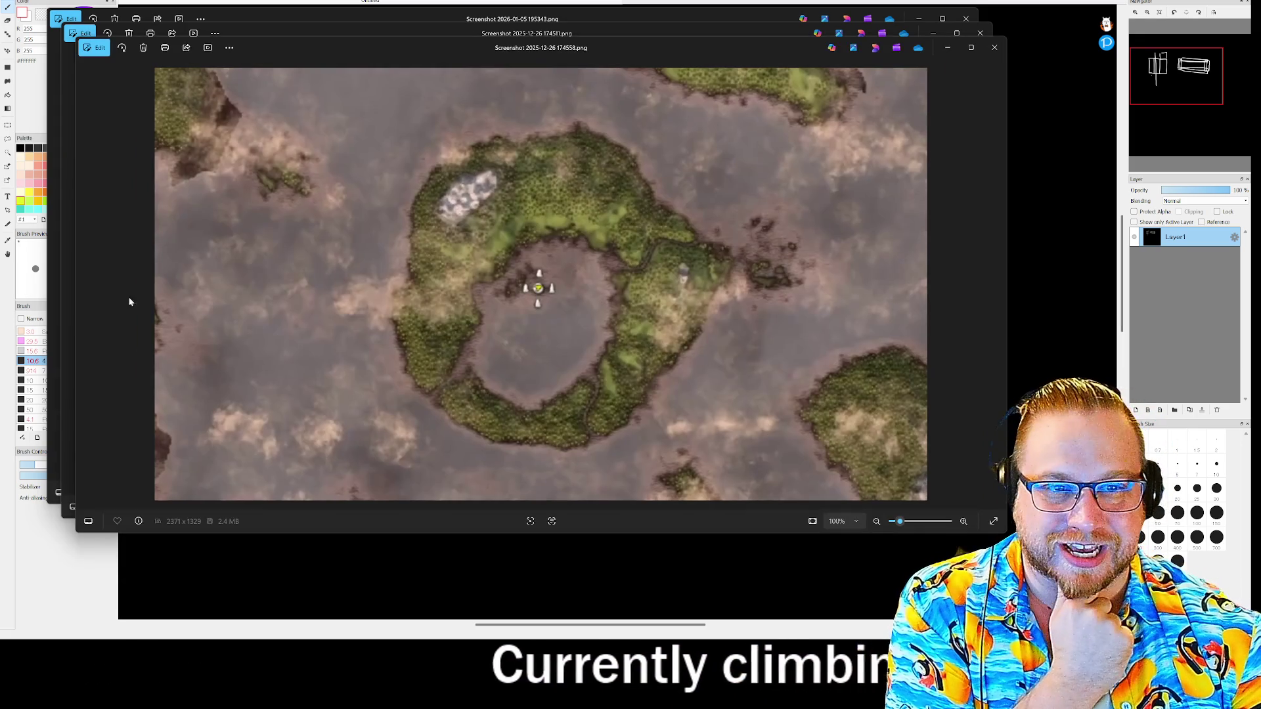
scroll(577, 278, "up", 6)
scroll(519, 252, "down", 1)
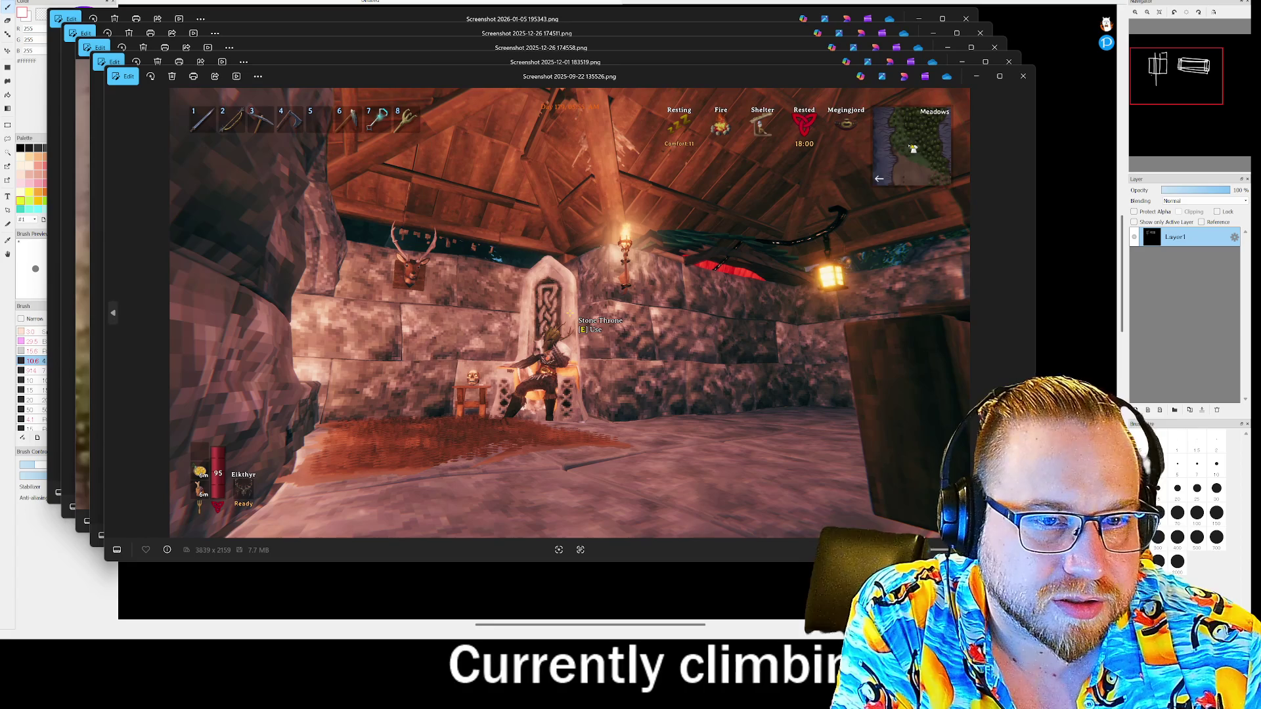
left_click(1011, 71)
Close the photo windows and FireAlpaca, discarding the sketch without saving
key("alt+F4")
key("alt+F4")
key("alt+F4")
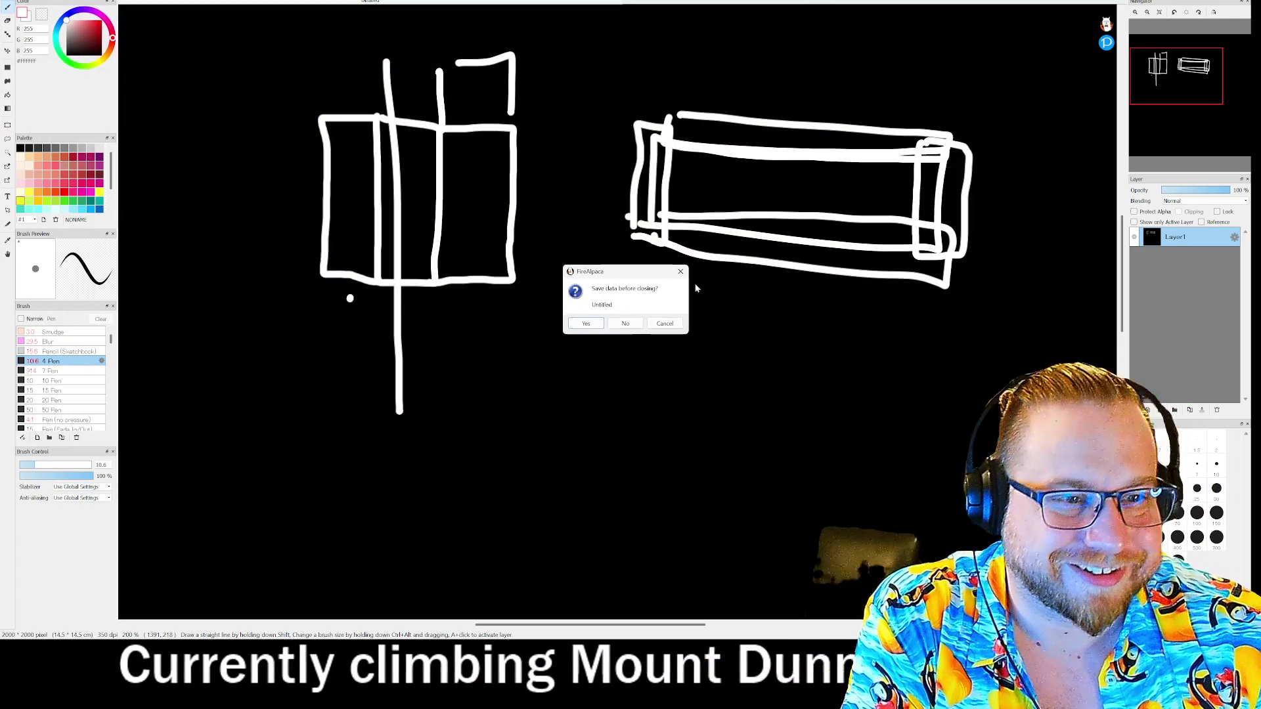
left_click(625, 324)
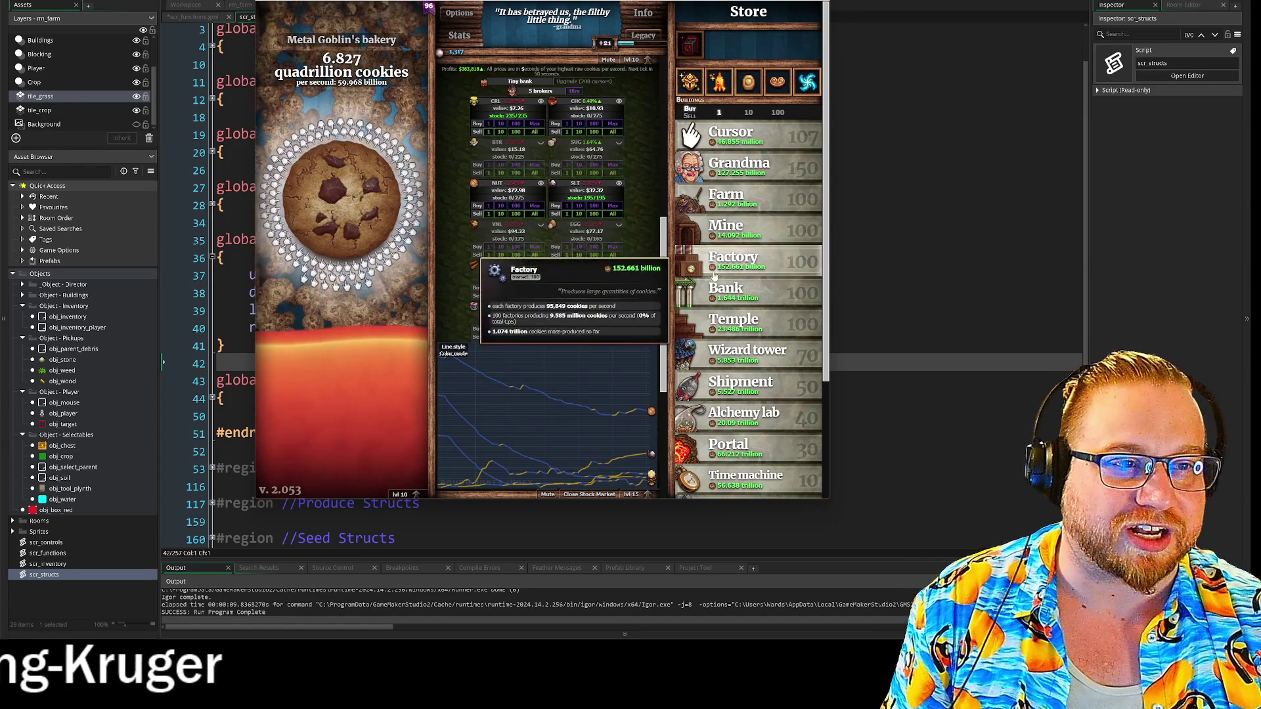
Plant Baker's wheat seeds in two empty plots of the Cookie Clicker Garden
mouse_move(773, 98)
mouse_move(765, 235)
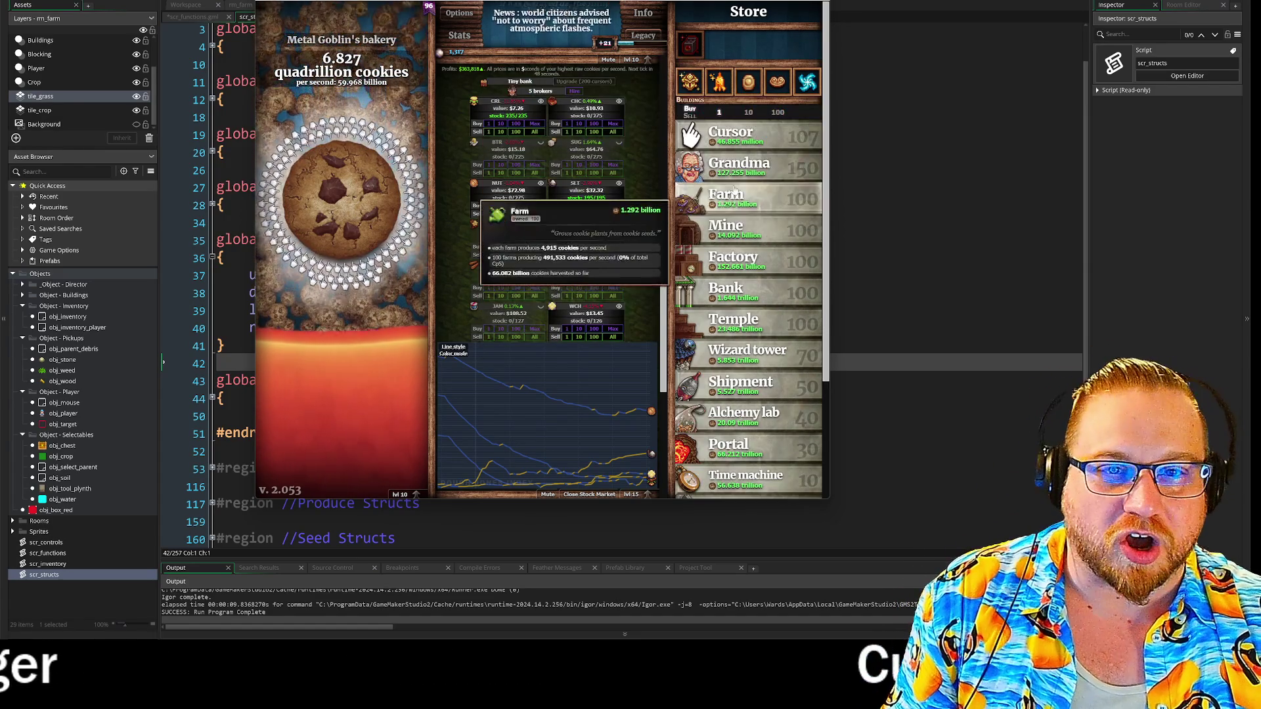
mouse_move(779, 206)
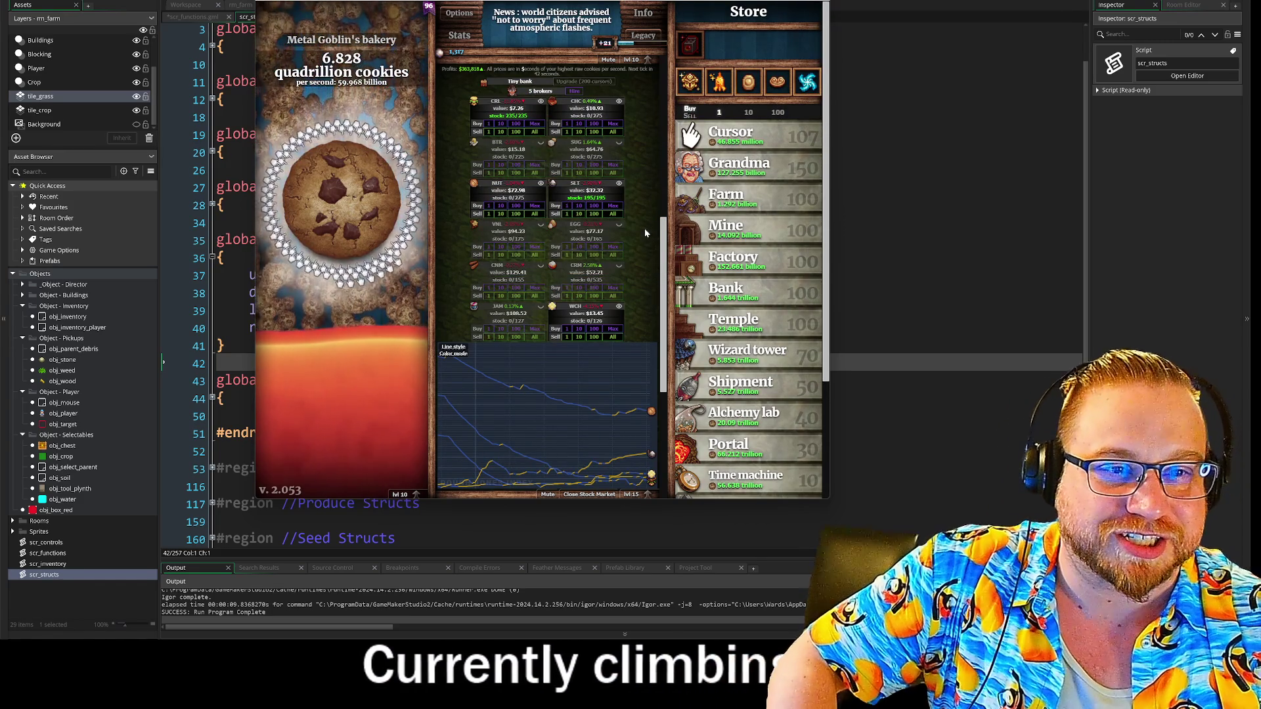
mouse_move(541, 150)
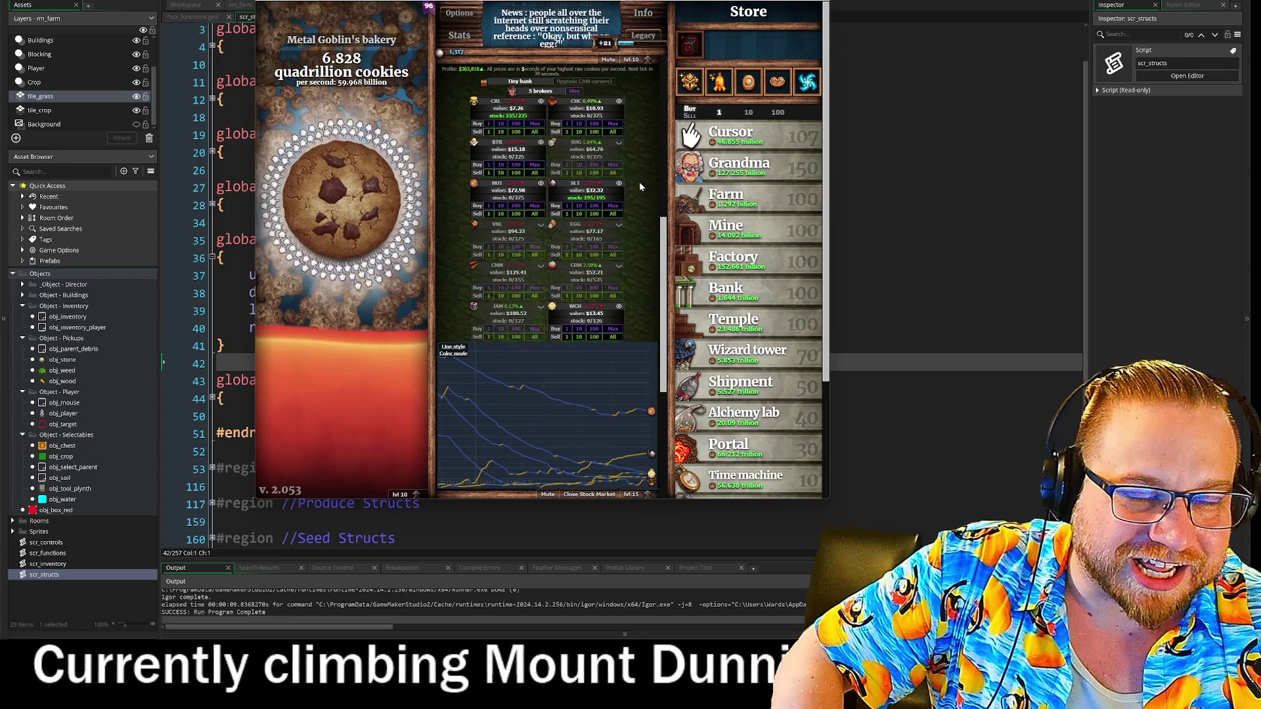
scroll(639, 184, "up", 3)
scroll(638, 184, "up", 3)
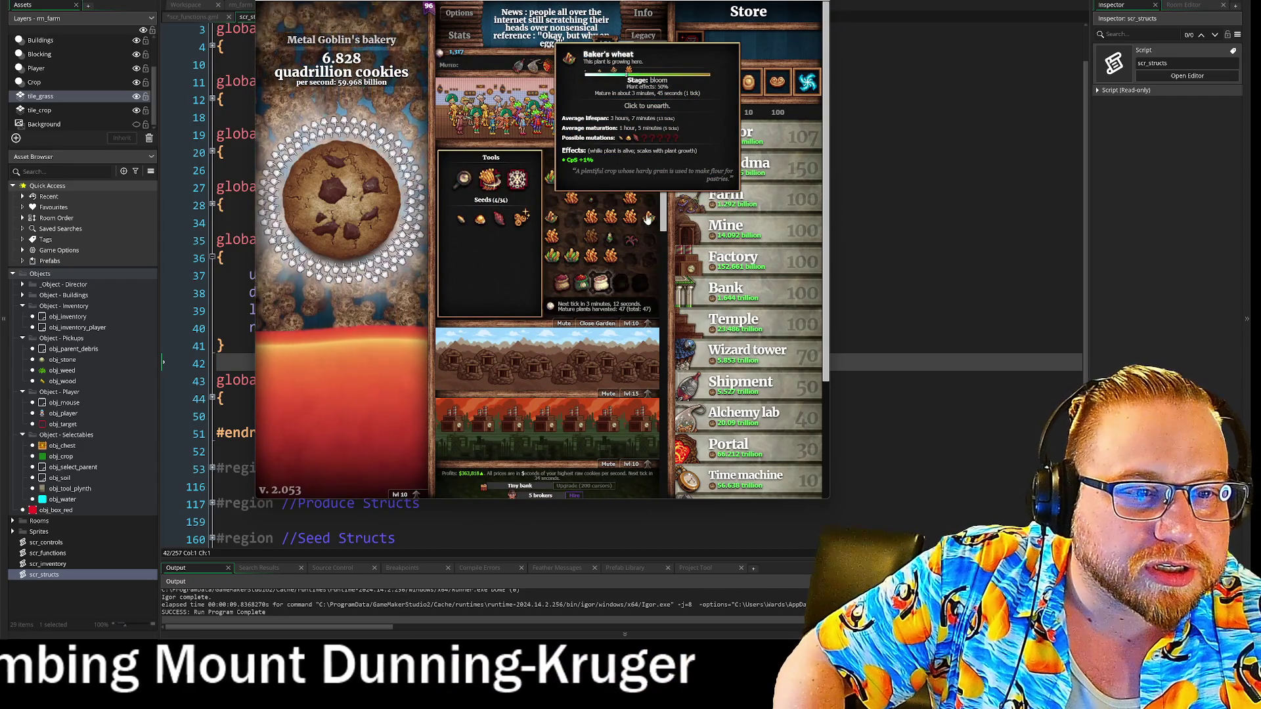
mouse_move(632, 242)
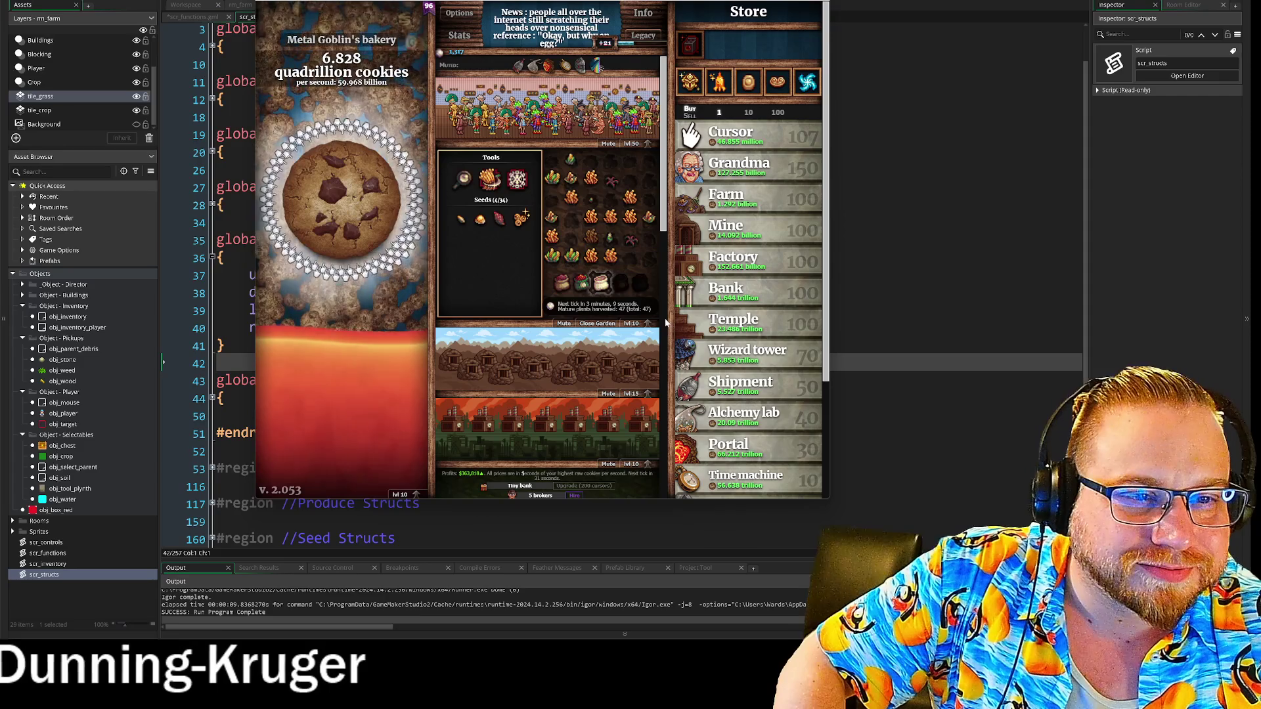
left_click(460, 218)
left_click(648, 265)
left_click(460, 219)
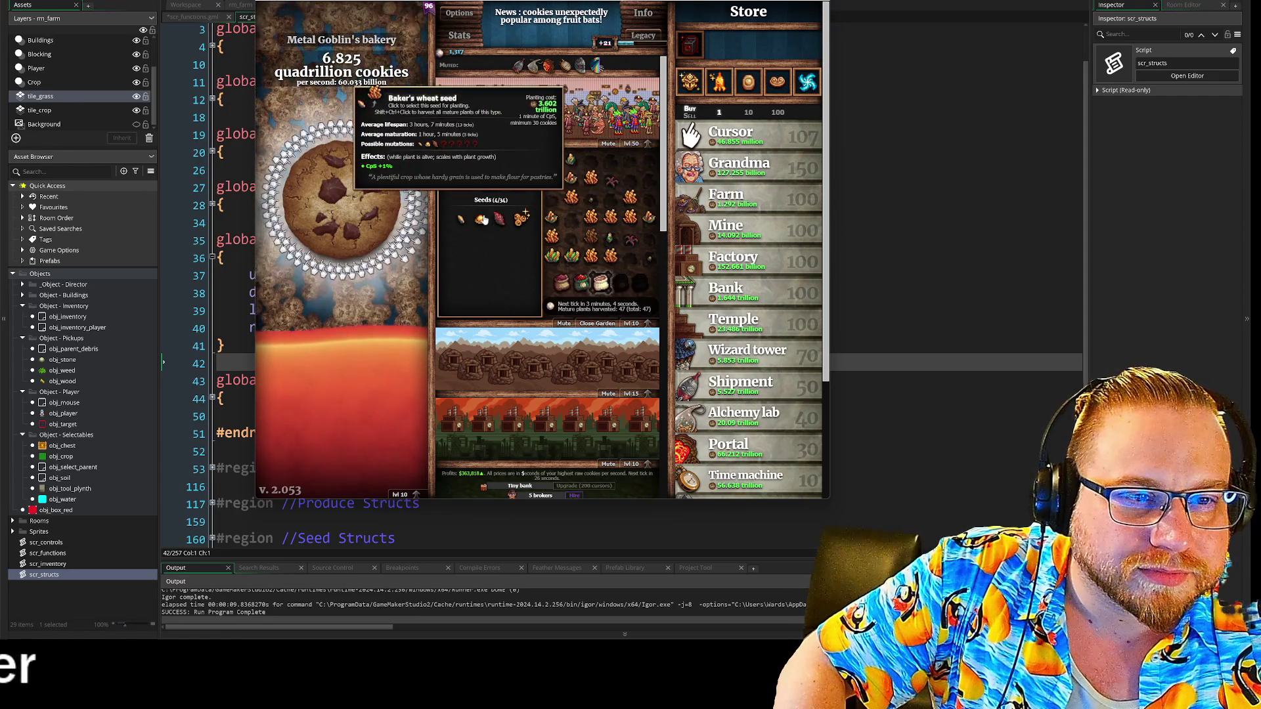
left_click(651, 168)
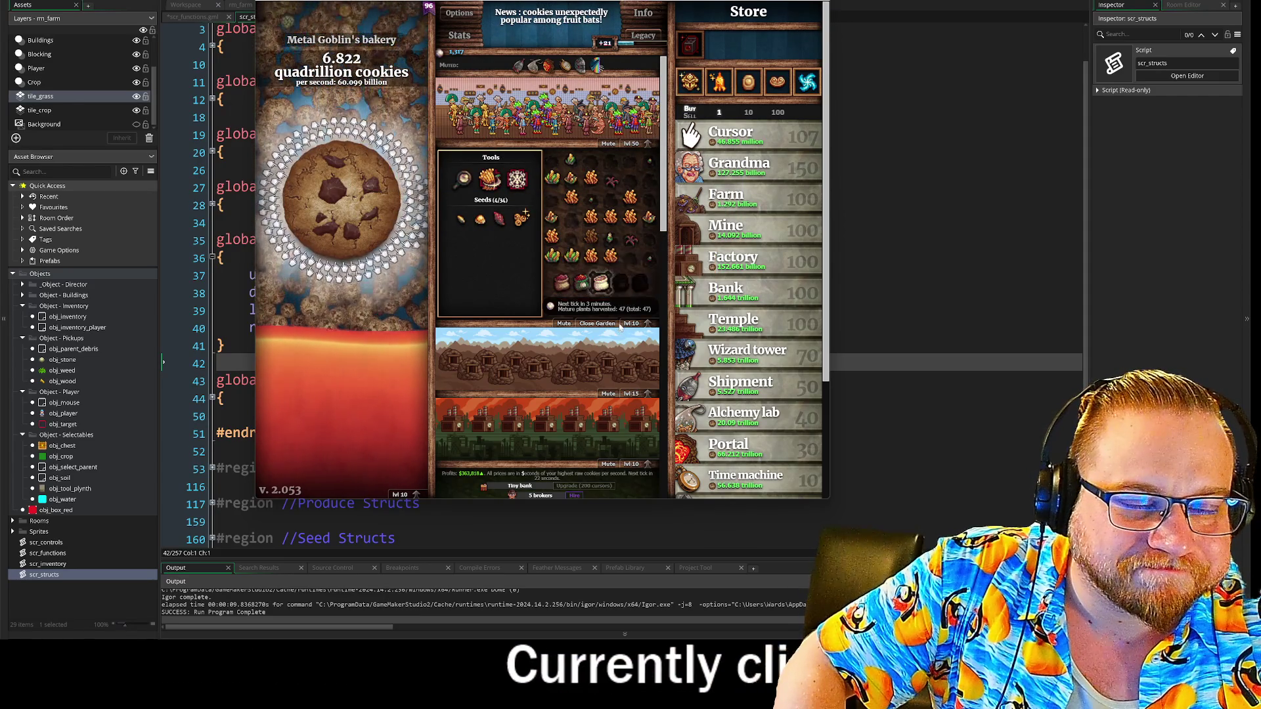
Scroll down to the Stock Market and Pantheon minigames
scroll(617, 324, "down", 5)
scroll(615, 322, "down", 3)
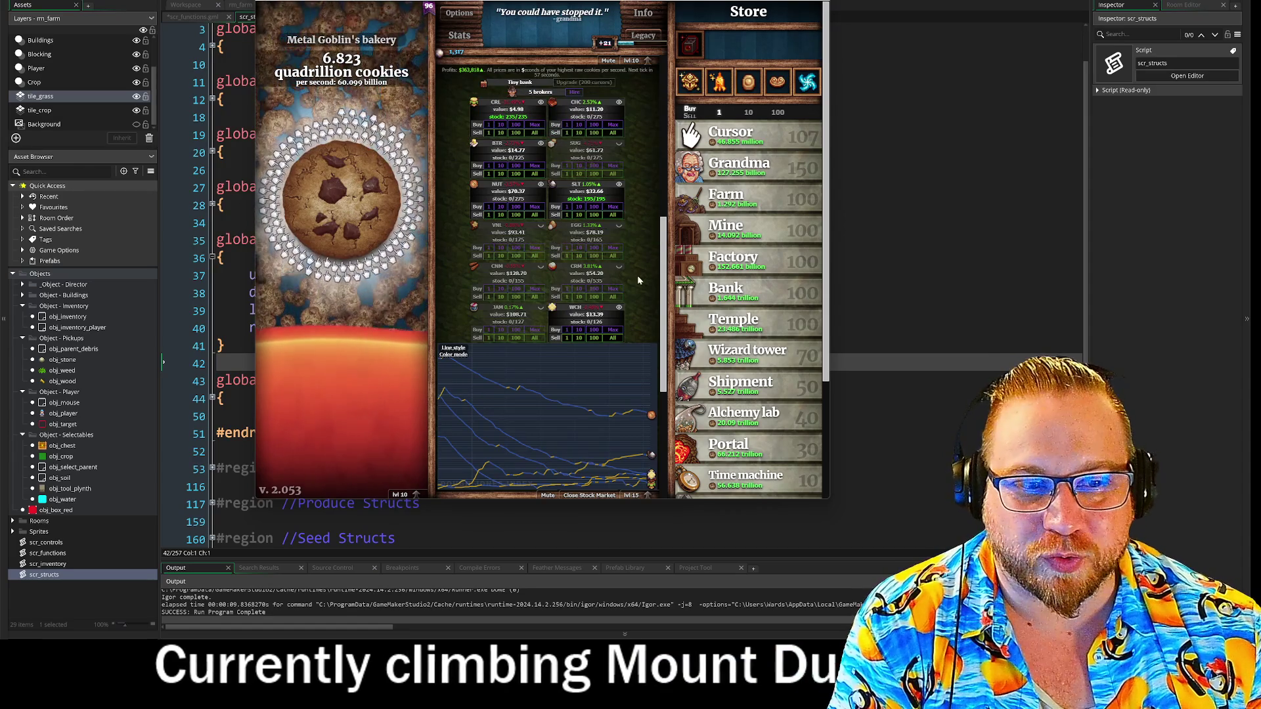
scroll(637, 270, "down", 2)
scroll(783, 229, "down", 3)
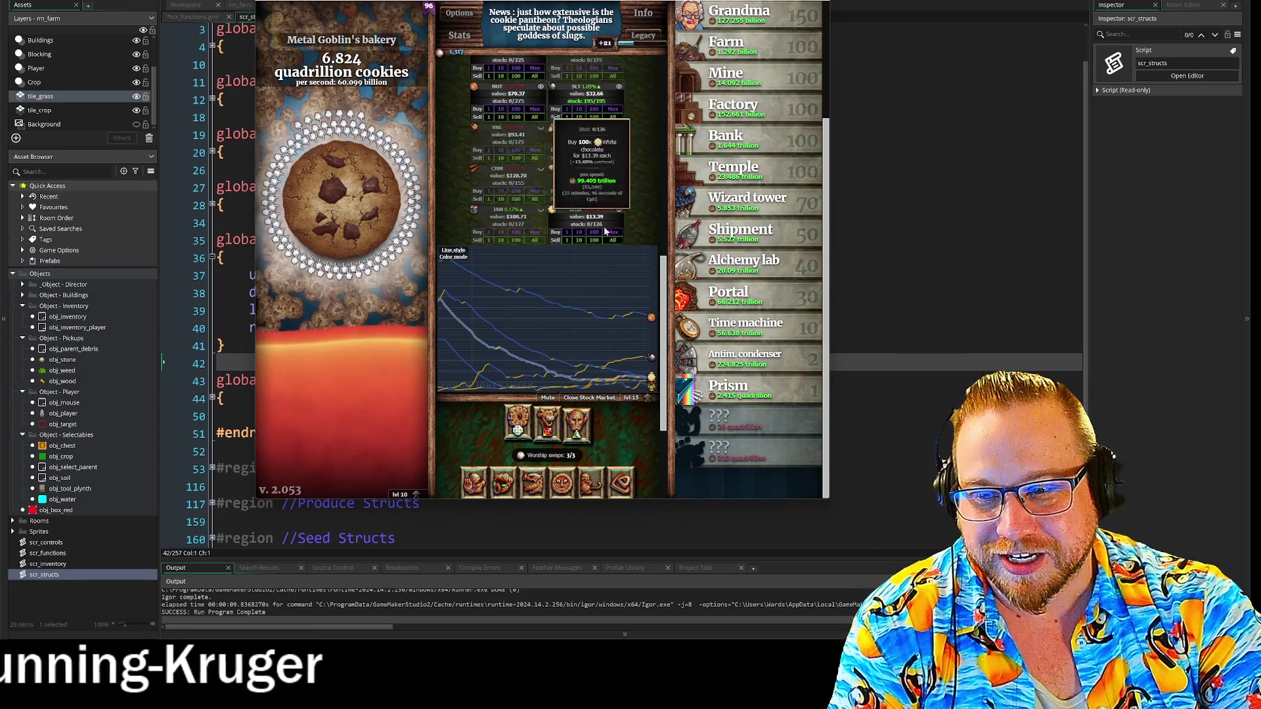
scroll(638, 216, "up", 3)
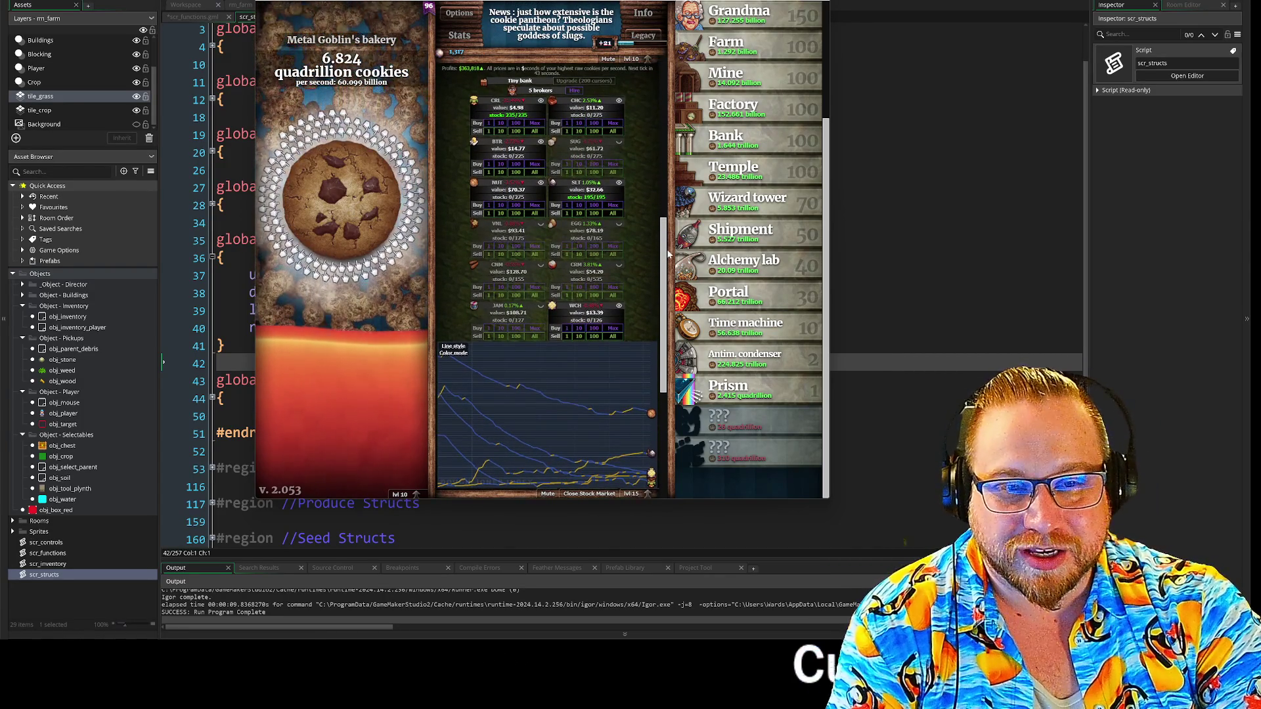
mouse_move(595, 178)
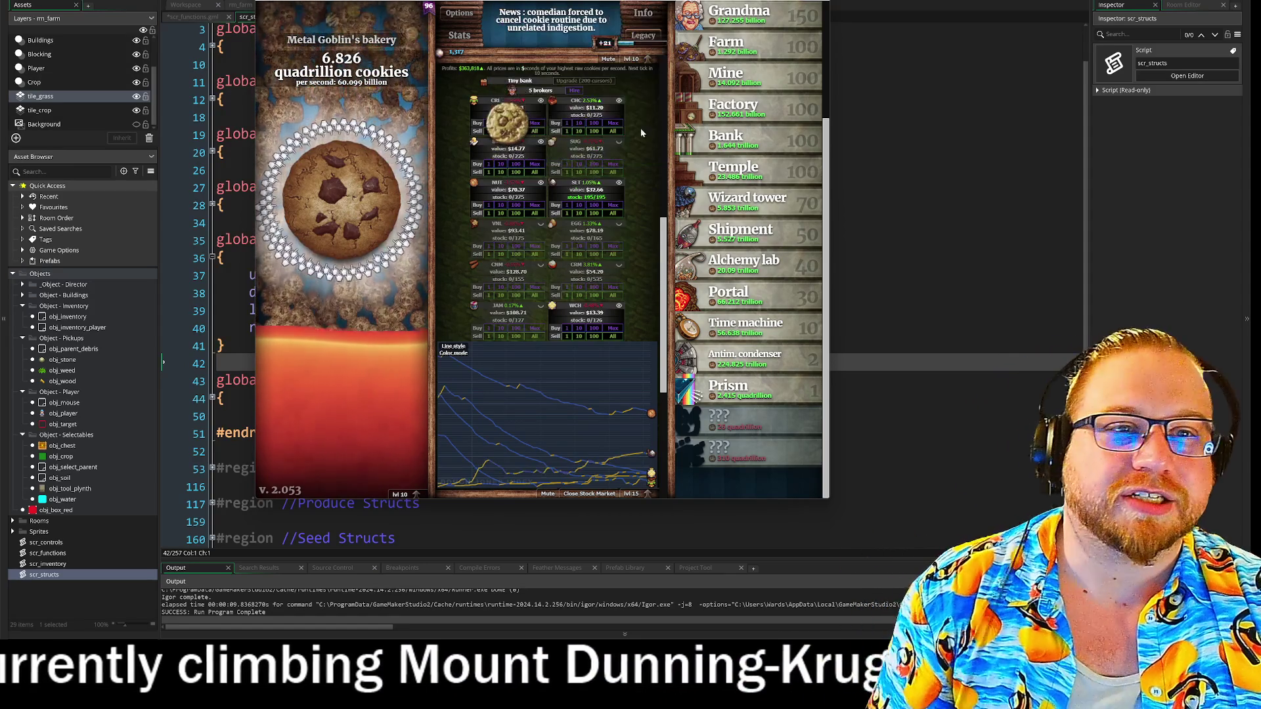
Catch the golden cookie for a Frenzy while viewing Statistics, then scroll back to the Stock Market
left_click(459, 36)
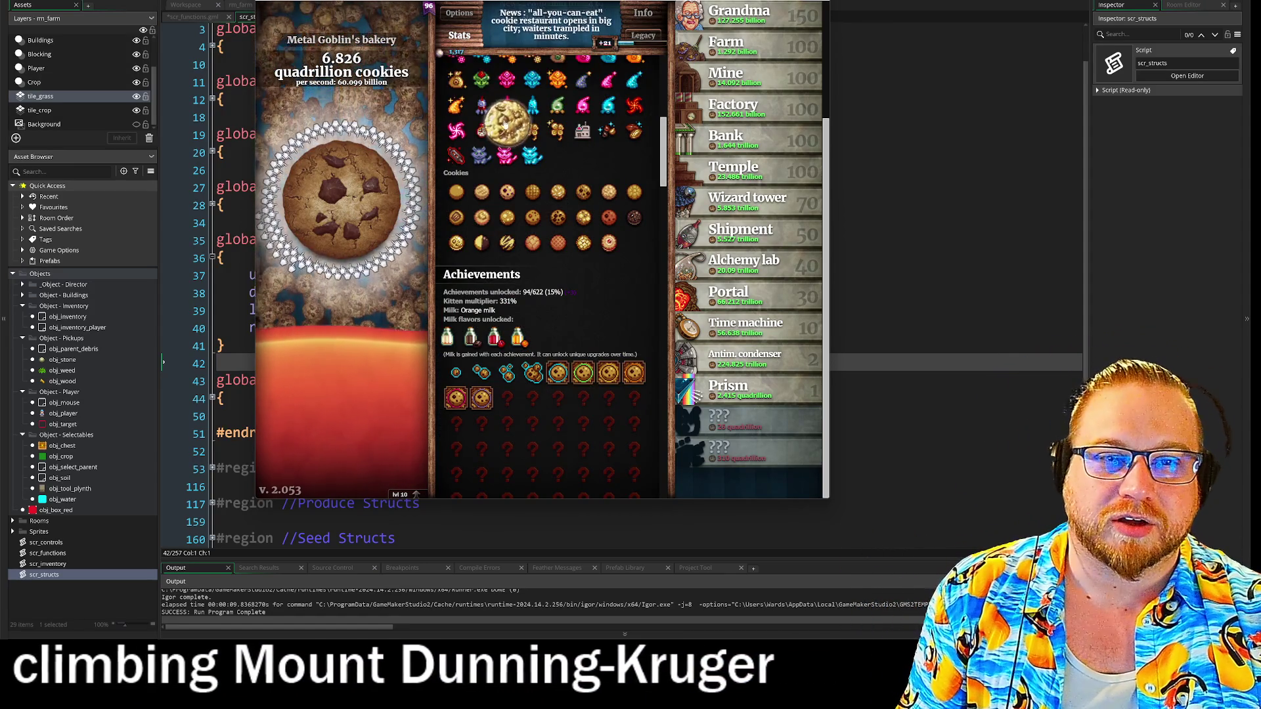
left_click(506, 117)
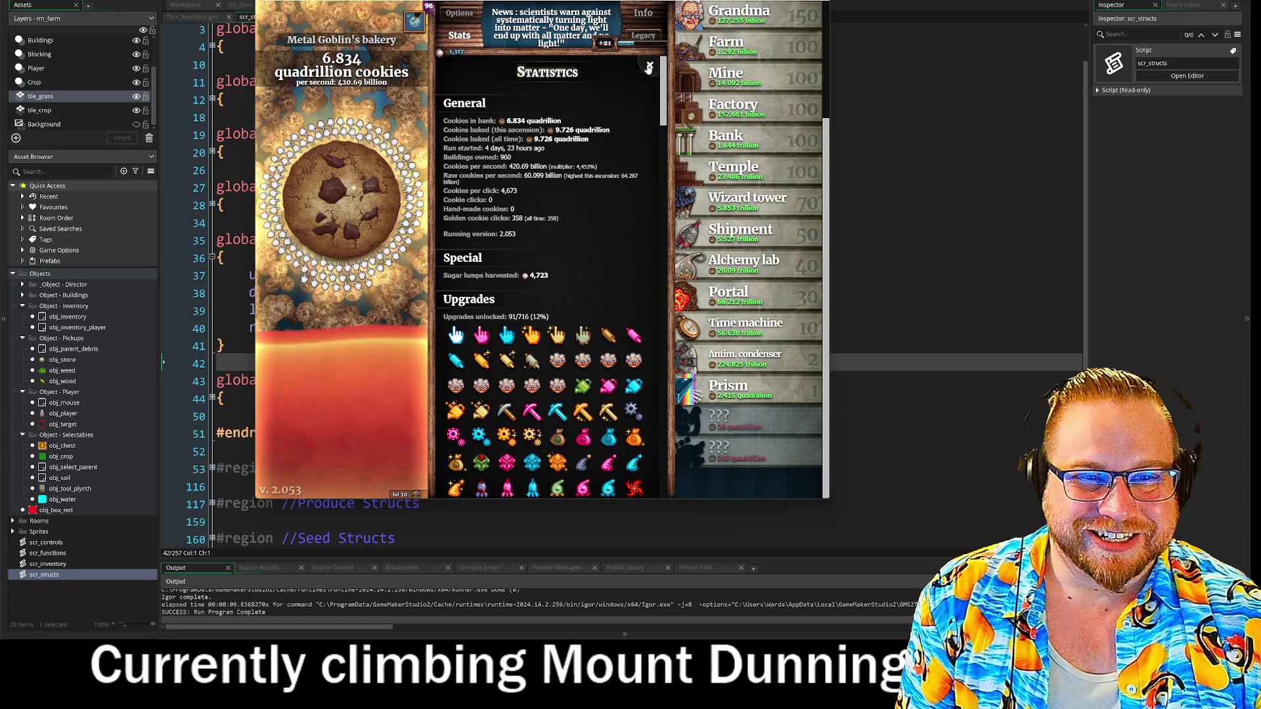
left_click(648, 67)
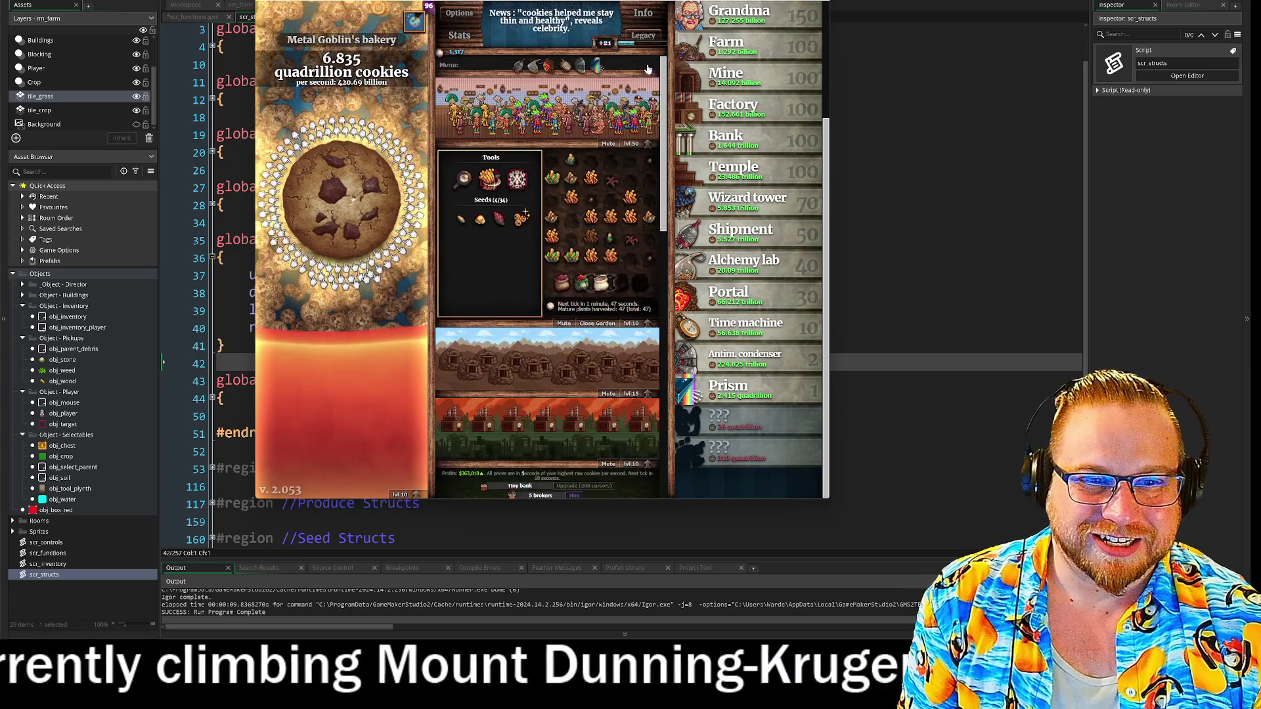
scroll(657, 207, "down", 5)
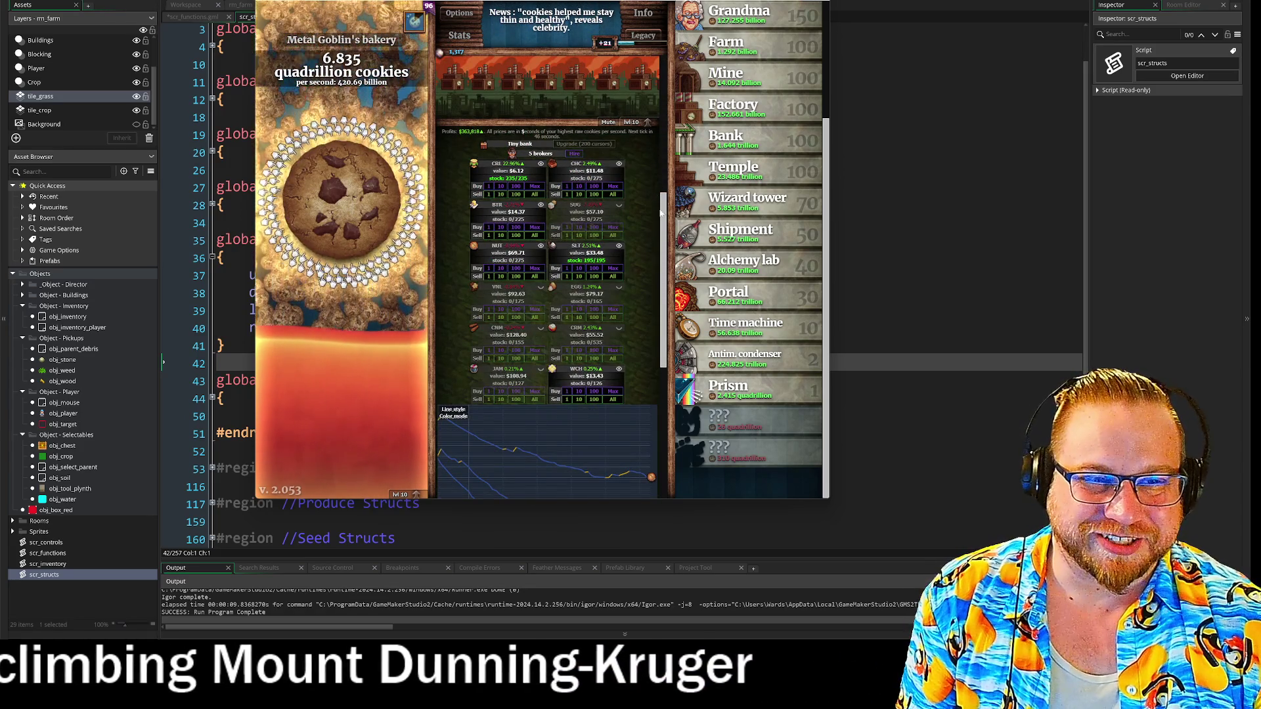
scroll(658, 207, "down", 3)
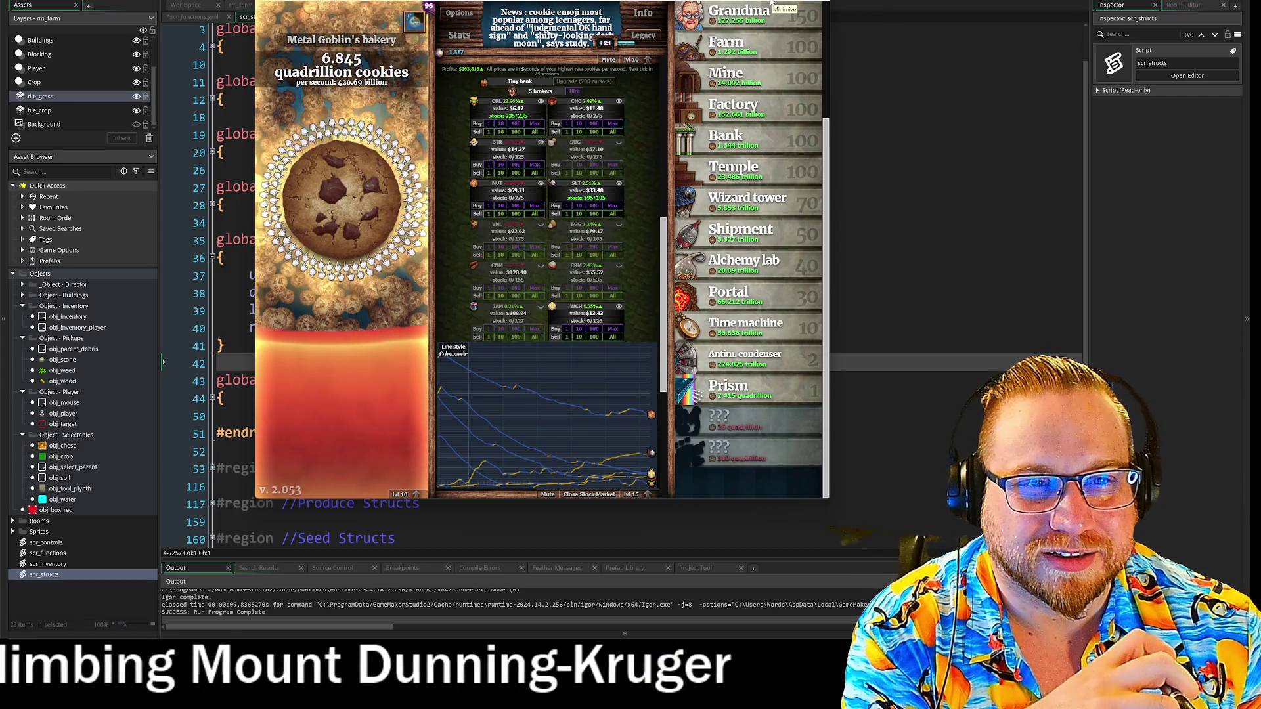
Scroll the Store column to the top and look over its upgrades
scroll(549, 275, "up", 5)
scroll(578, 207, "down", 6)
scroll(577, 207, "up", 1)
scroll(698, 53, "up", 3)
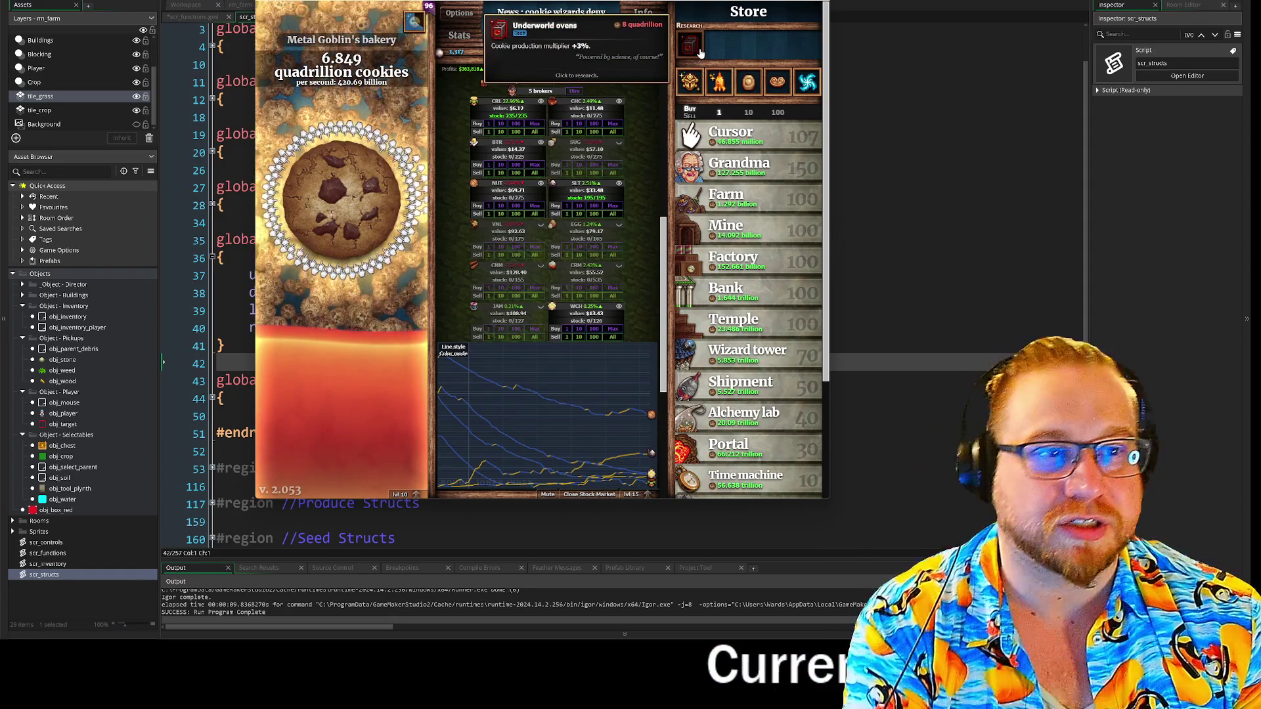
mouse_move(749, 81)
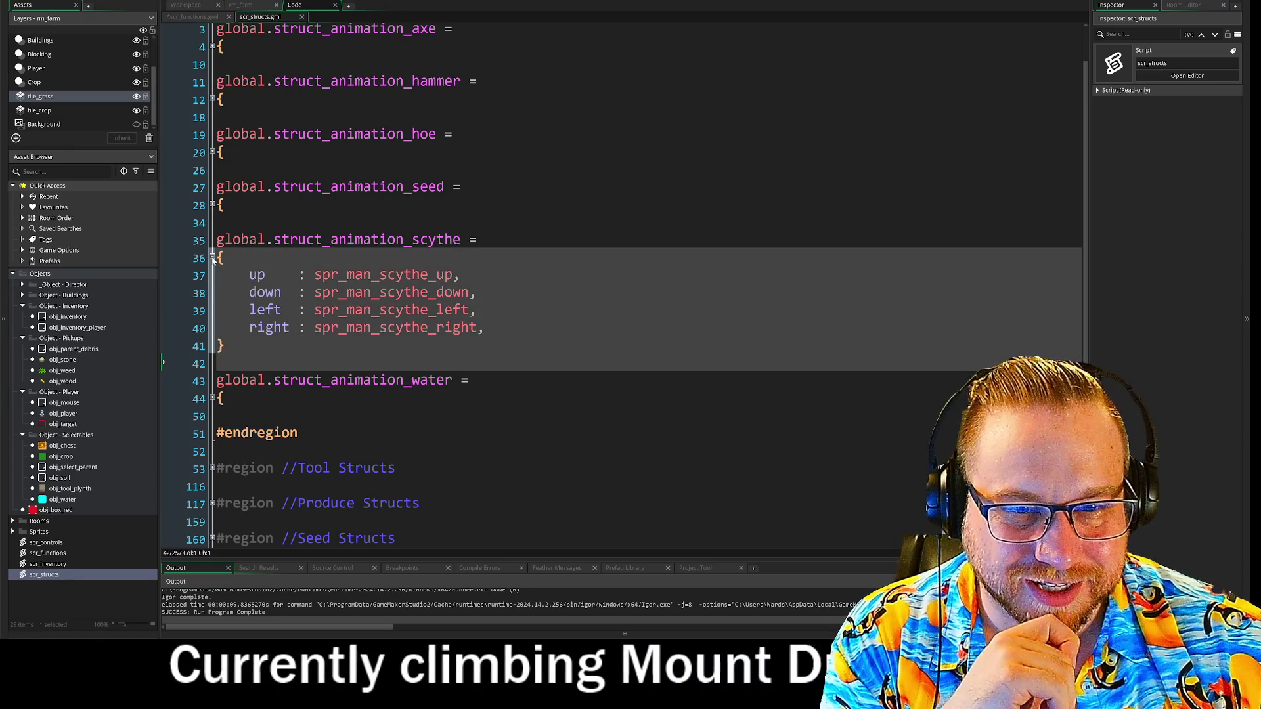
Fold the scythe animation struct and inspect struct_pickup inside the Tool Structs region, then refold it
left_click(212, 258)
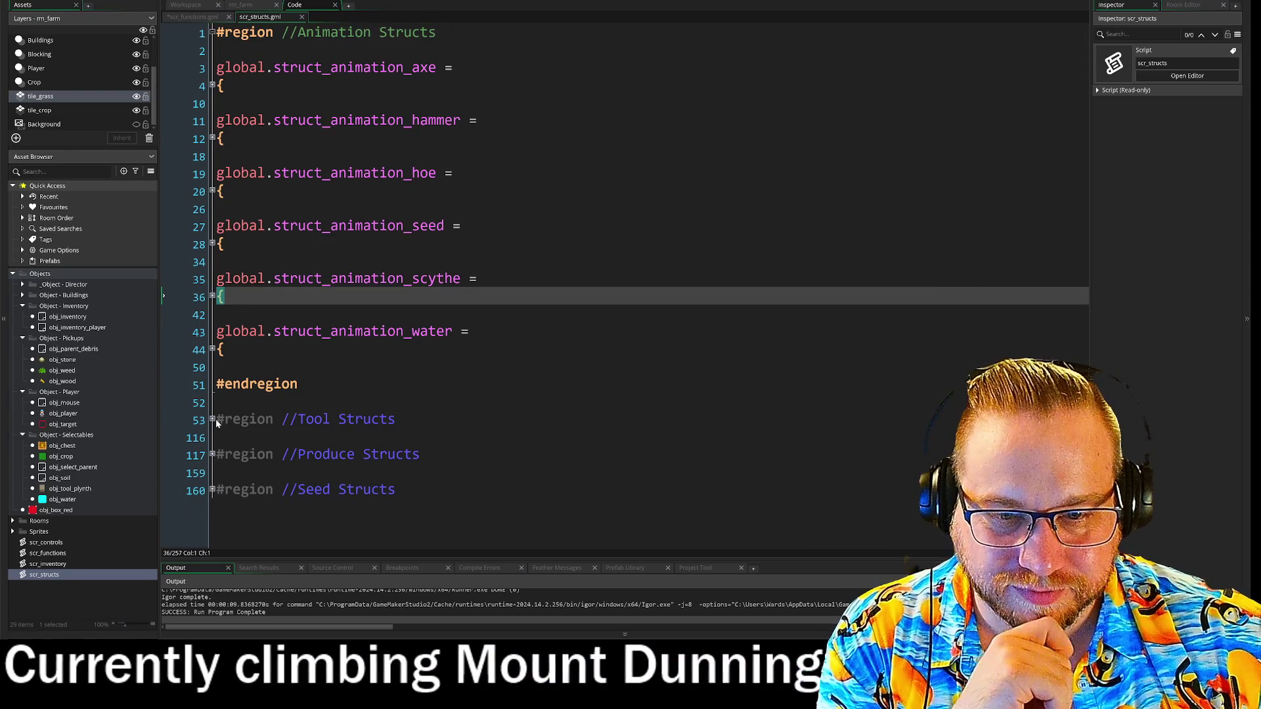
left_click(214, 420)
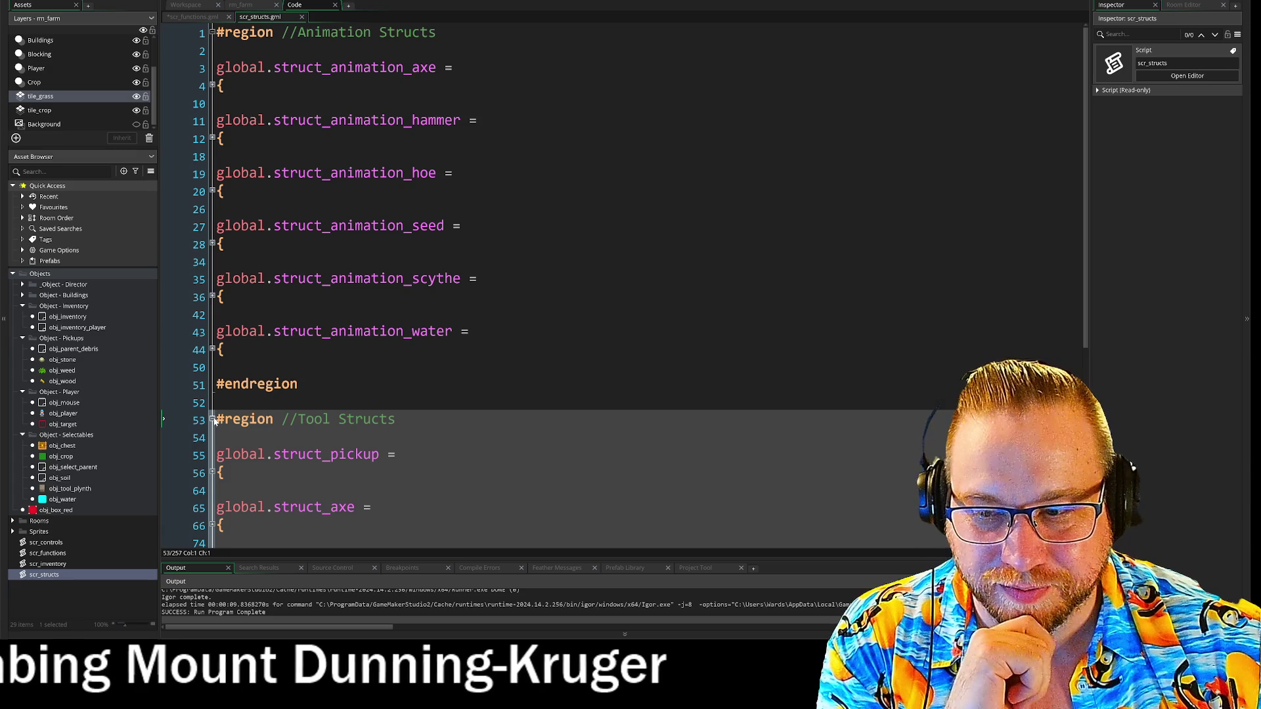
left_click(212, 471)
scroll(214, 459, "down", 2)
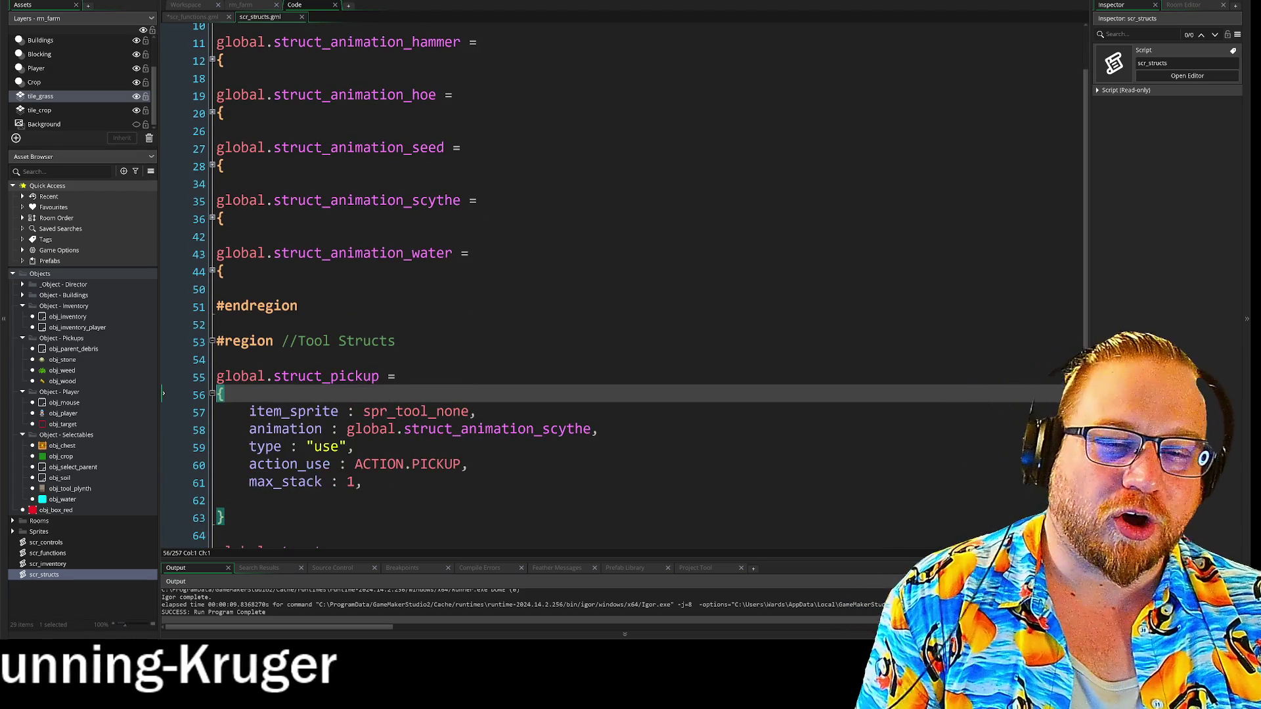
scroll(289, 394, "down", 2)
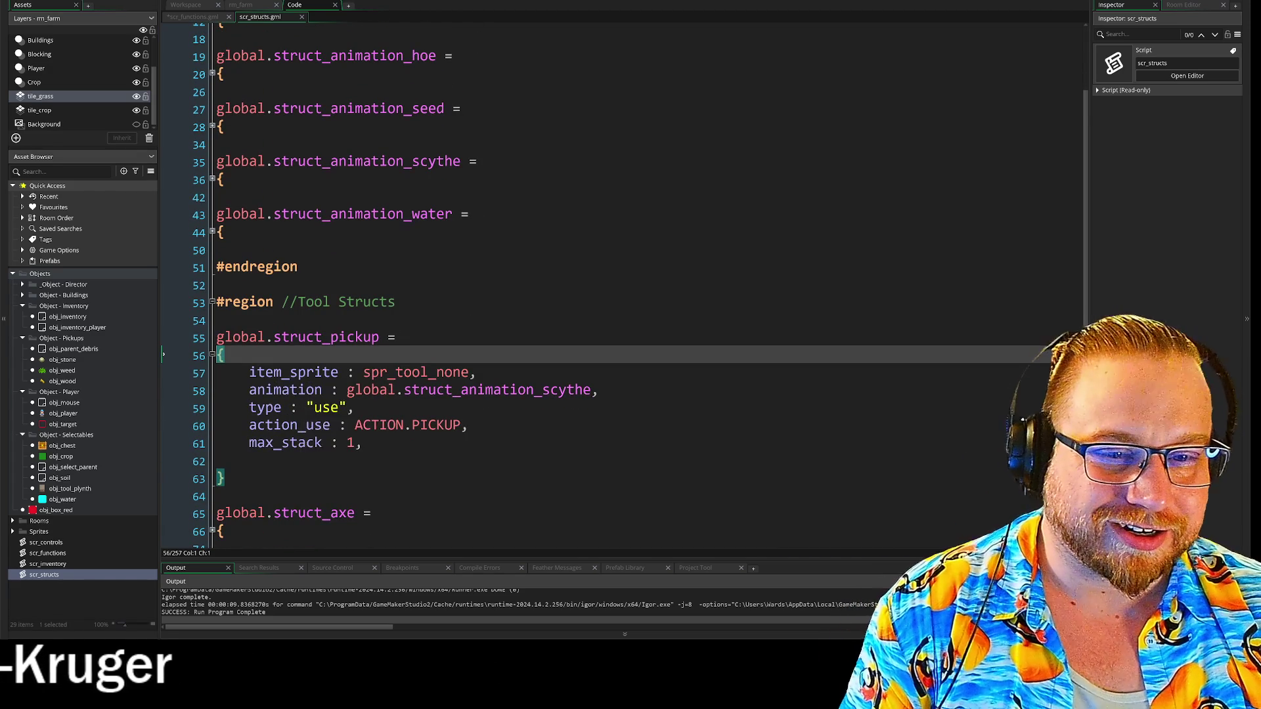
scroll(525, 296, "down", 2)
left_click(358, 355)
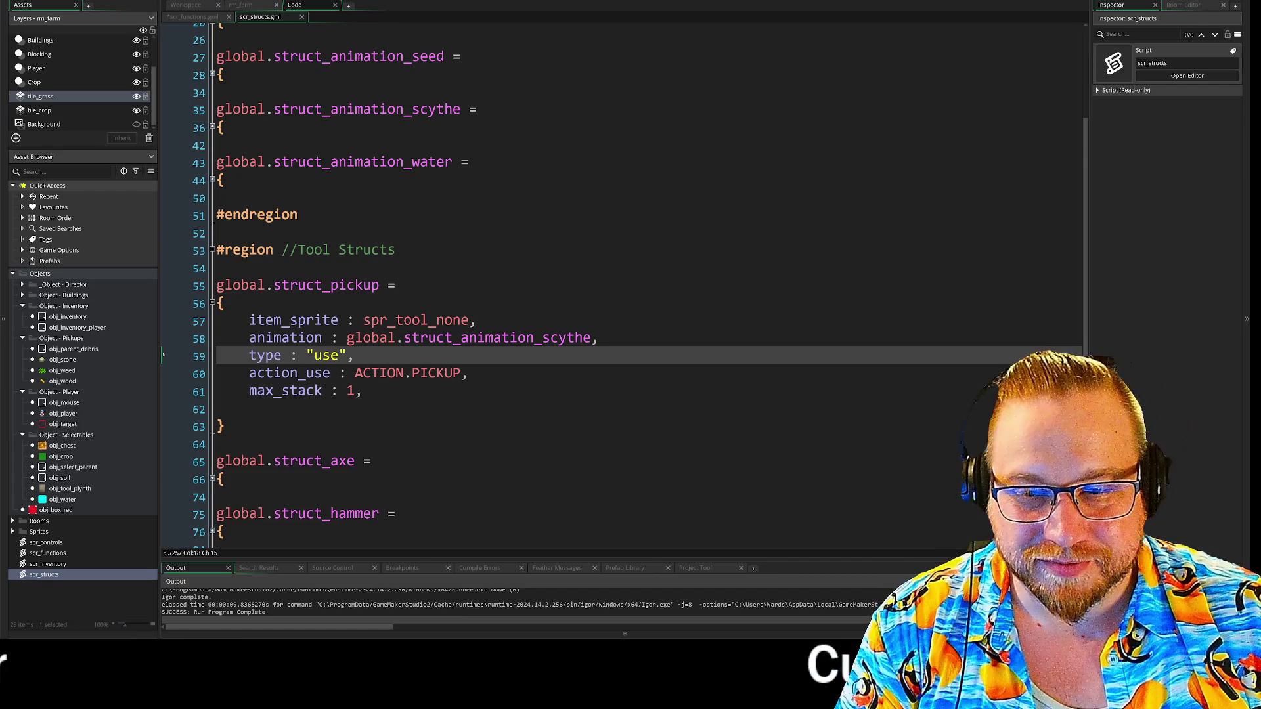
left_click(212, 303)
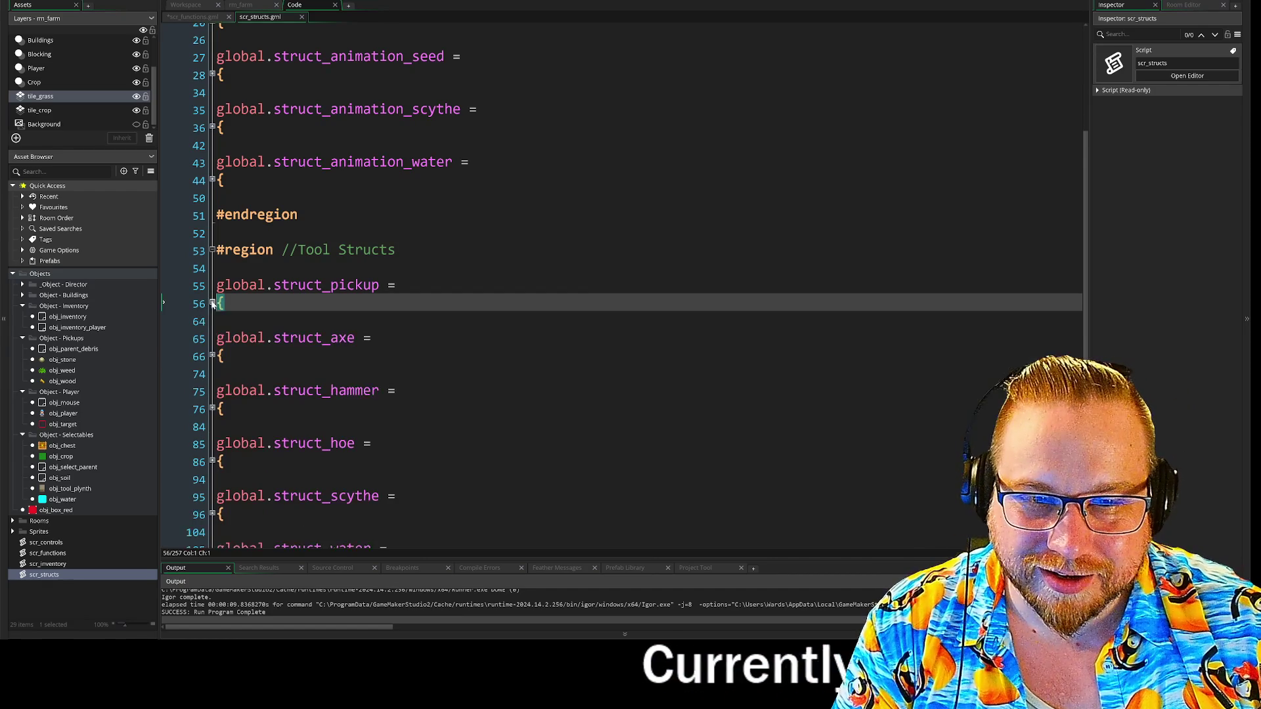
Check and refold the Produce Structs region, fold Tool Structs, and open scr_functions.gml
scroll(202, 259, "down", 3)
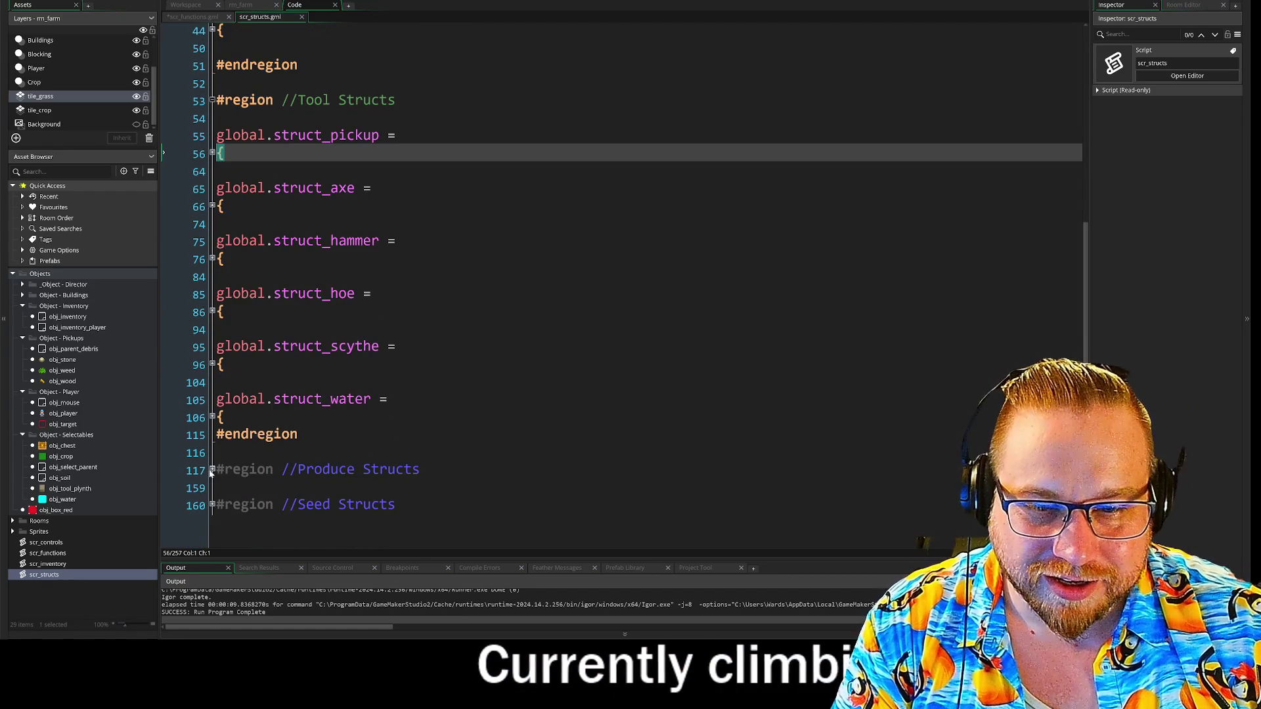
left_click(211, 470)
scroll(212, 242, "down", 5)
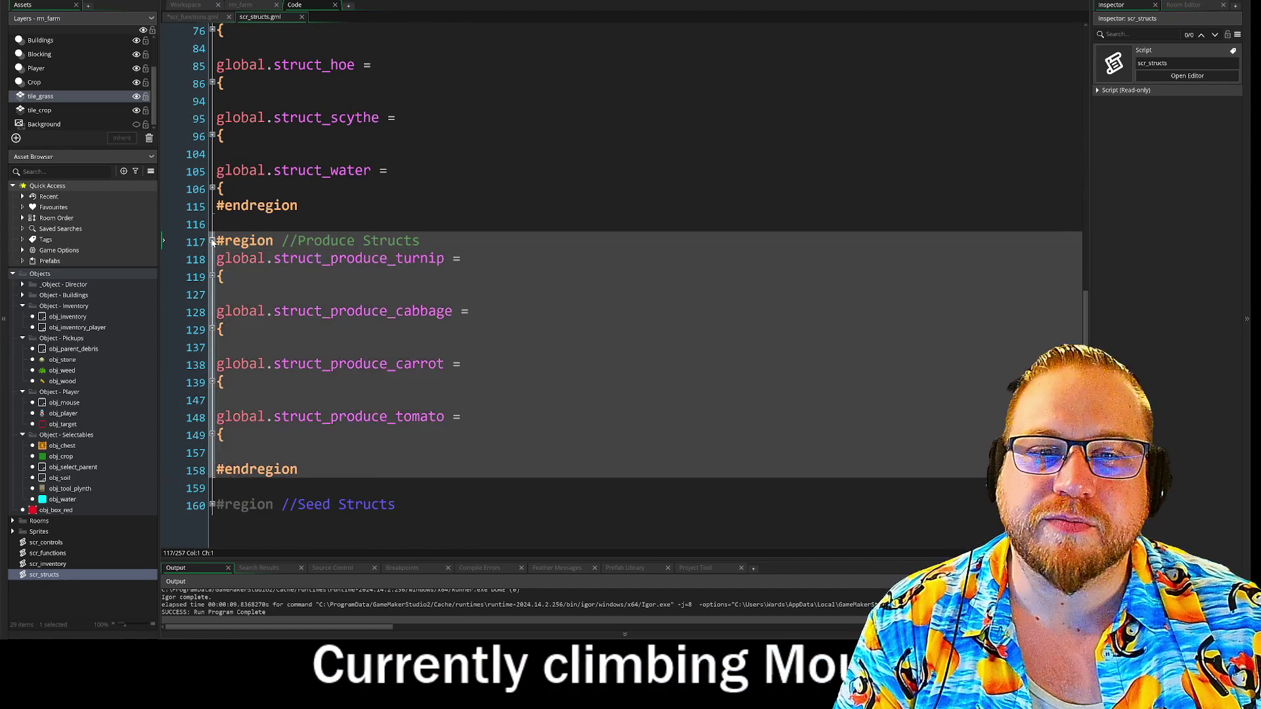
left_click(212, 241)
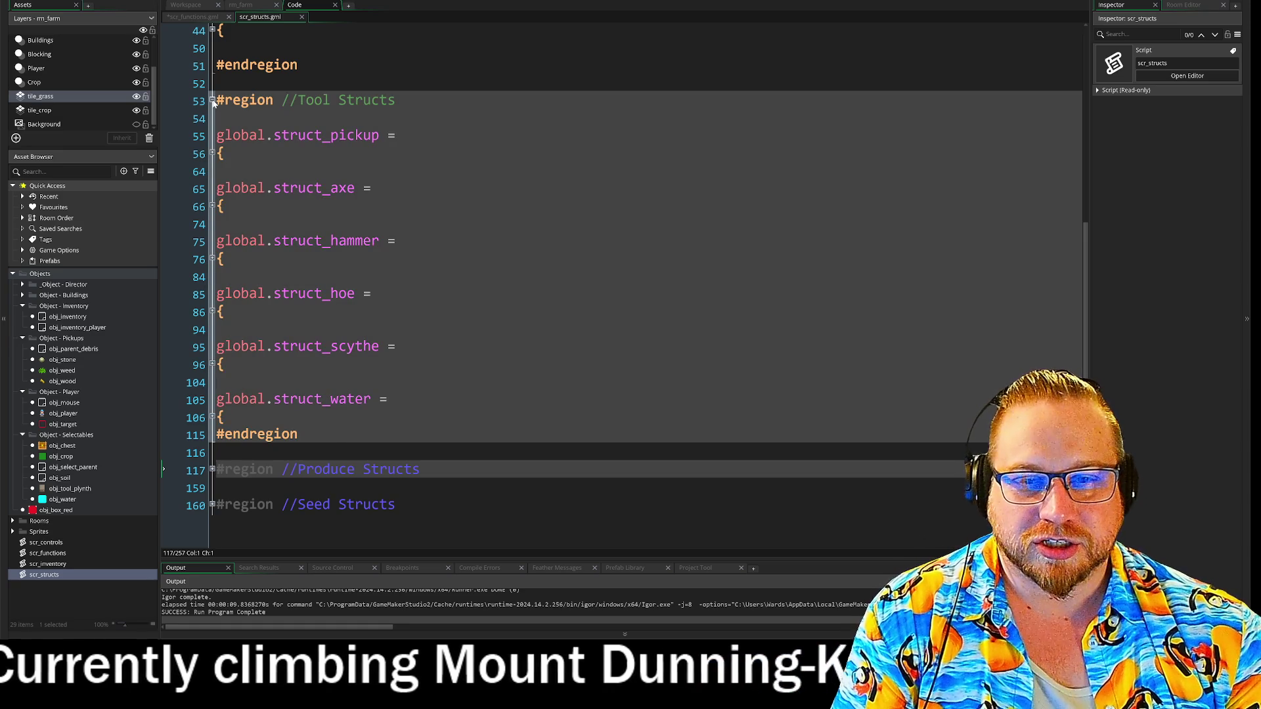
left_click(212, 103)
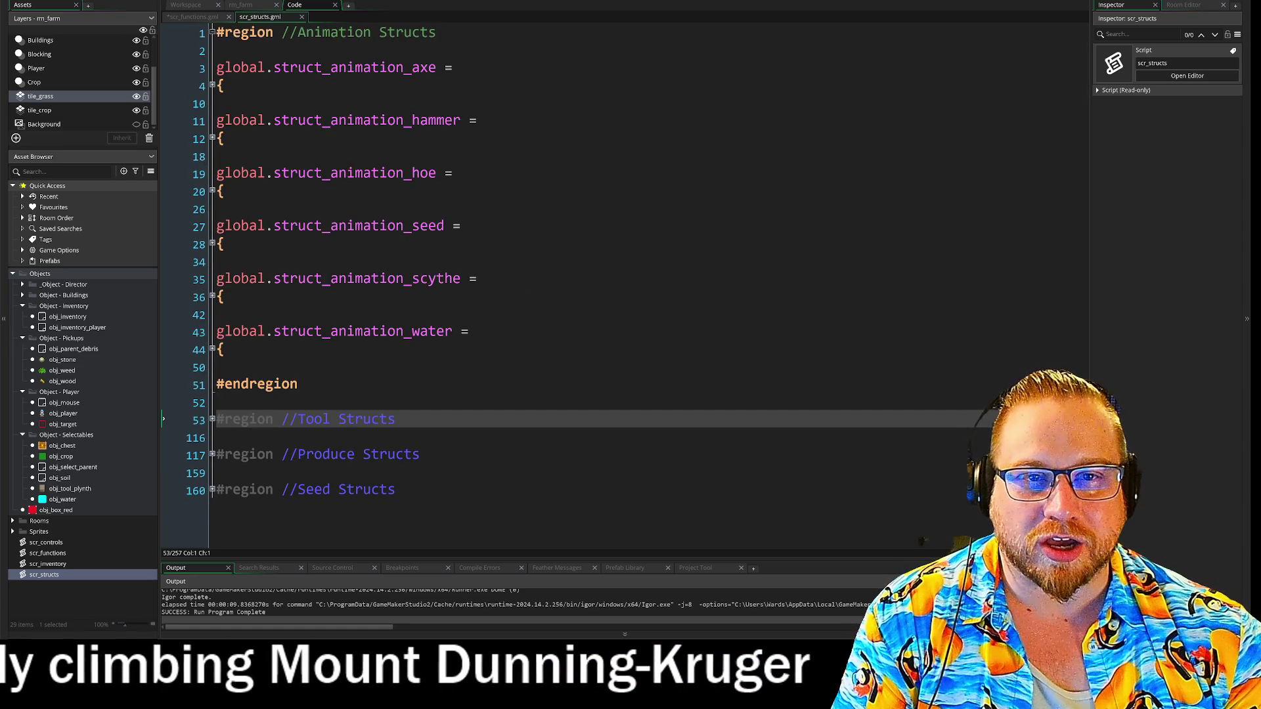
left_click(198, 18)
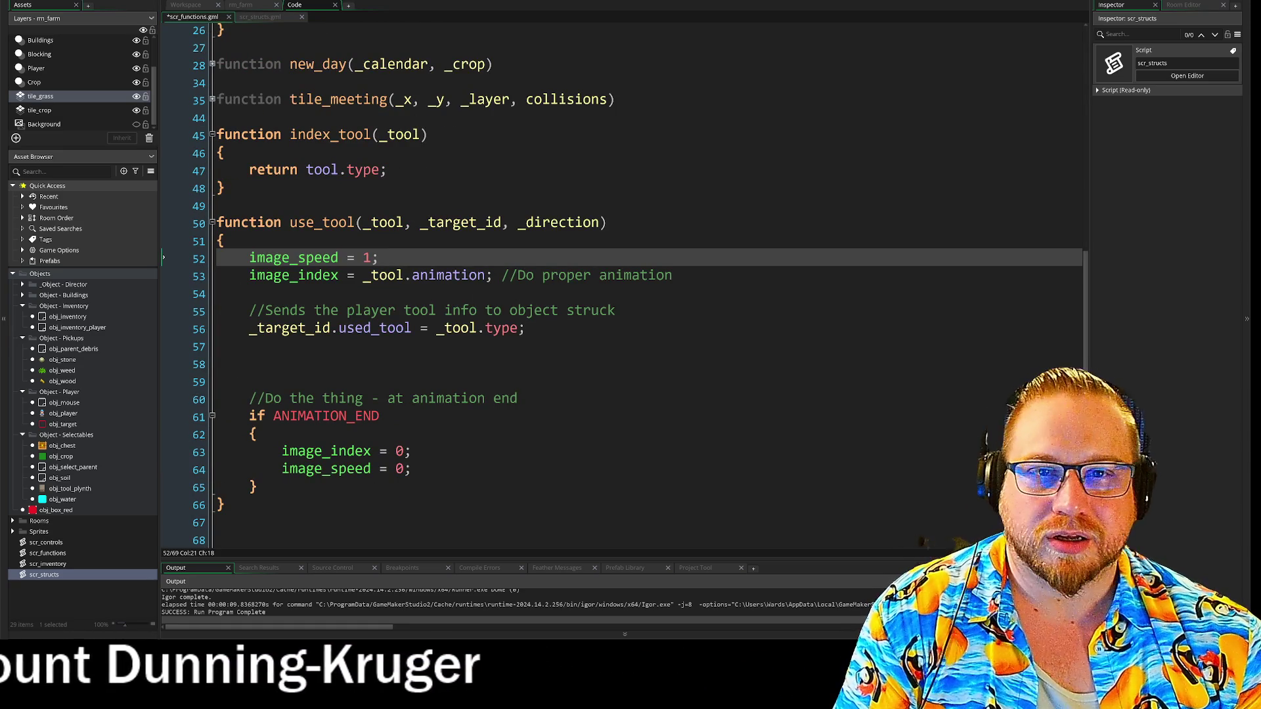
Switch back to scr_structs.gml, showing the folded Animation, Tool, Produce and Seed regions
left_click(260, 18)
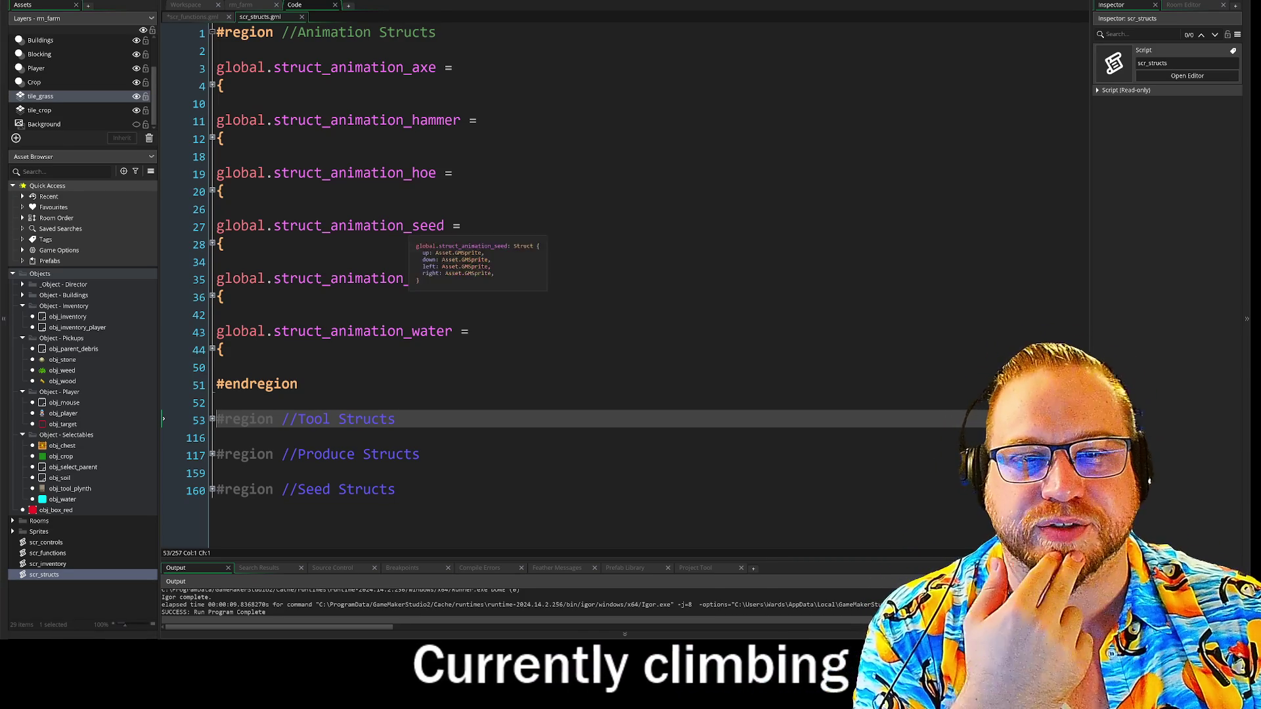
Peek at the axe animation struct, then pan the workspace to obj_player's Step code
left_click(211, 85)
left_click(211, 86)
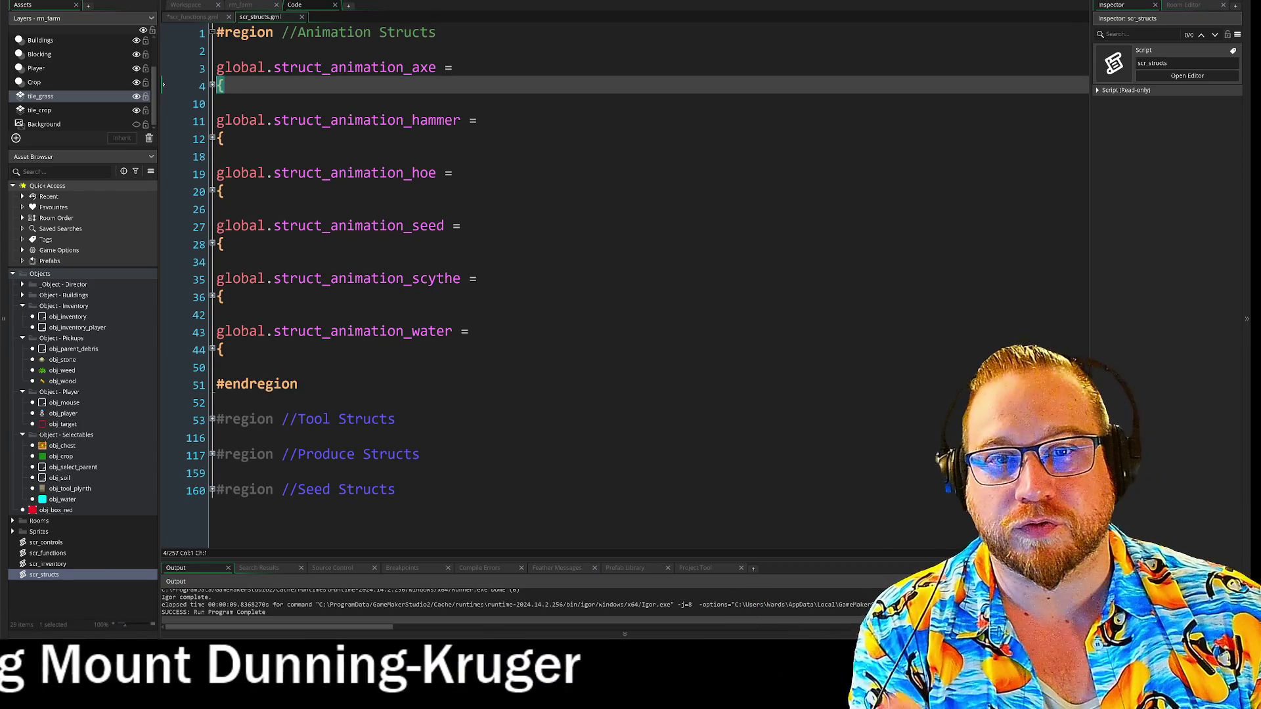
left_click(240, 6)
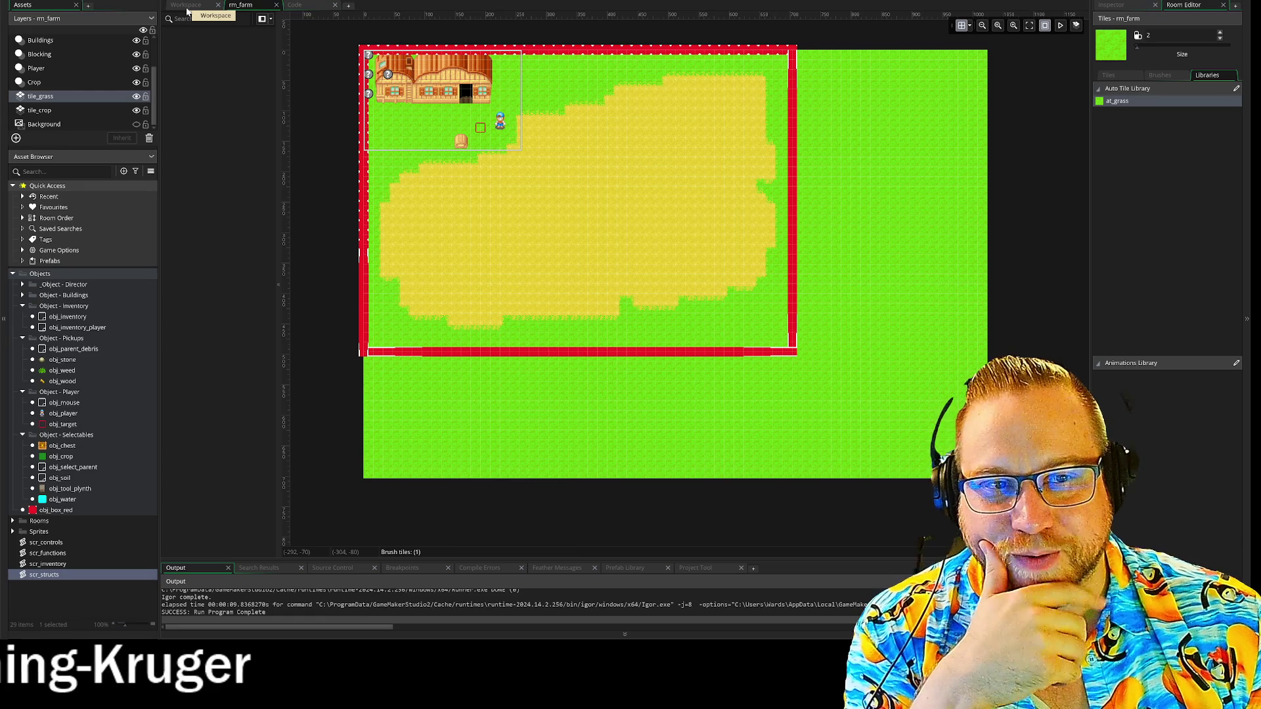
left_click(187, 5)
left_click_drag(474, 378, 385, 335)
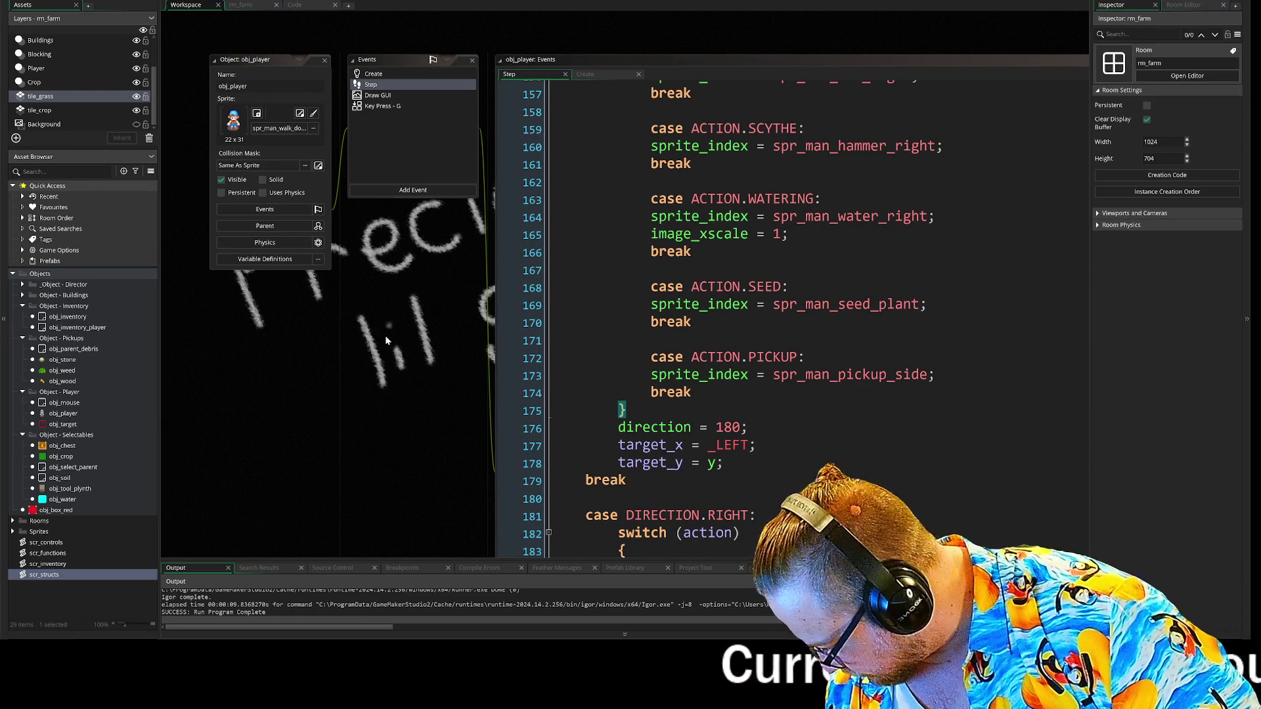
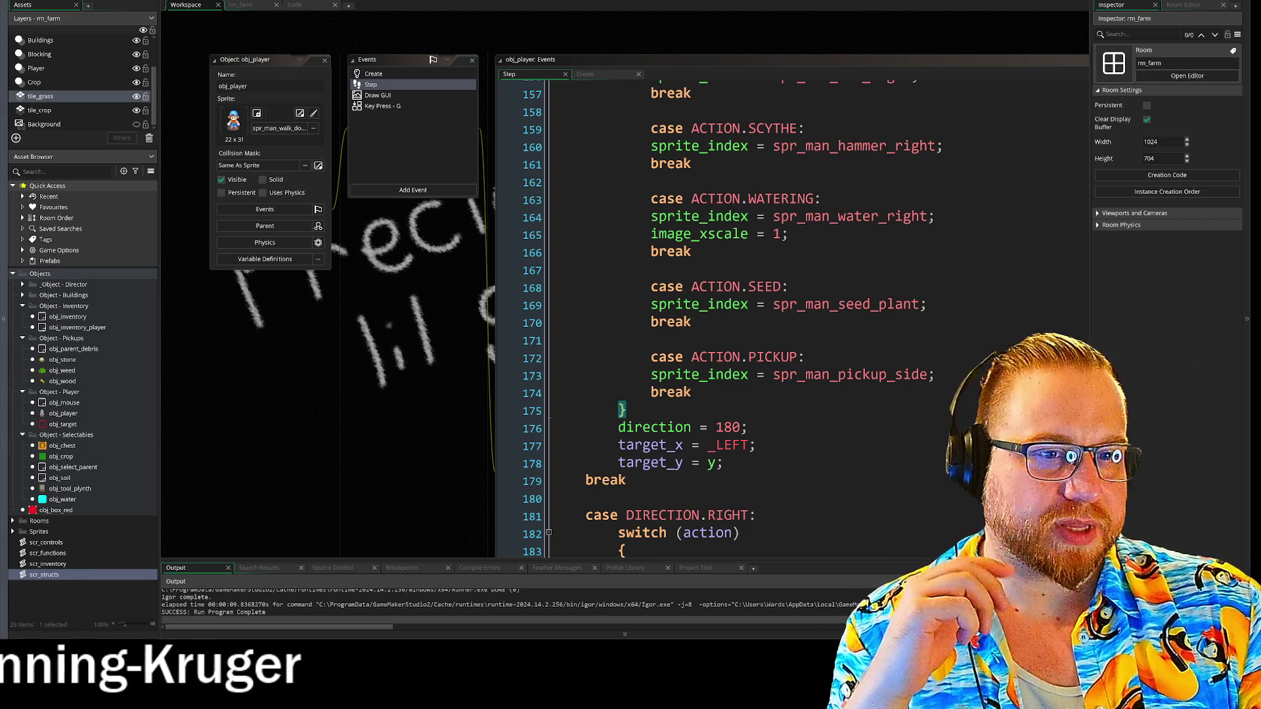
Launch FireAlpaca, dismiss its ad and create a new 2000x2000 canvas
mouse_move(364, 372)
left_mouse_down()
mouse_move(225, 370)
mouse_move(357, 359)
left_mouse_up()
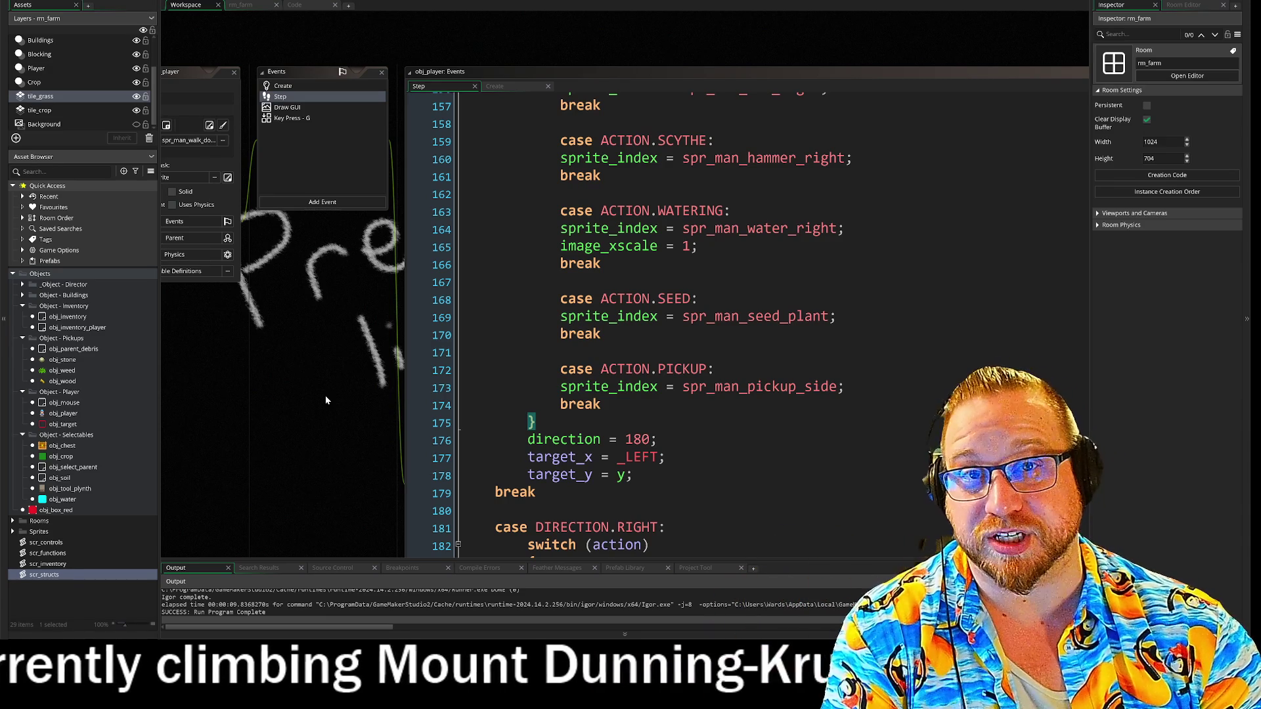
left_click_drag(345, 392, 393, 346)
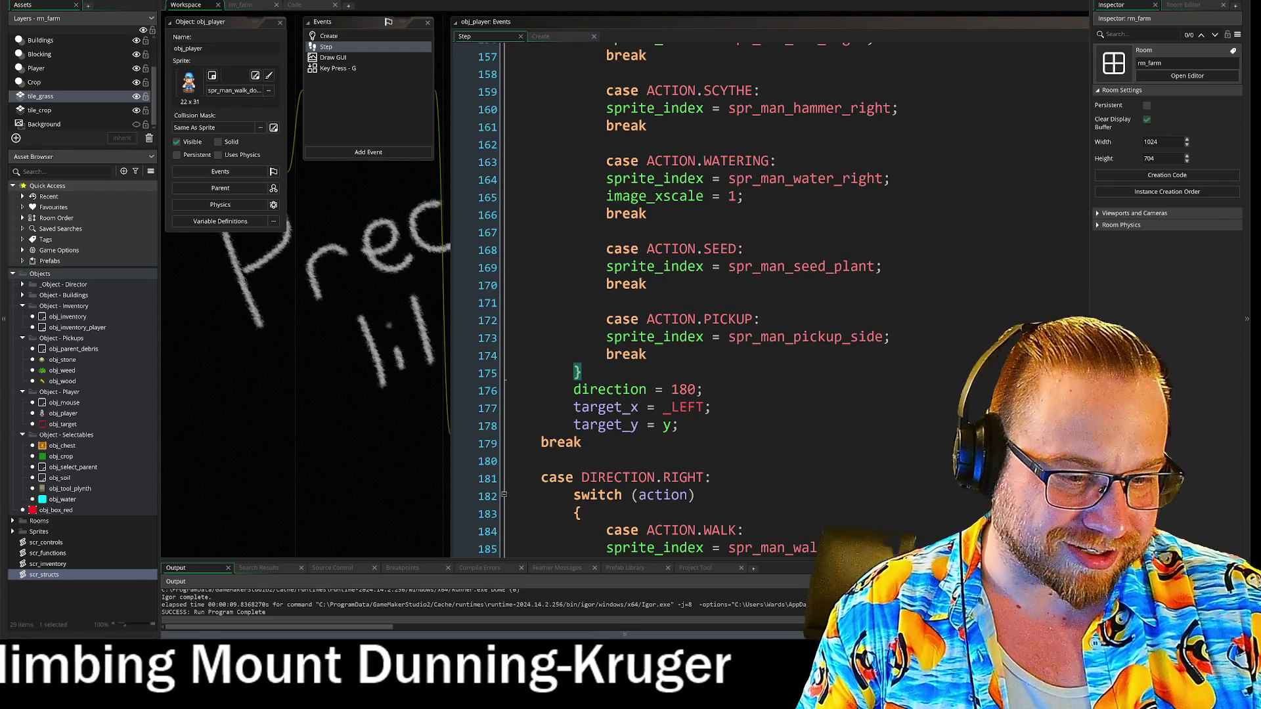
key("super")
left_click(473, 477)
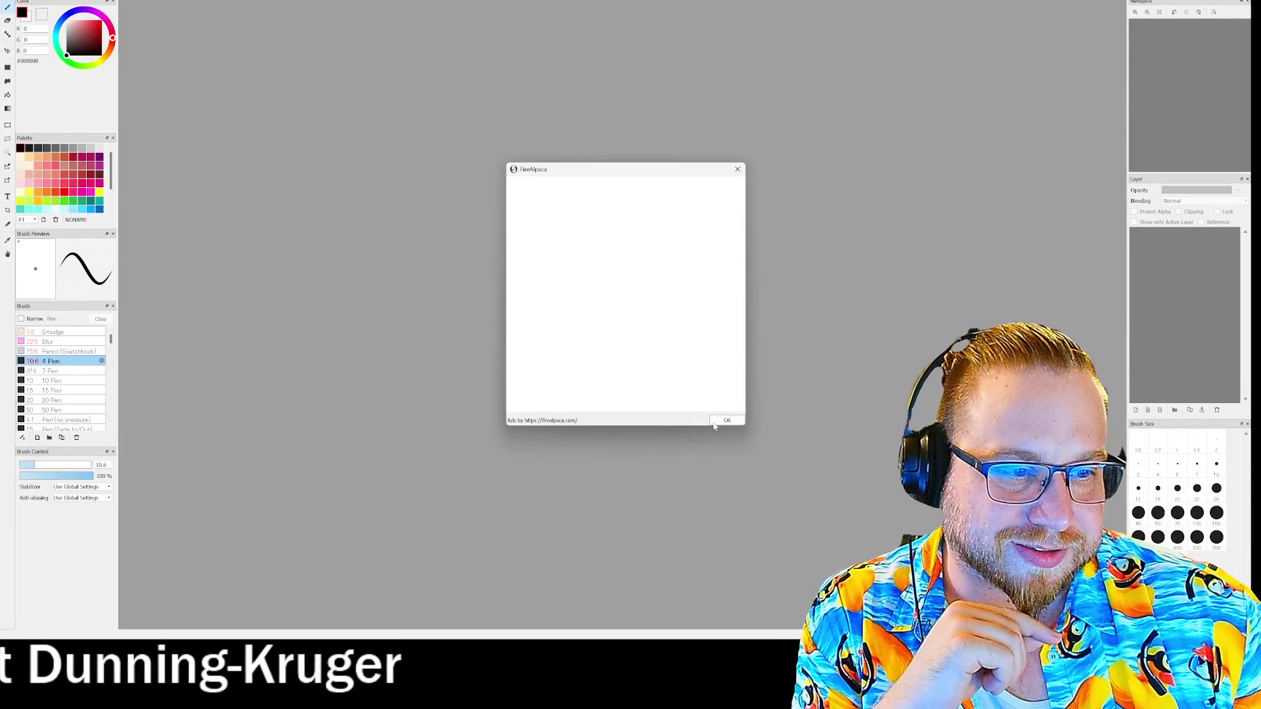
left_click(725, 421)
key("alt+f")
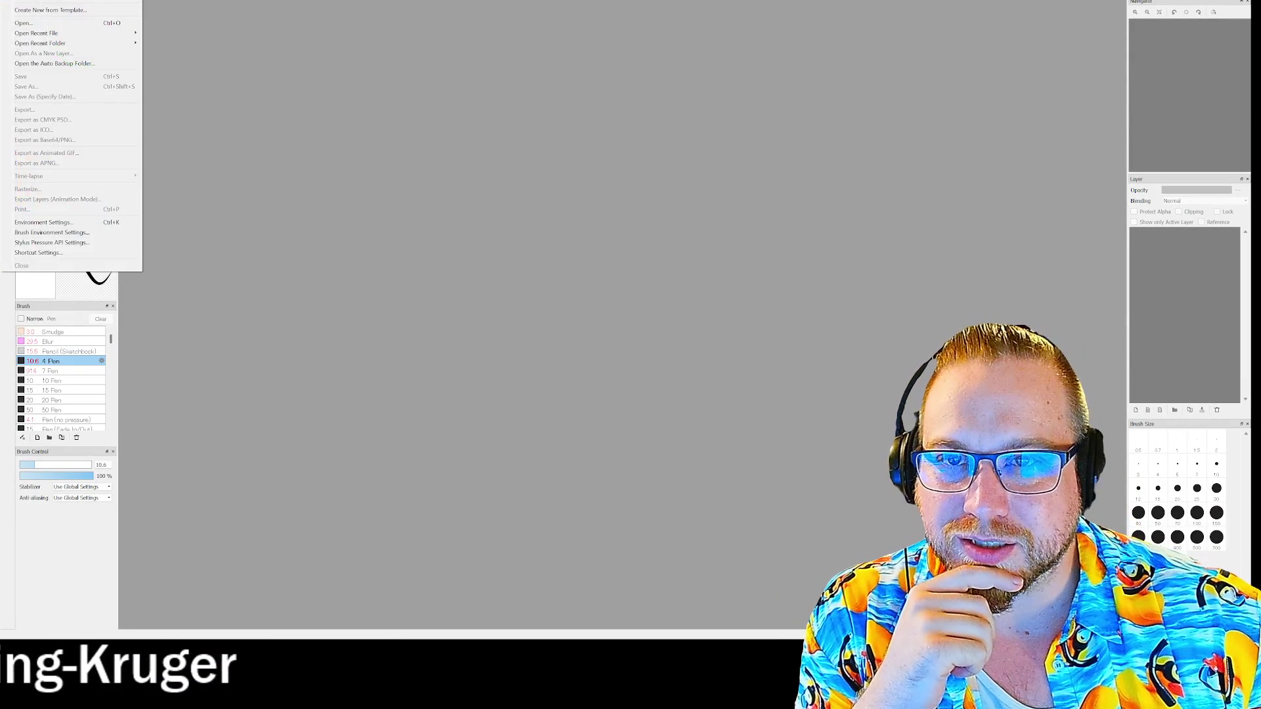
key("n")
left_click(679, 429)
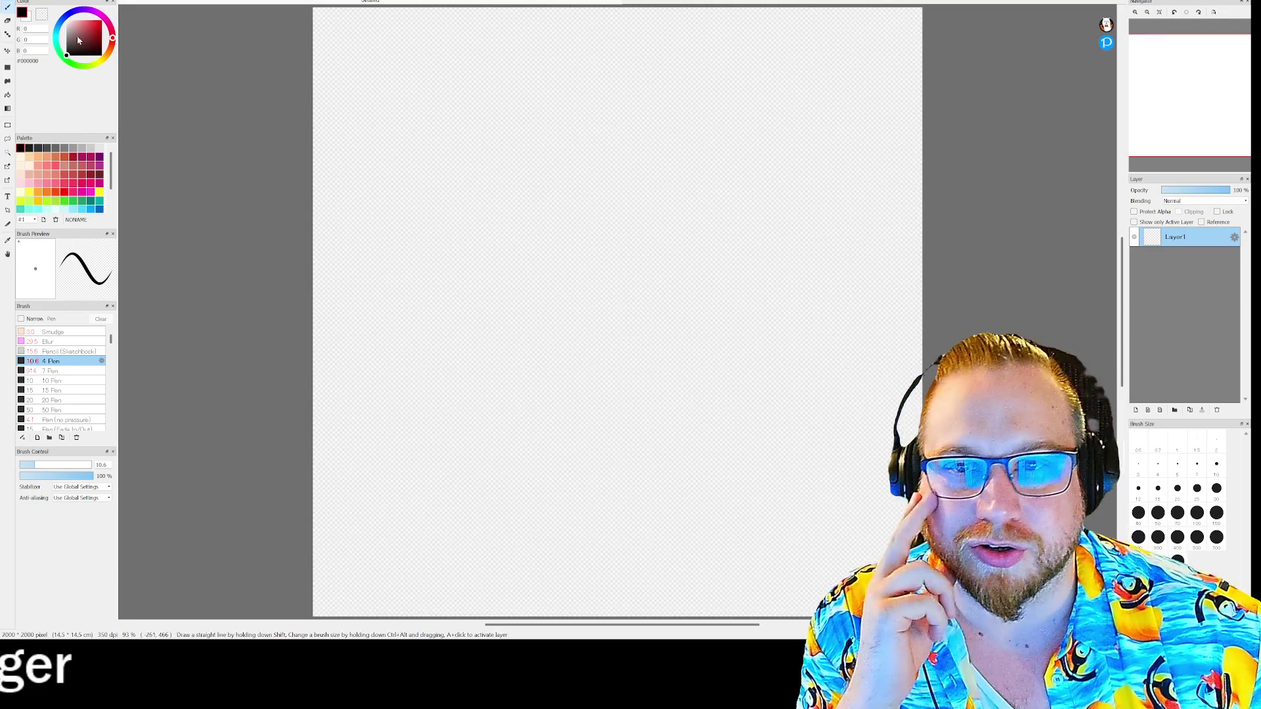
Fill the canvas black and switch the drawing colour to white
left_click(518, 195)
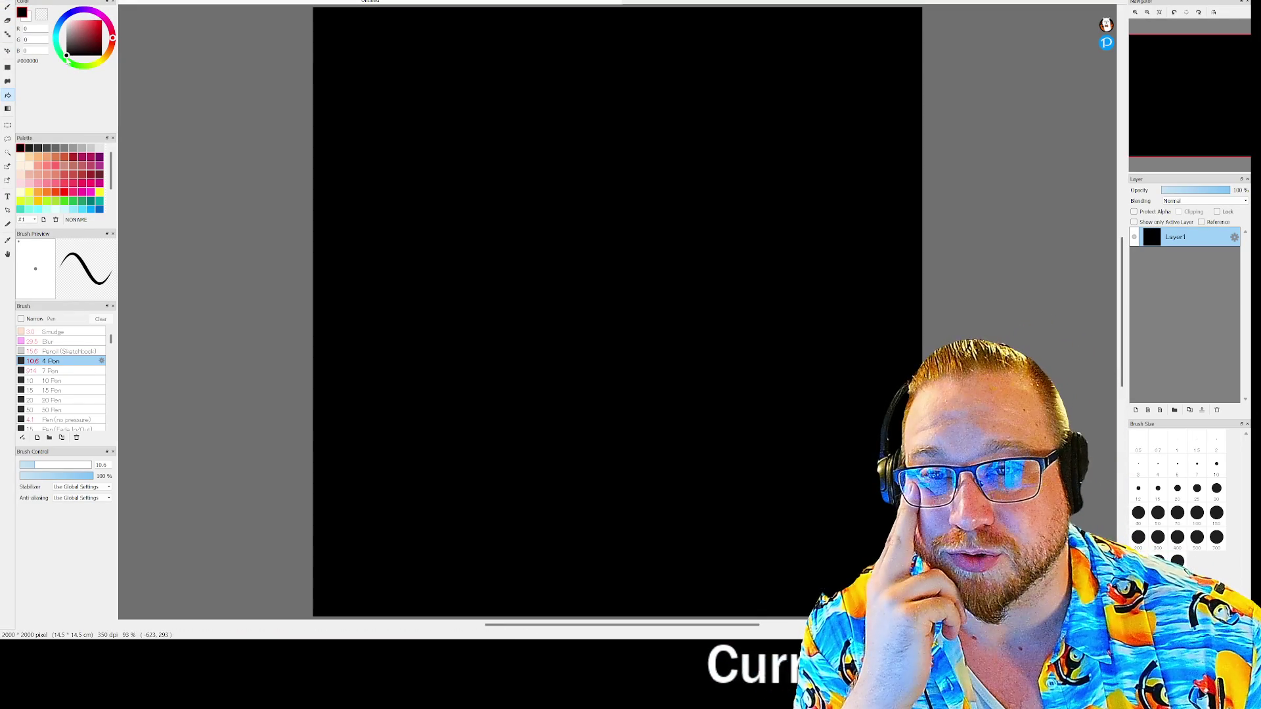
left_click(67, 20)
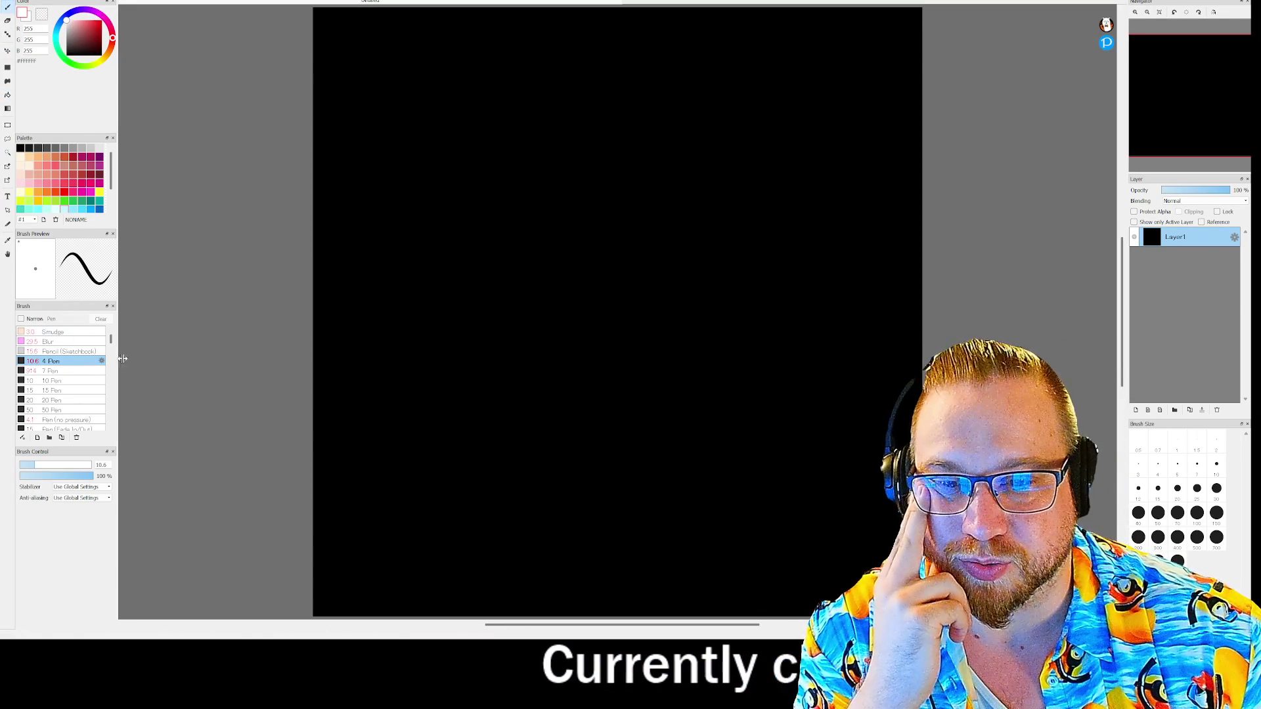
scroll(529, 283, "up", 3)
scroll(528, 262, "down", 2)
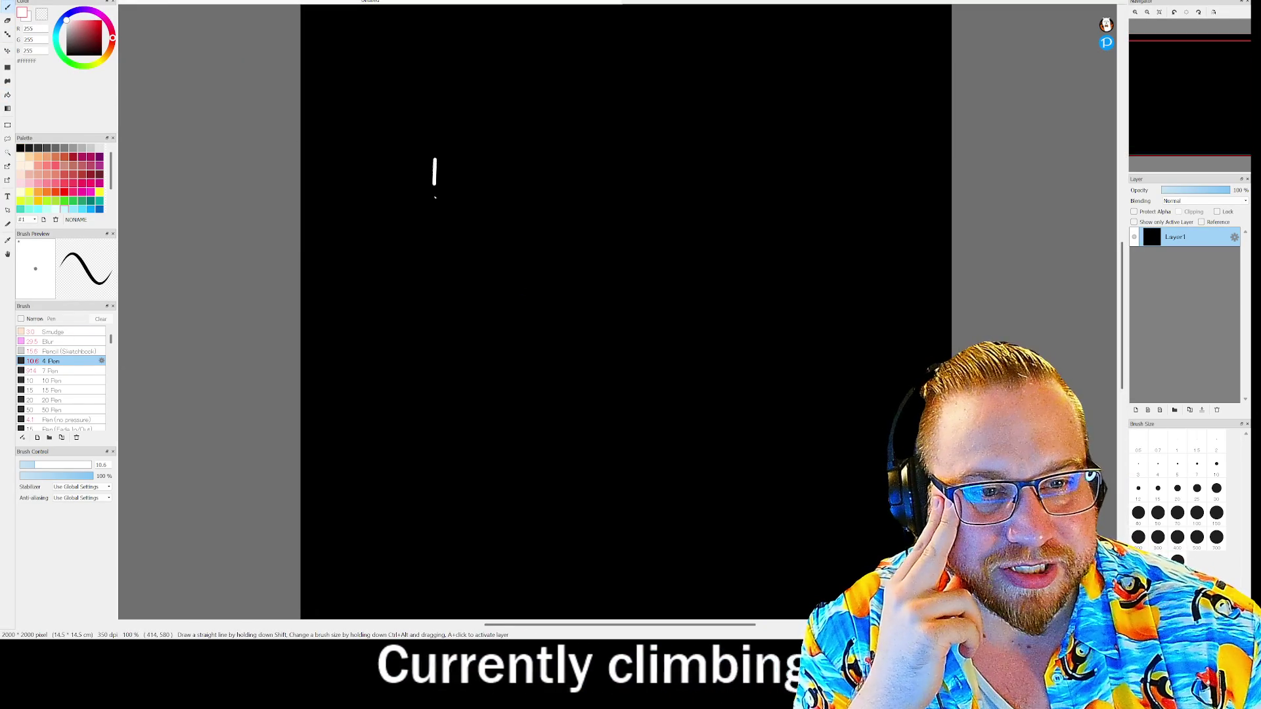
Sketch a rectangle labelled GooA, tick marks, an RPM note and a horizontal dividing line
mouse_move(592, 245)
left_mouse_down()
mouse_move(540, 157)
mouse_move(436, 155)
left_mouse_up()
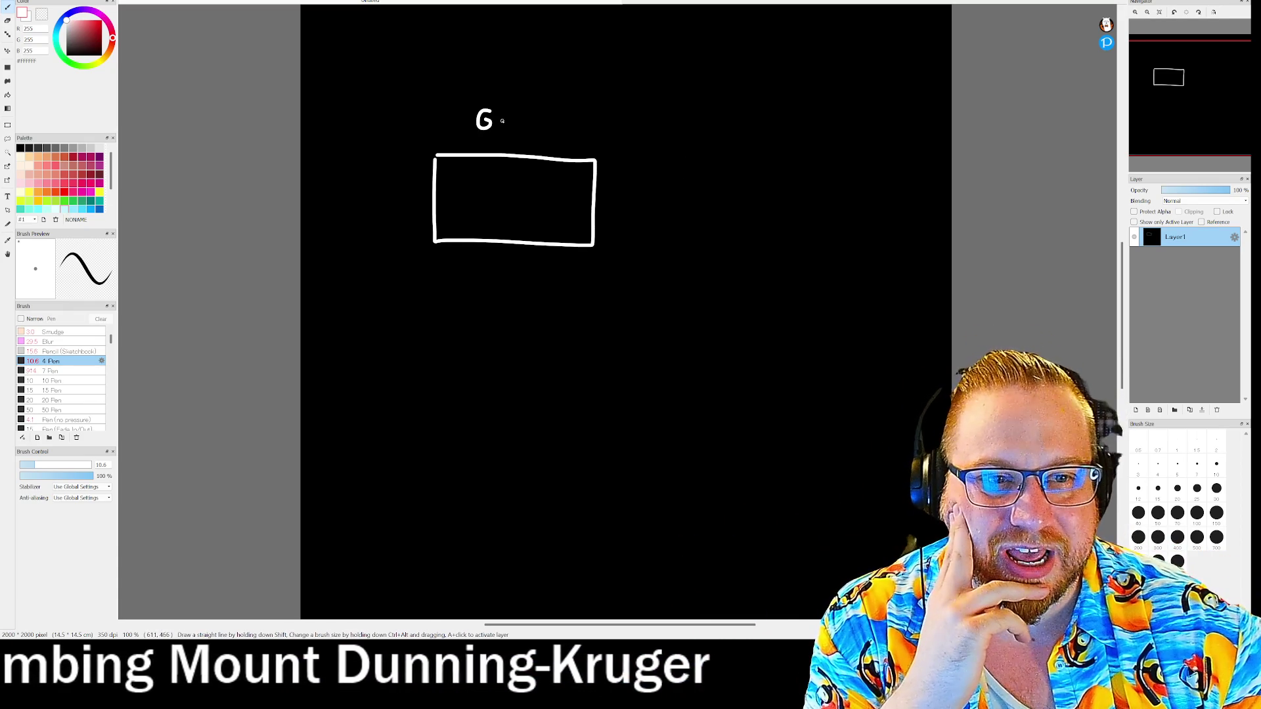
mouse_move(518, 128)
left_mouse_down()
mouse_move(529, 114)
mouse_move(534, 128)
left_mouse_up()
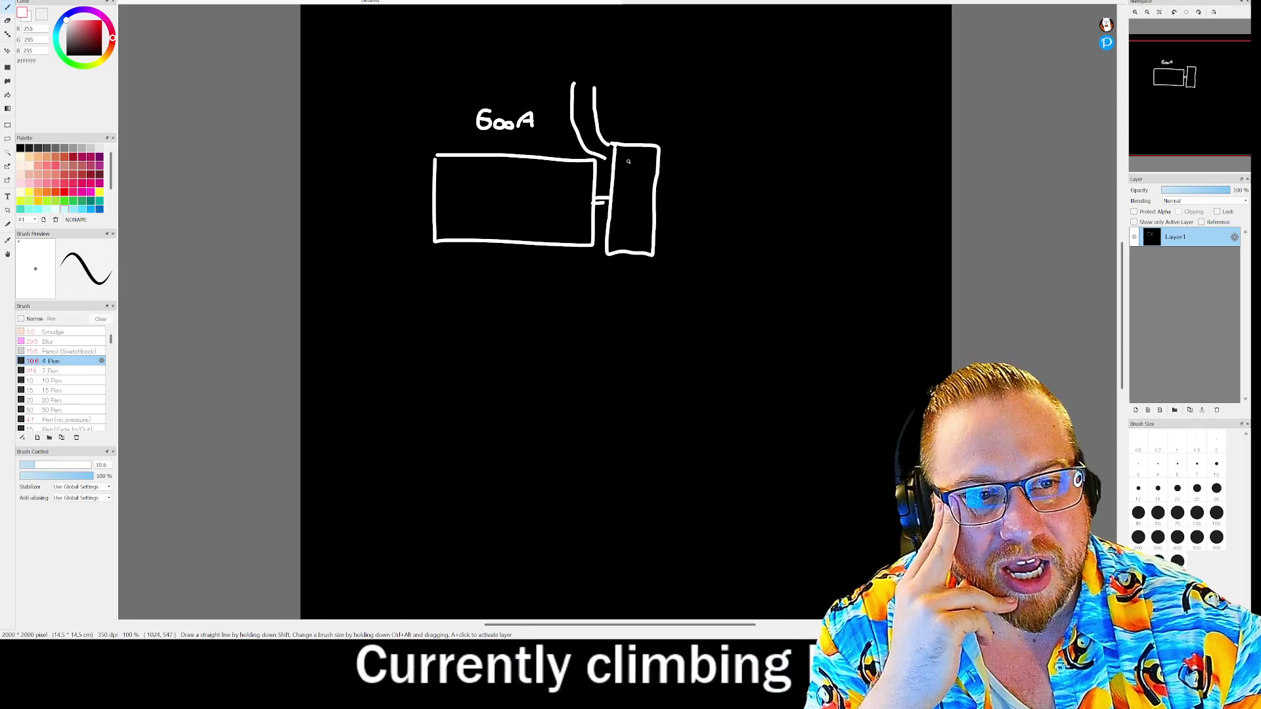
left_click_drag(624, 148, 646, 128)
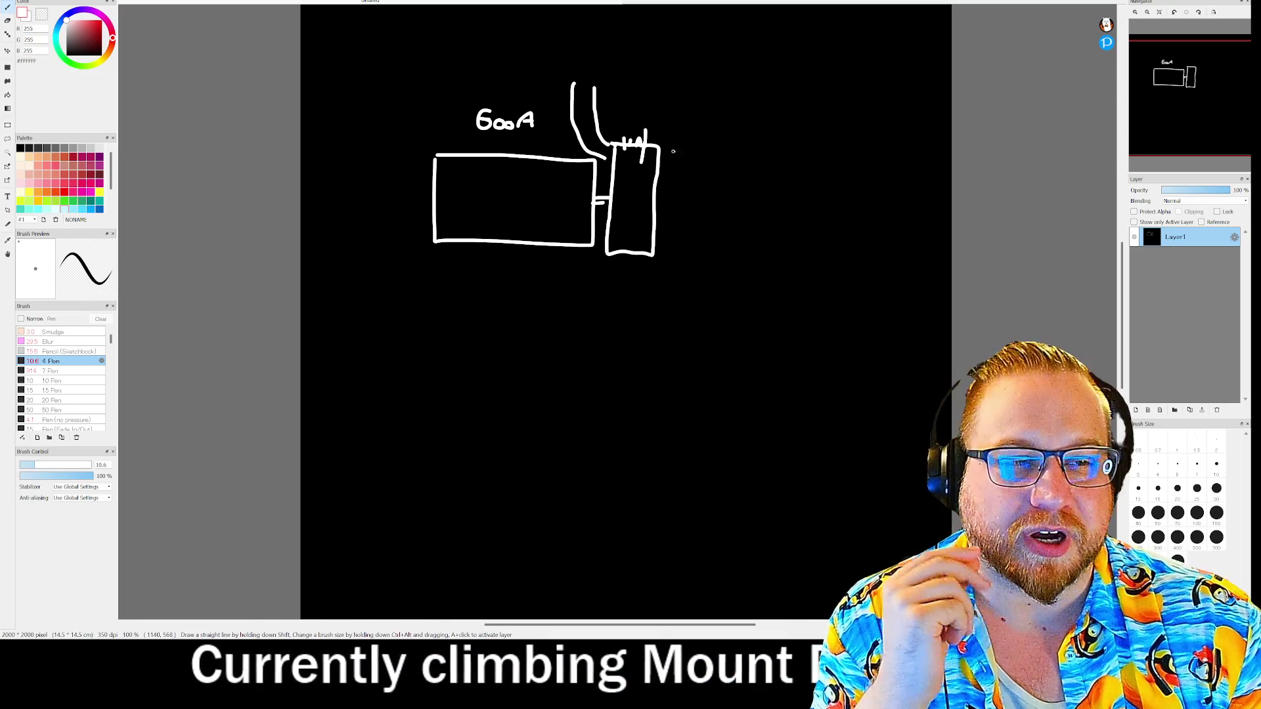
mouse_move(692, 133)
left_mouse_down()
mouse_move(693, 159)
mouse_move(831, 159)
left_mouse_up()
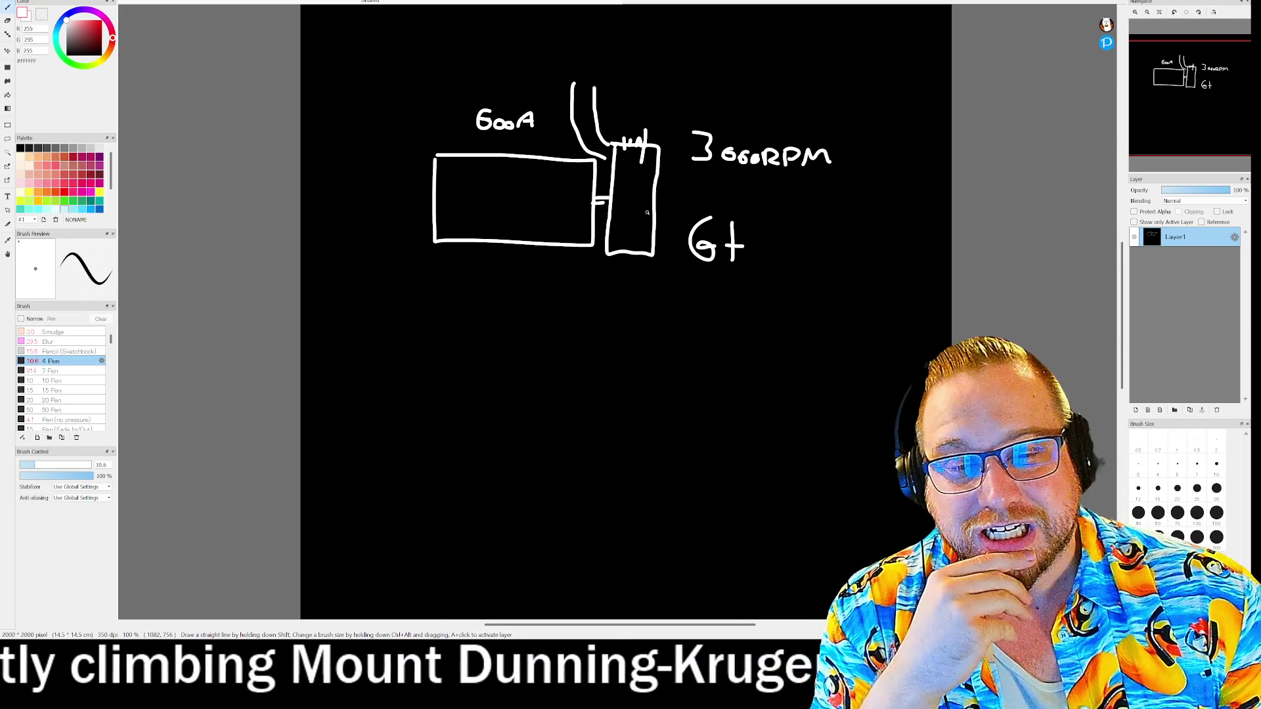
left_click_drag(304, 269, 950, 291)
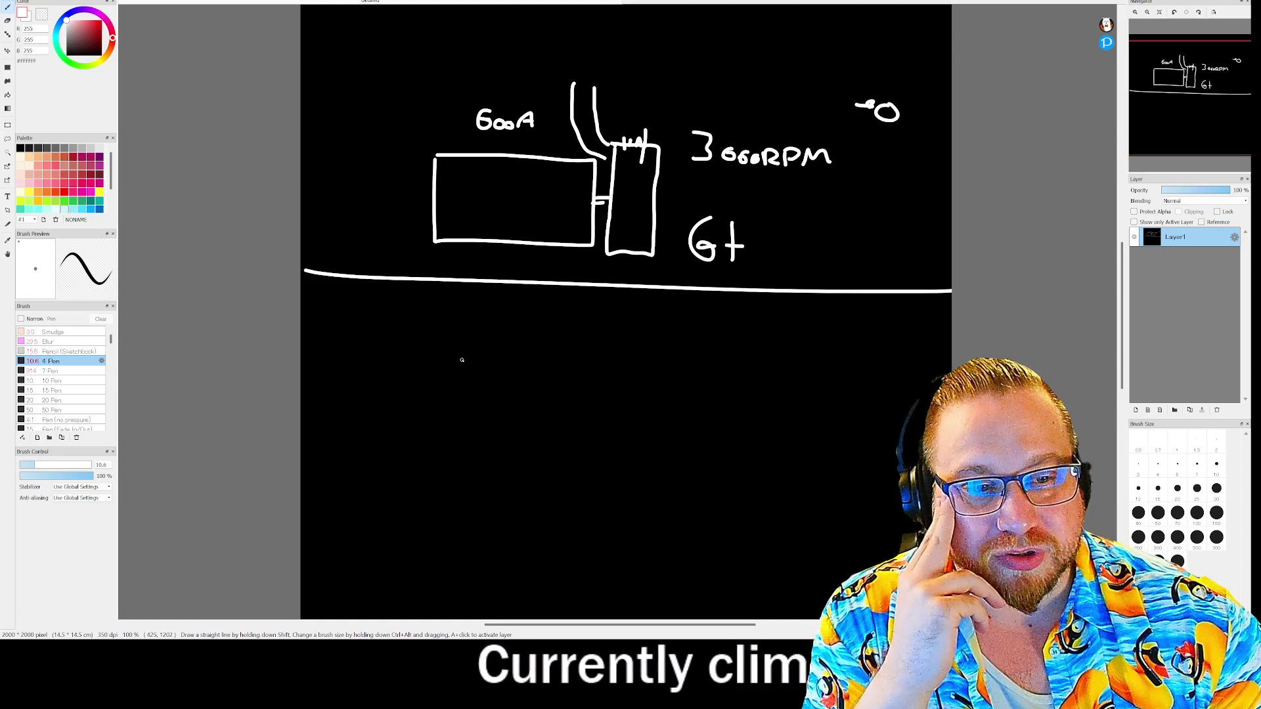
Draw a lined rectangle below the dividing line and a small boxed figure at lower left
mouse_move(653, 307)
left_mouse_down()
mouse_move(654, 460)
mouse_move(850, 458)
mouse_move(857, 322)
mouse_move(839, 302)
mouse_move(654, 309)
left_mouse_up()
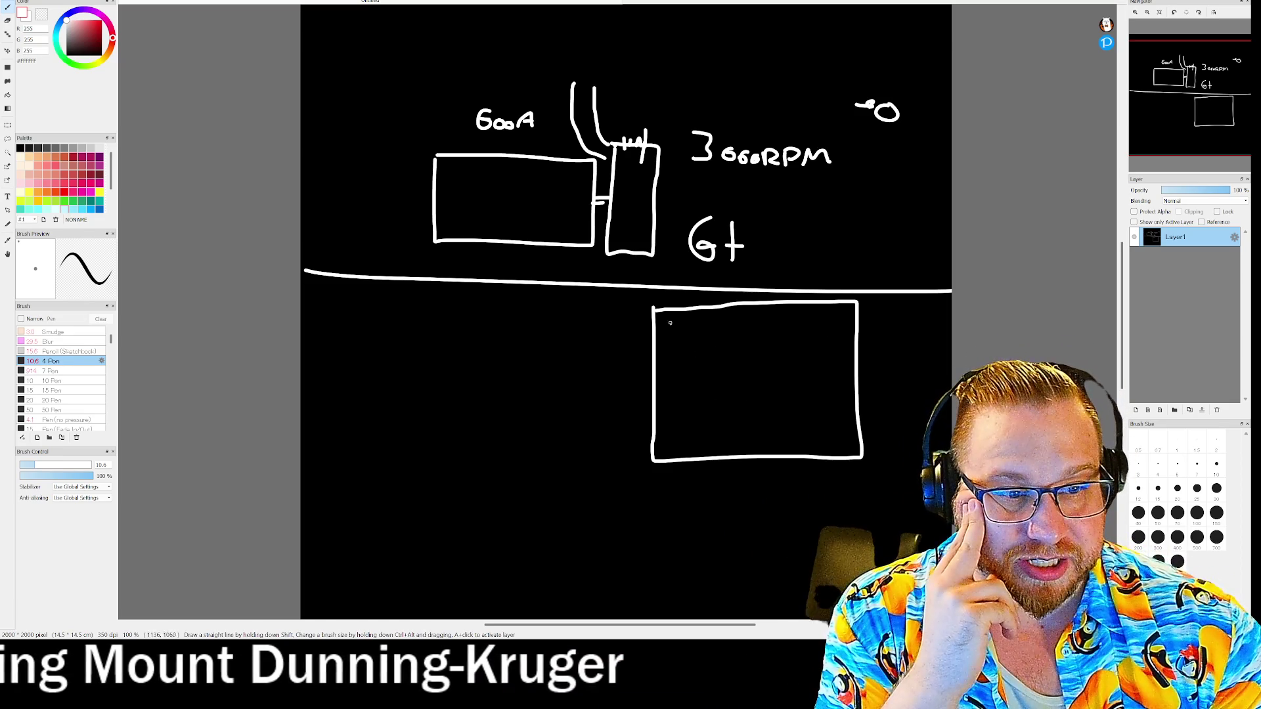
mouse_move(681, 342)
left_mouse_down()
mouse_move(767, 340)
mouse_move(741, 360)
mouse_move(768, 343)
left_mouse_up()
left_click_drag(683, 343, 684, 361)
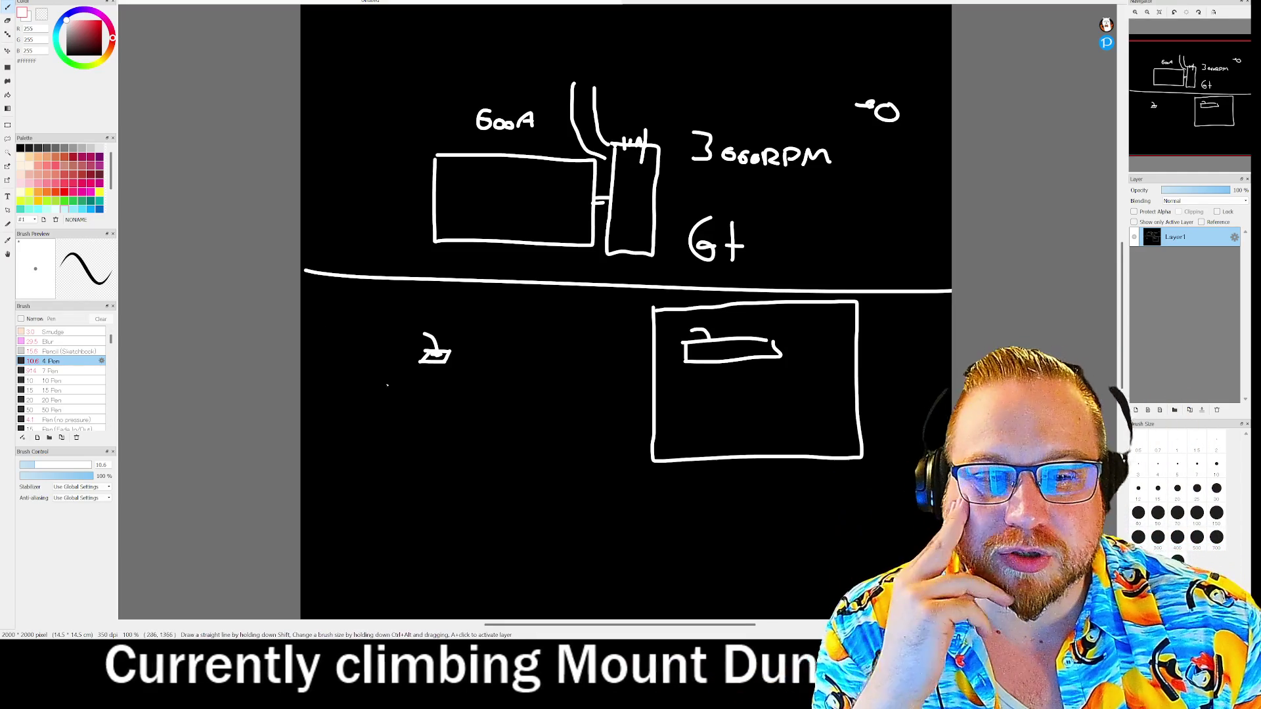
left_click_drag(432, 356, 412, 378)
mouse_move(450, 353)
left_mouse_down()
mouse_move(445, 382)
mouse_move(413, 381)
mouse_move(438, 413)
left_mouse_up()
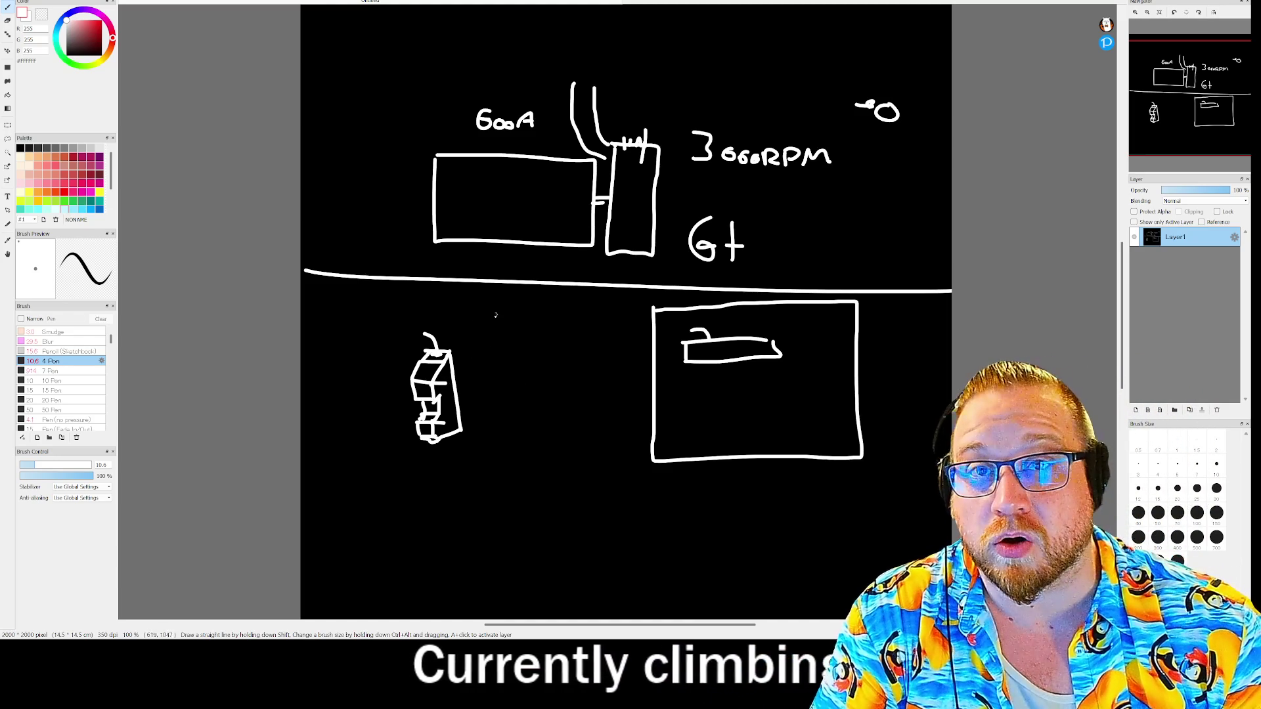
Add three upward arrows beside the right box, frame the small figure, then close without saving
mouse_move(668, 226)
left_mouse_down()
mouse_move(665, 142)
mouse_move(649, 162)
left_mouse_up()
mouse_move(664, 141)
left_mouse_down()
mouse_move(686, 166)
mouse_move(682, 93)
mouse_move(666, 115)
left_mouse_up()
mouse_move(682, 92)
left_mouse_down()
mouse_move(693, 109)
mouse_move(657, 57)
mouse_move(641, 76)
left_mouse_up()
left_click_drag(657, 56, 676, 76)
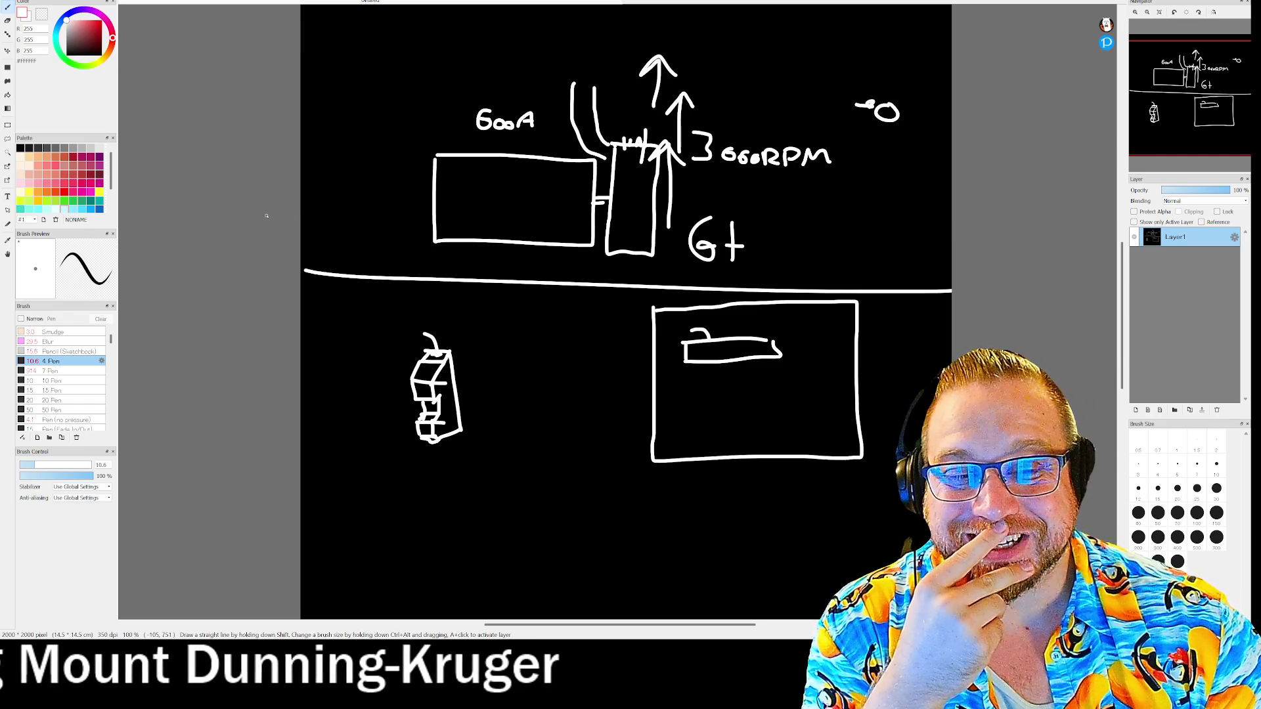
mouse_move(452, 330)
left_mouse_down()
mouse_move(377, 323)
mouse_move(466, 472)
mouse_move(514, 321)
left_mouse_up()
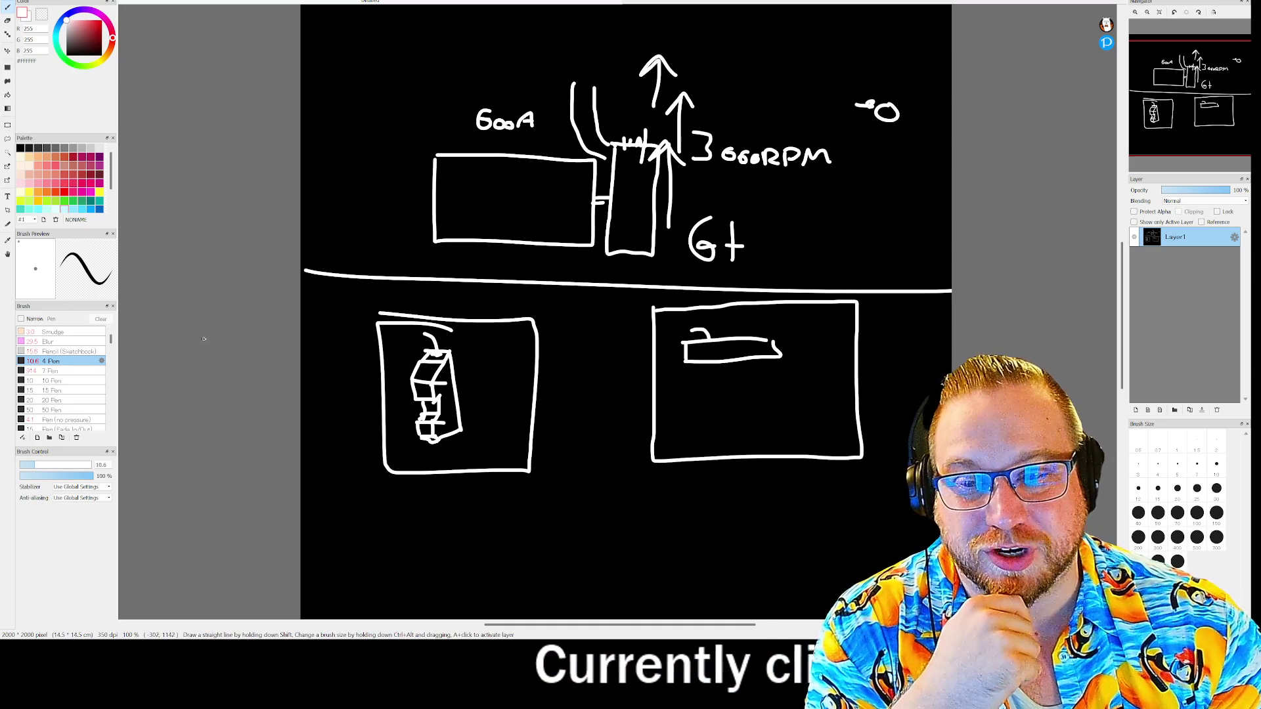
key("ctrl+w")
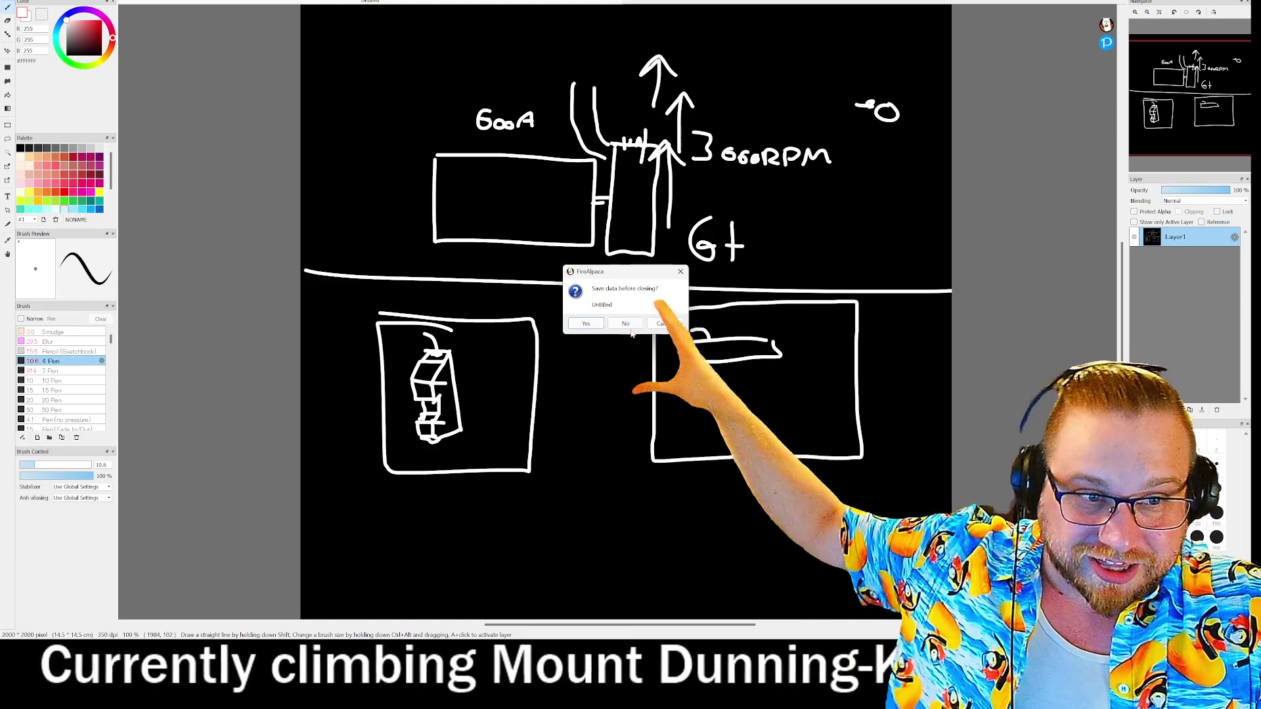
left_click(627, 325)
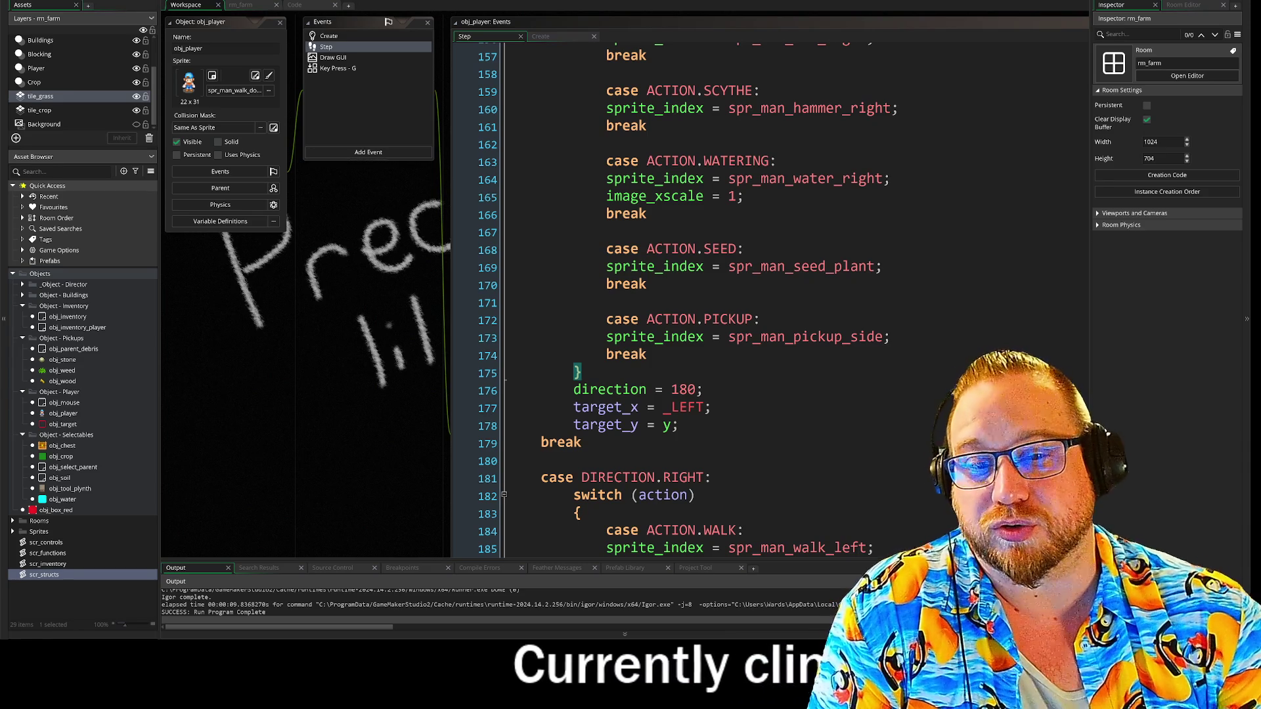
Return to obj_player's Step code at line 177, glance at Cookie Clicker, then bring up scr_structs
left_click(499, 407)
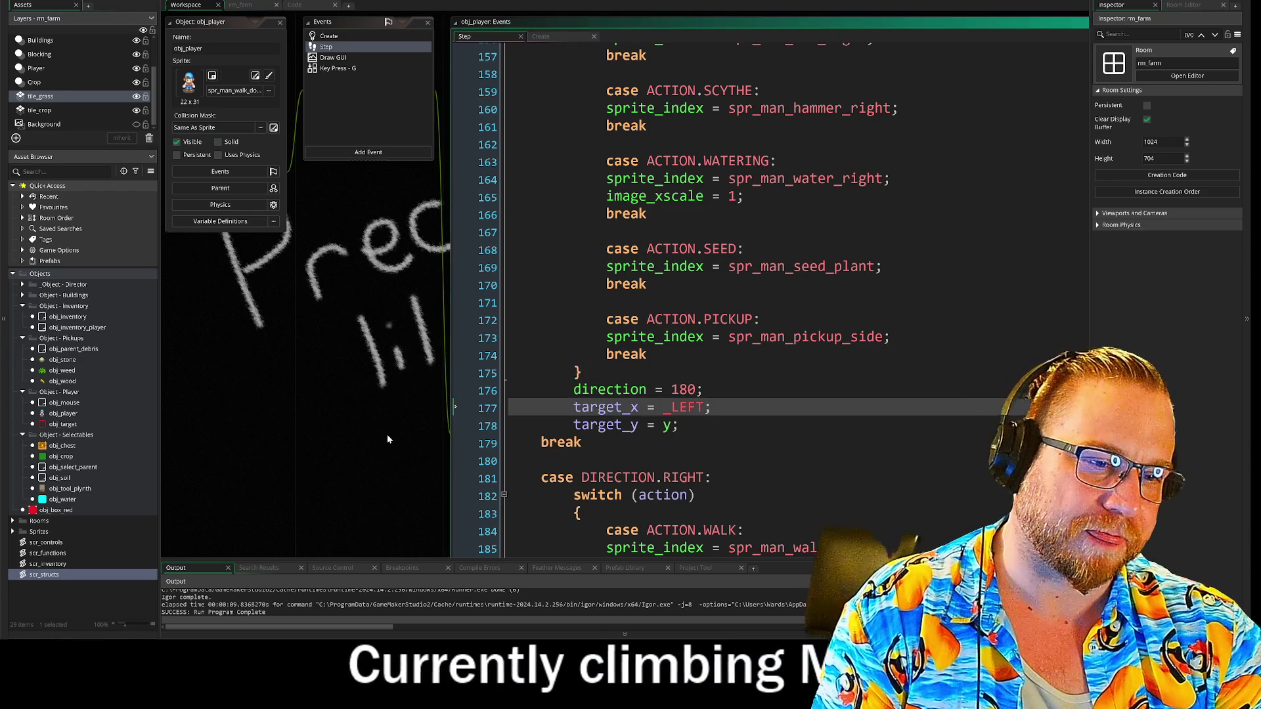
left_click_drag(388, 439, 199, 478)
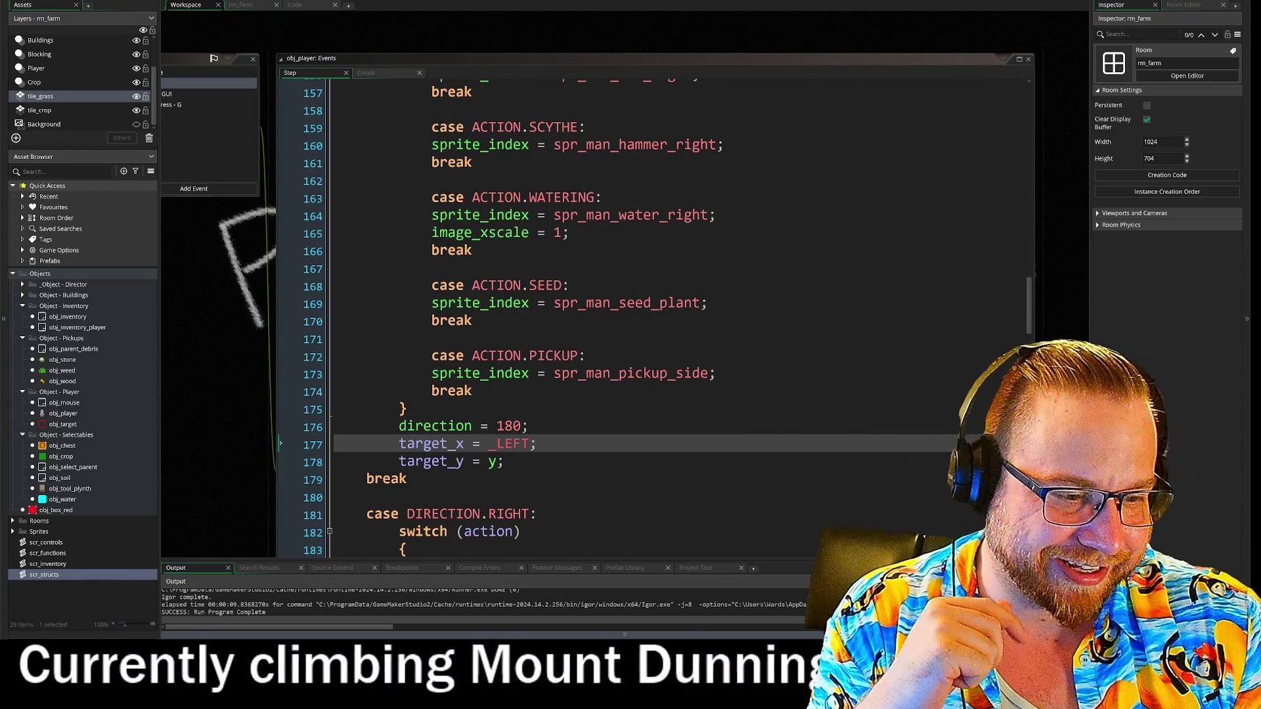
key("alt+Tab")
mouse_move(605, 313)
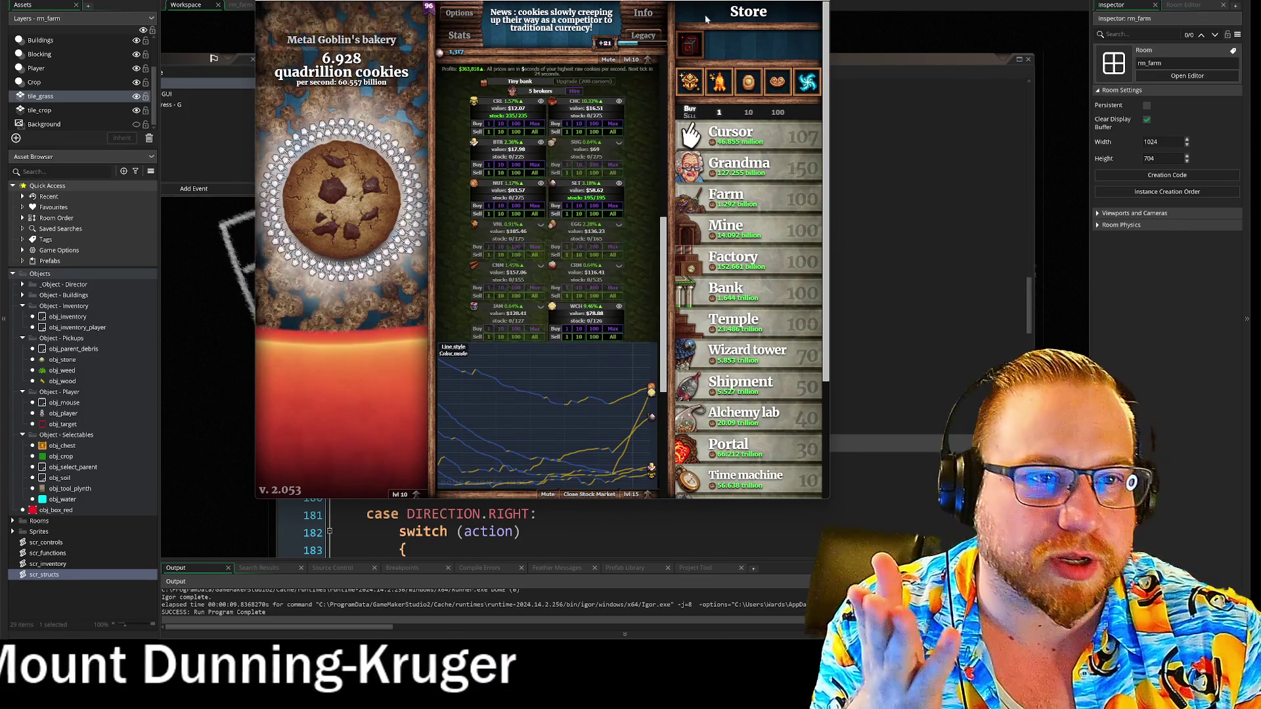
key("alt+Tab")
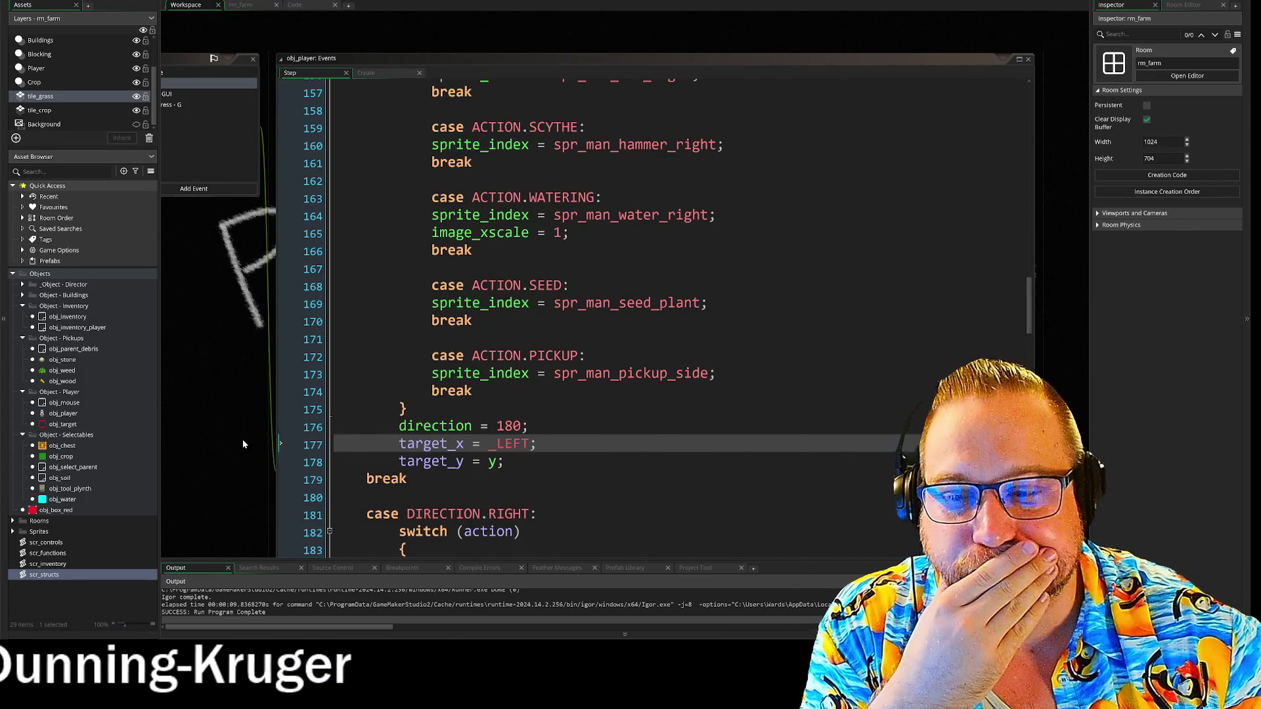
left_click_drag(242, 444, 302, 387)
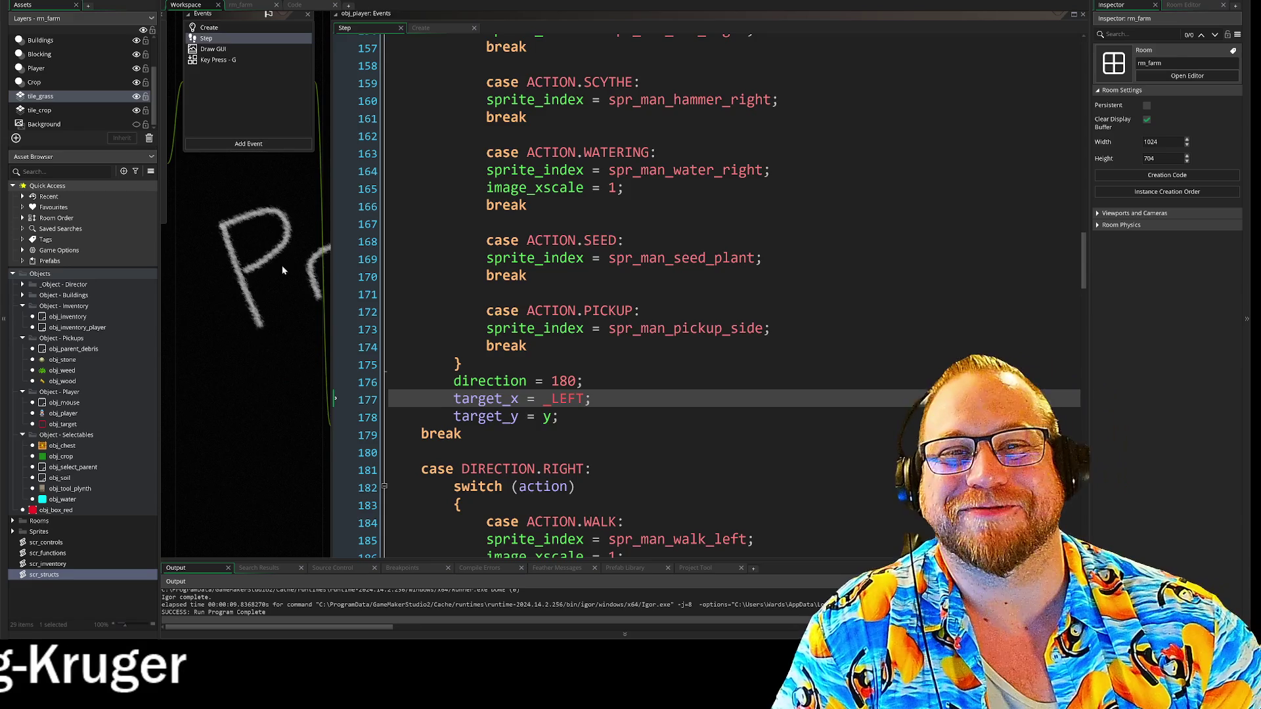
scroll(577, 315, "up", 5)
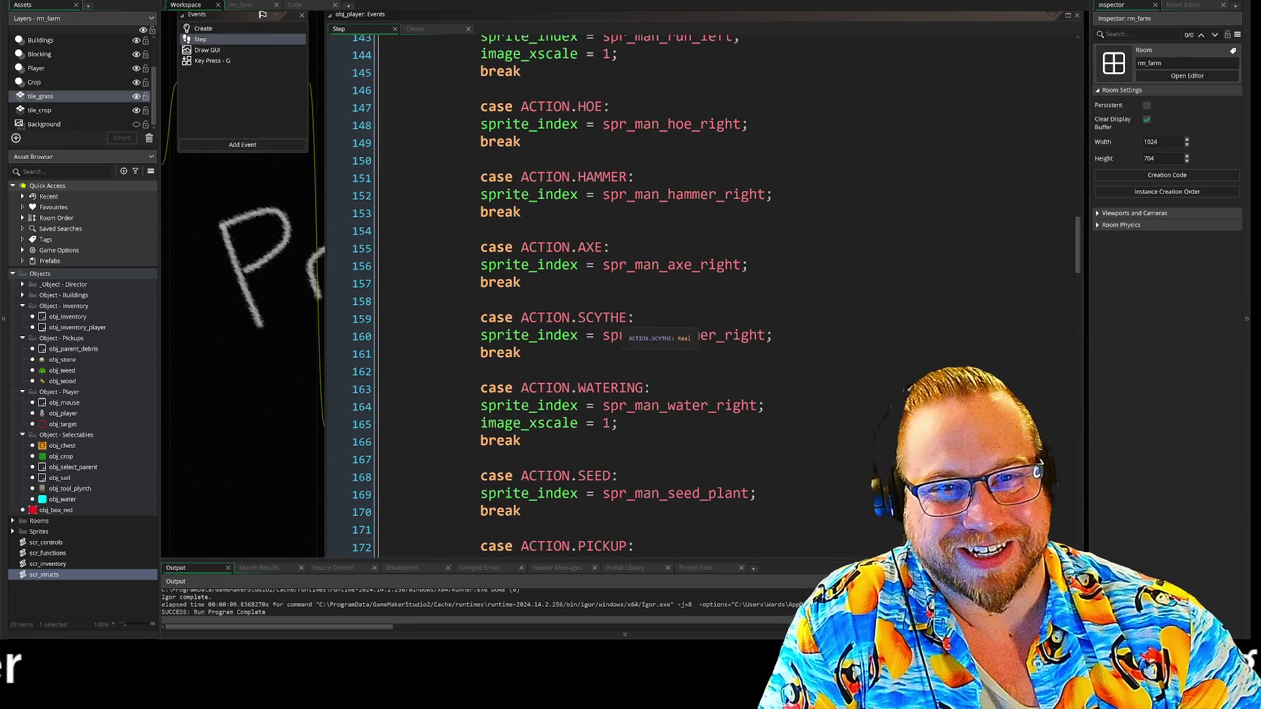
left_click(307, 5)
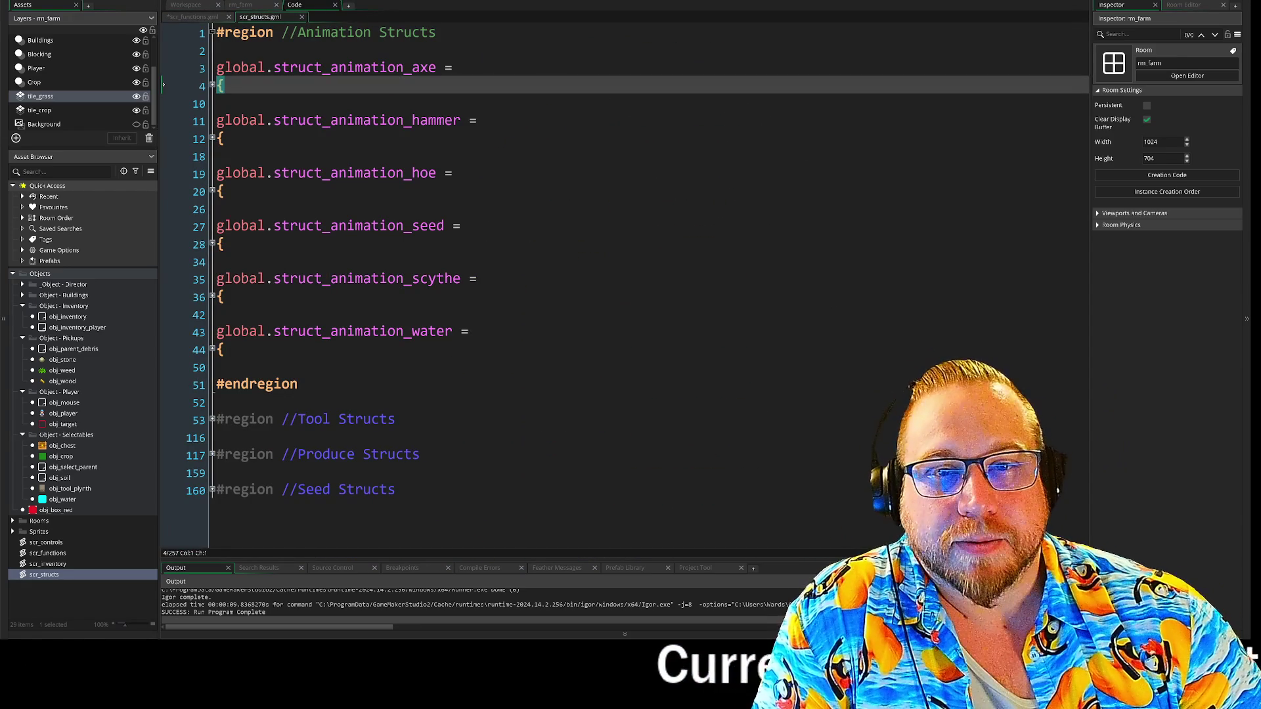
Compare use_tool in scr_functions with scr_structs, expanding the axe animation struct's sprites
left_click(194, 17)
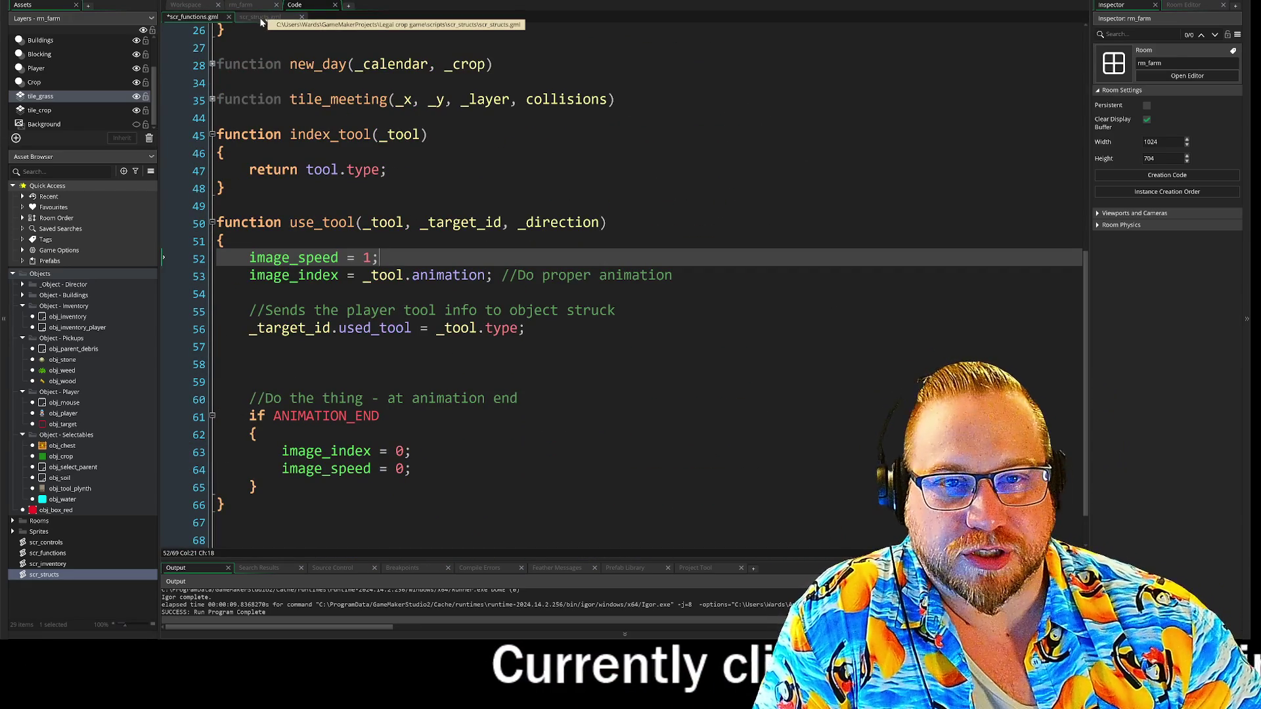
left_click(262, 18)
key("ctrl+Tab")
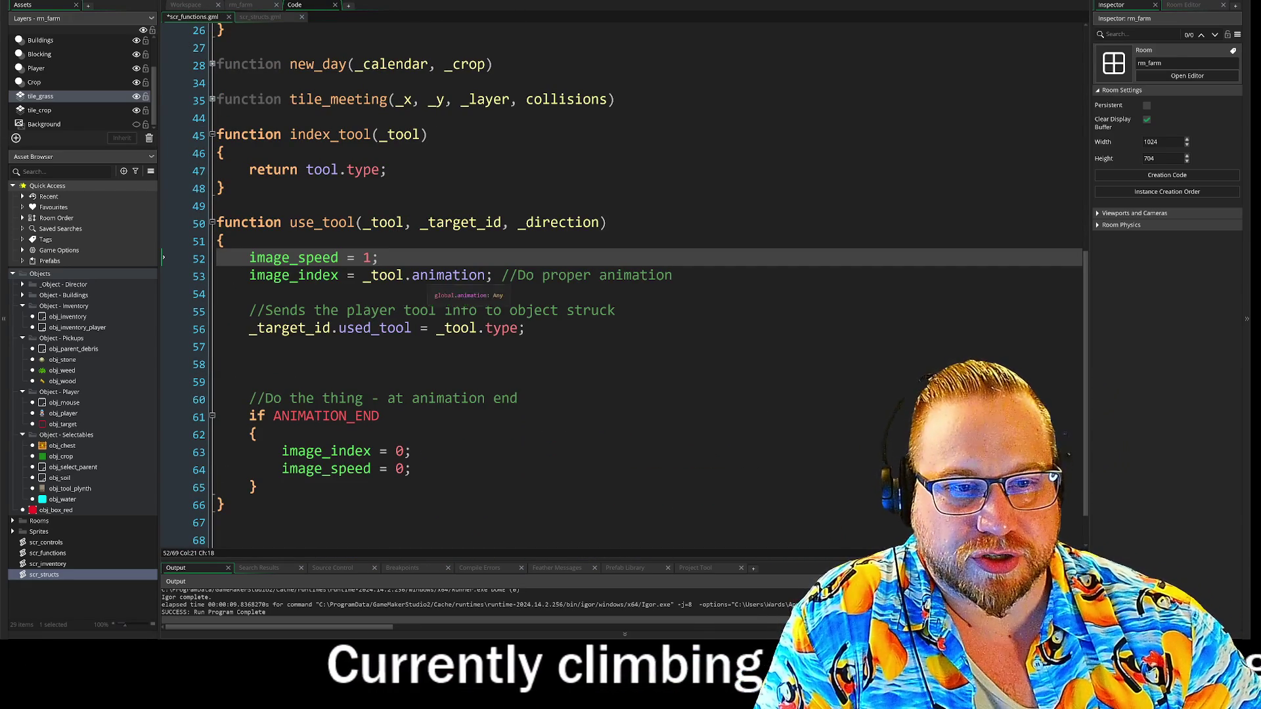
left_click(260, 17)
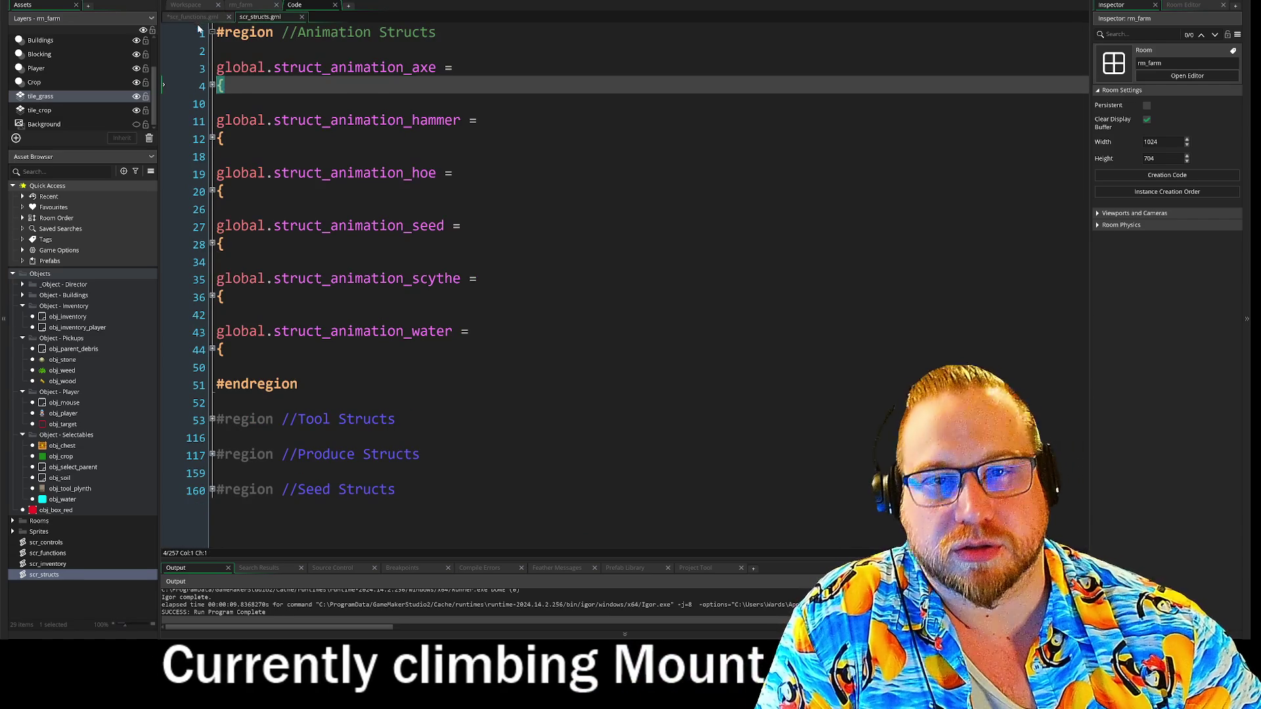
left_click(194, 17)
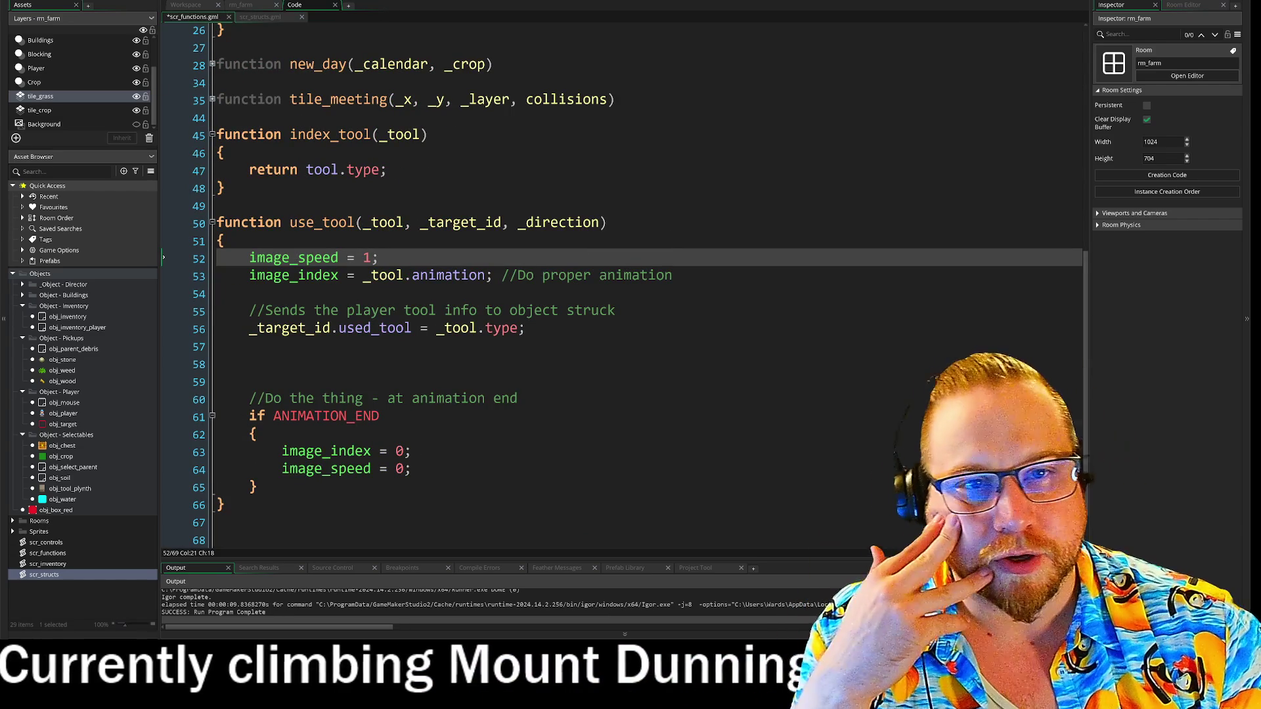
left_click(269, 17)
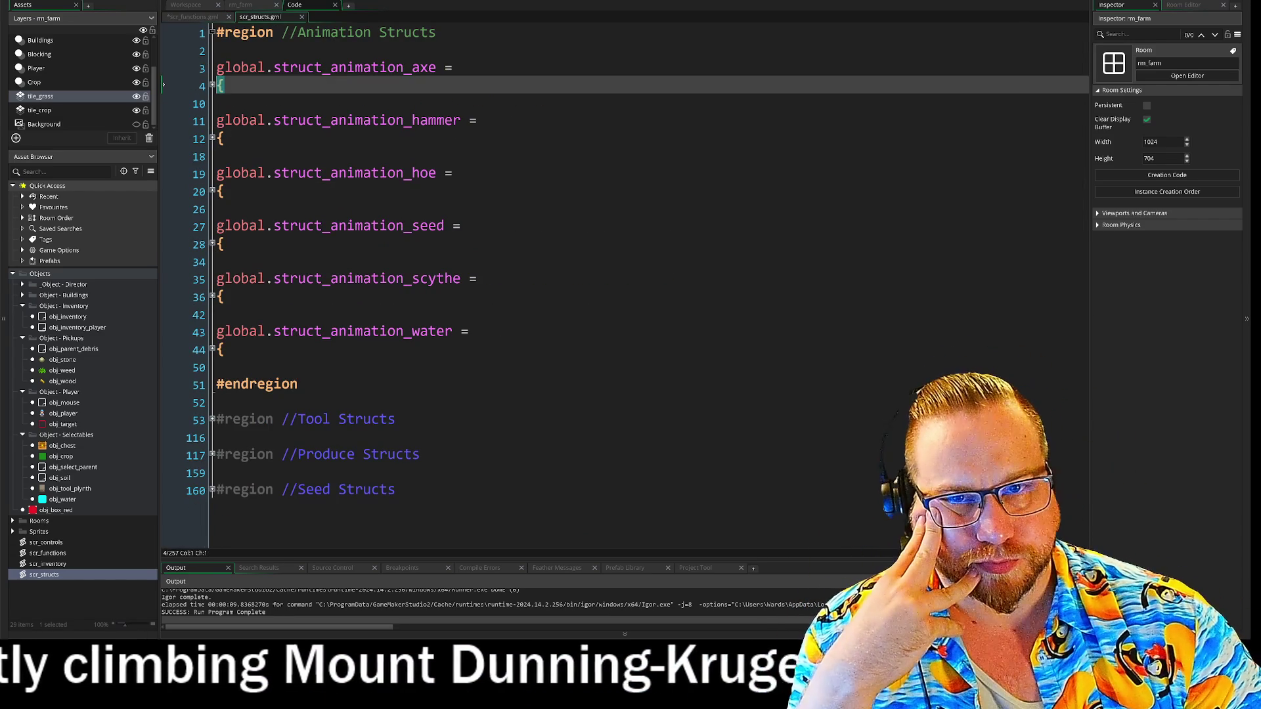
left_click(212, 85)
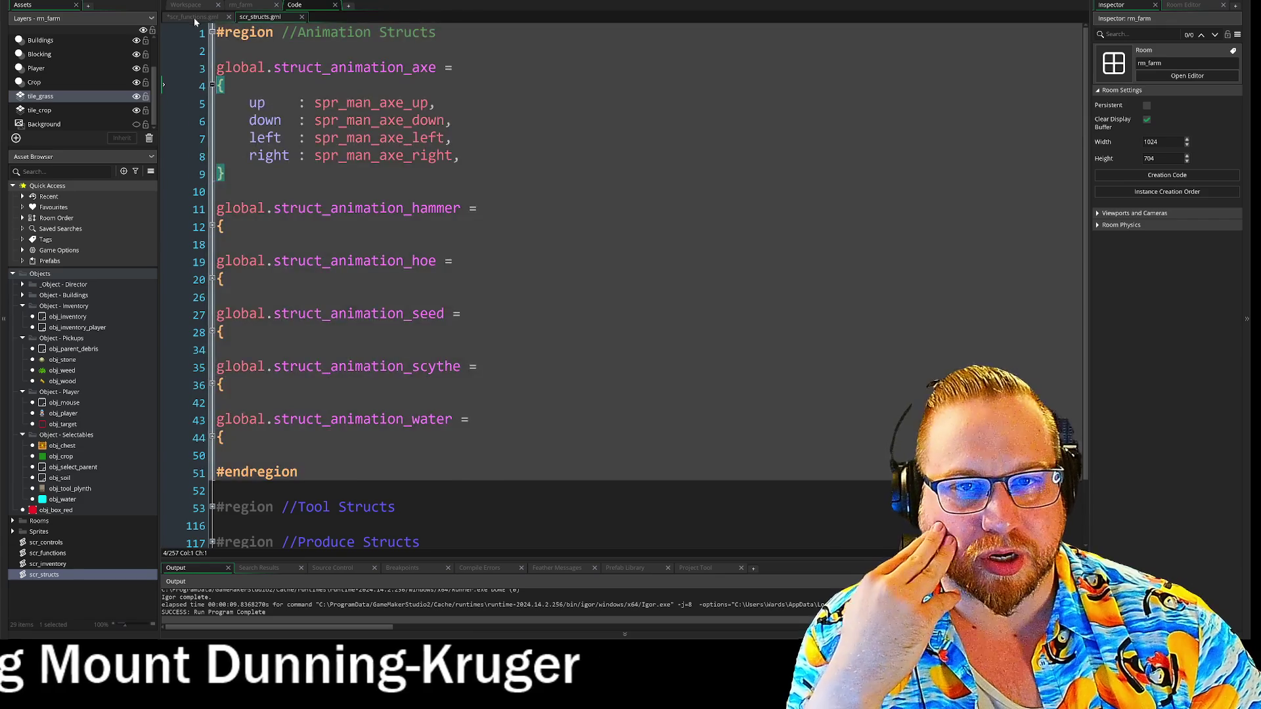
Recheck use_tool against the animation structs, then bring up obj_player's Step event code
left_click(194, 17)
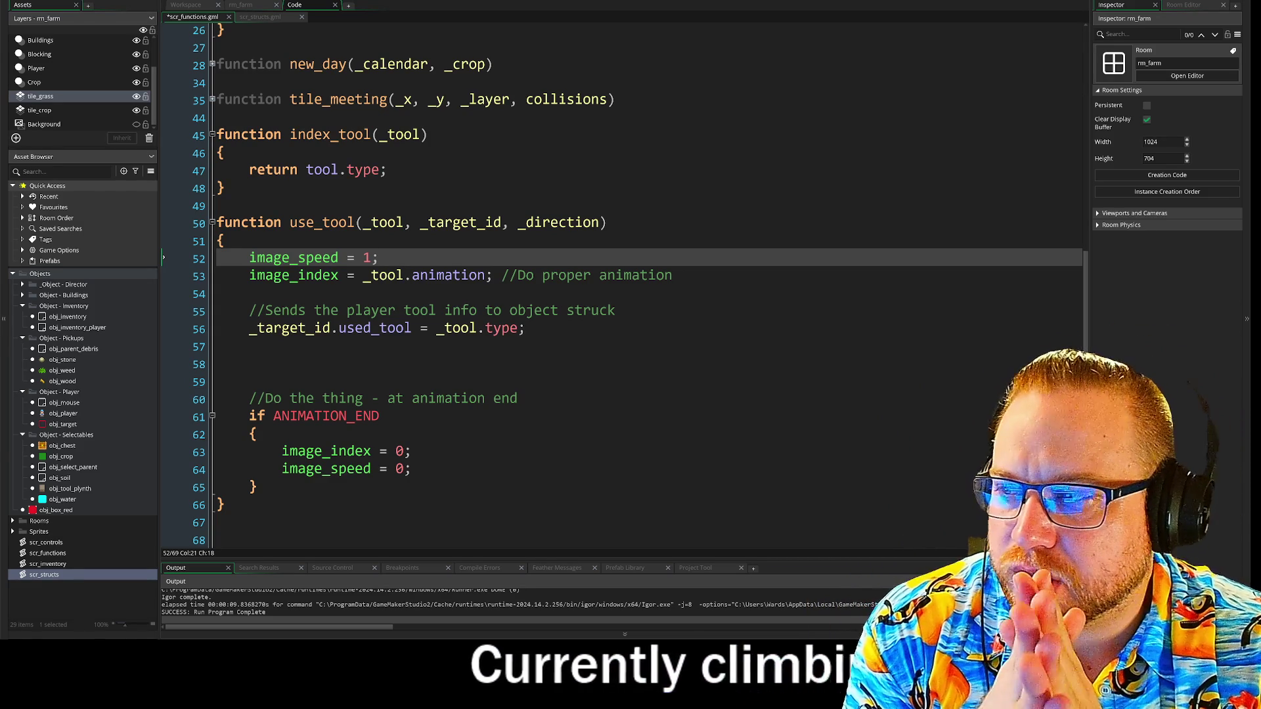
left_click(257, 17)
left_click(203, 17)
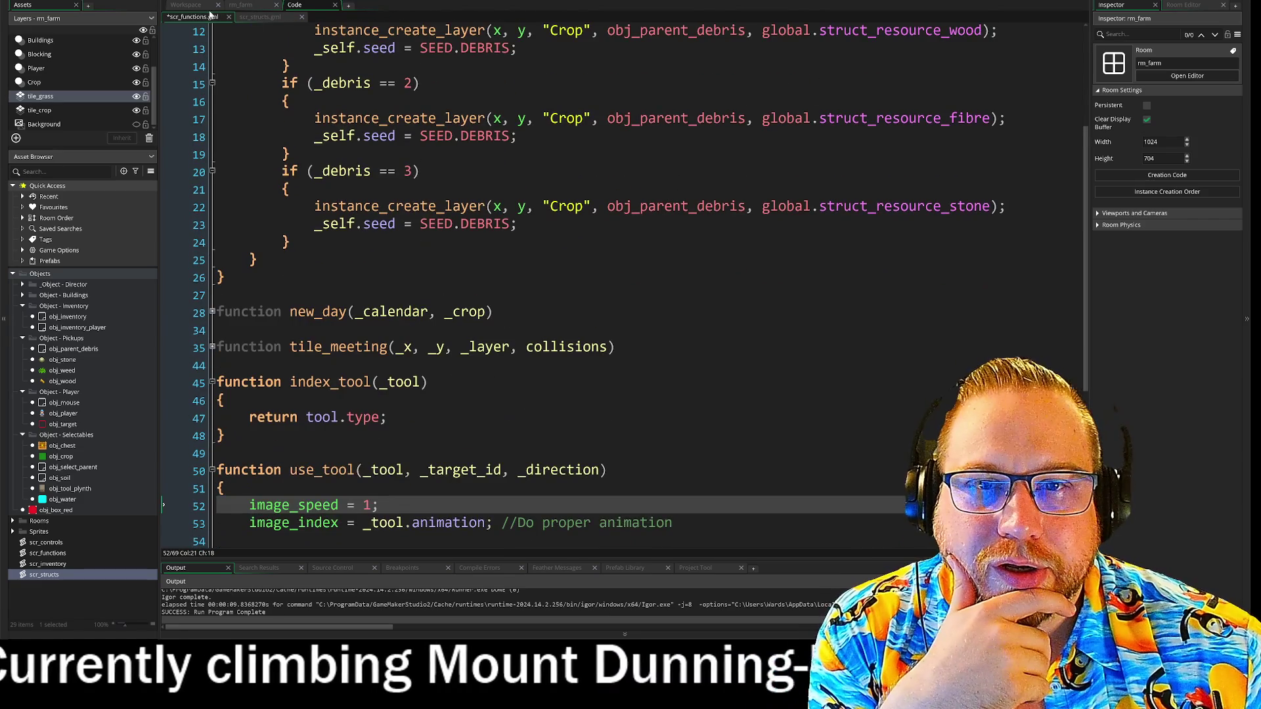
left_click(186, 5)
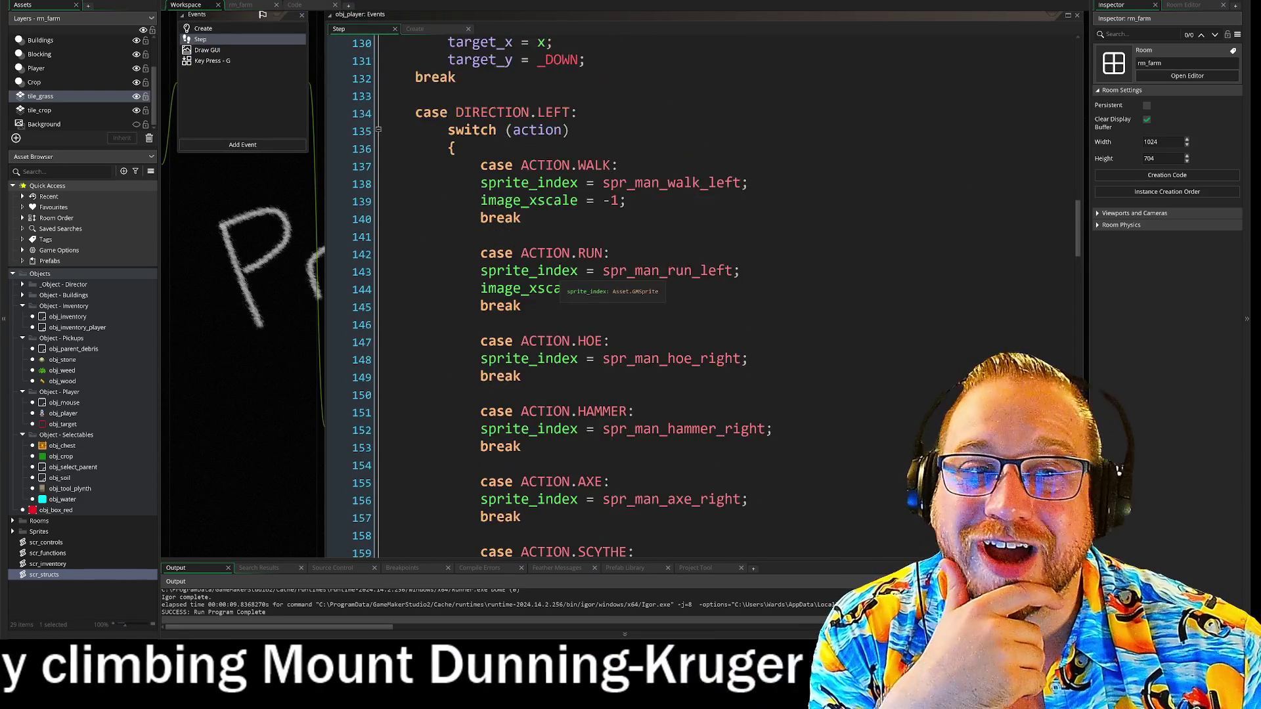
scroll(558, 289, "up", 10)
scroll(703, 295, "up", 10)
scroll(542, 295, "up", 8)
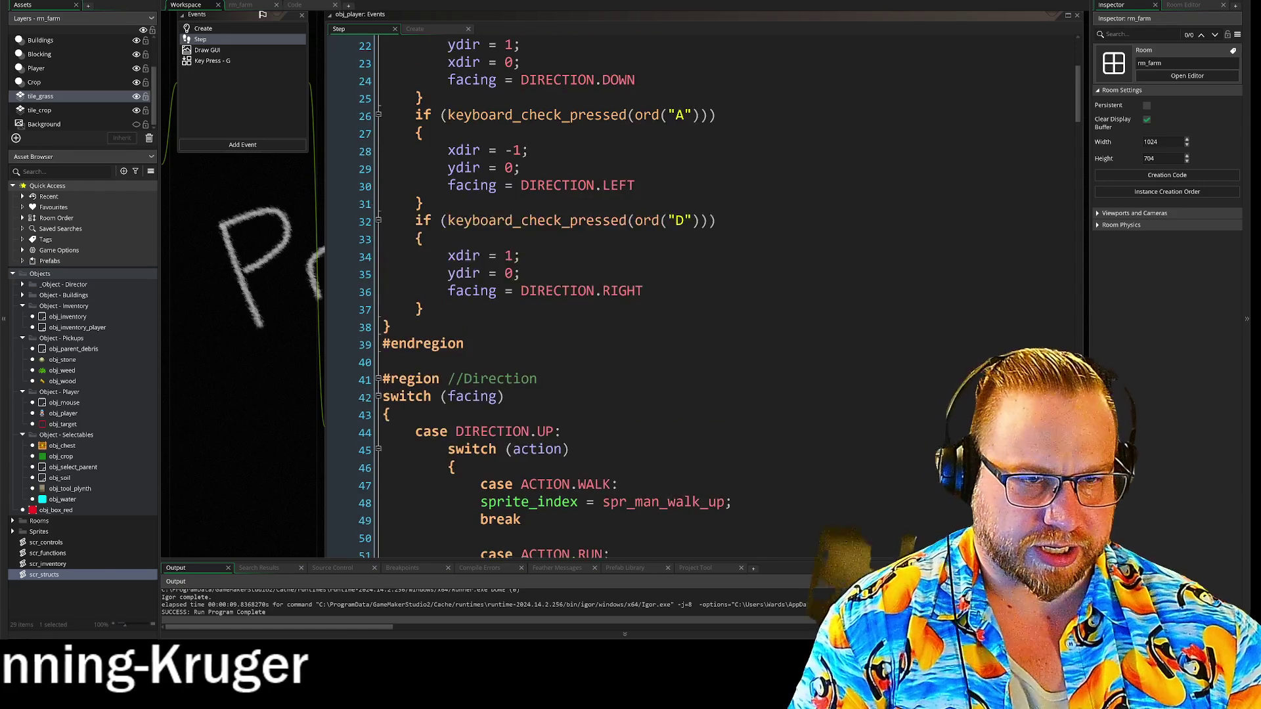
scroll(591, 296, "up", 3)
mouse_move(399, 69)
left_mouse_down()
mouse_move(415, 86)
mouse_move(423, 383)
left_mouse_up()
left_click(424, 385)
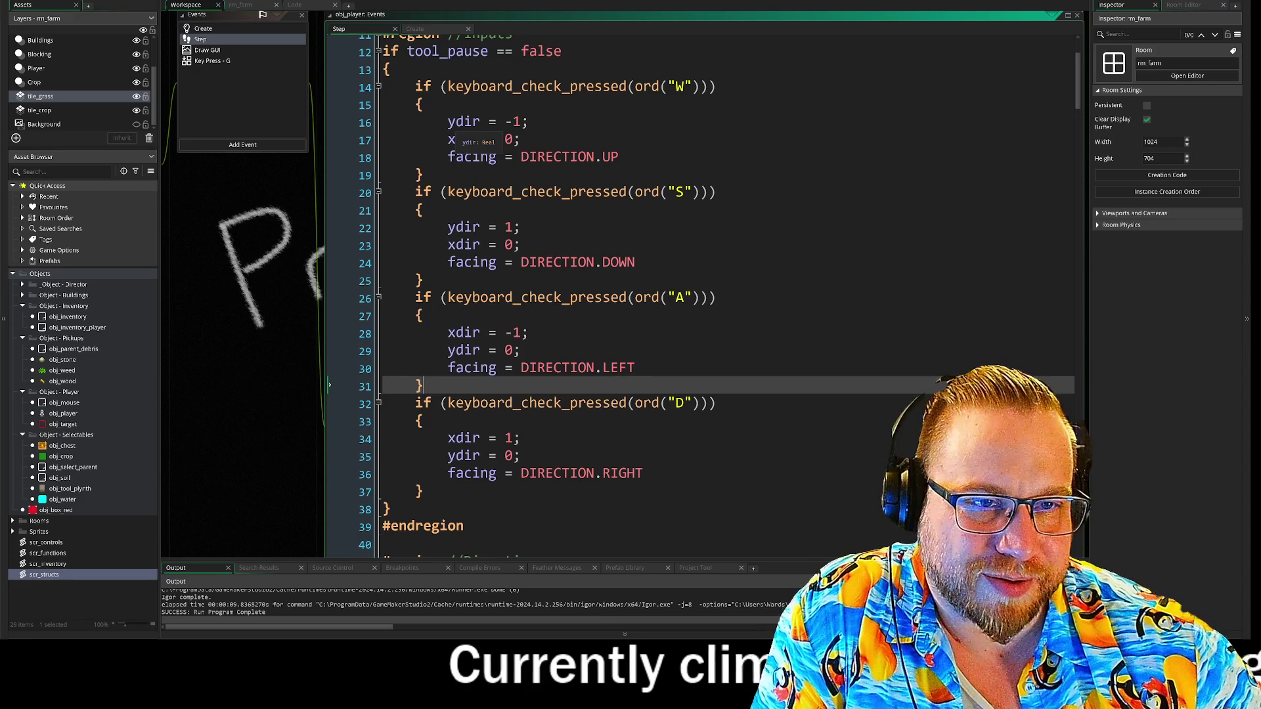
mouse_move(447, 122)
left_mouse_down()
mouse_move(522, 140)
mouse_move(716, 402)
mouse_move(520, 455)
left_mouse_up()
key("ctrl+c")
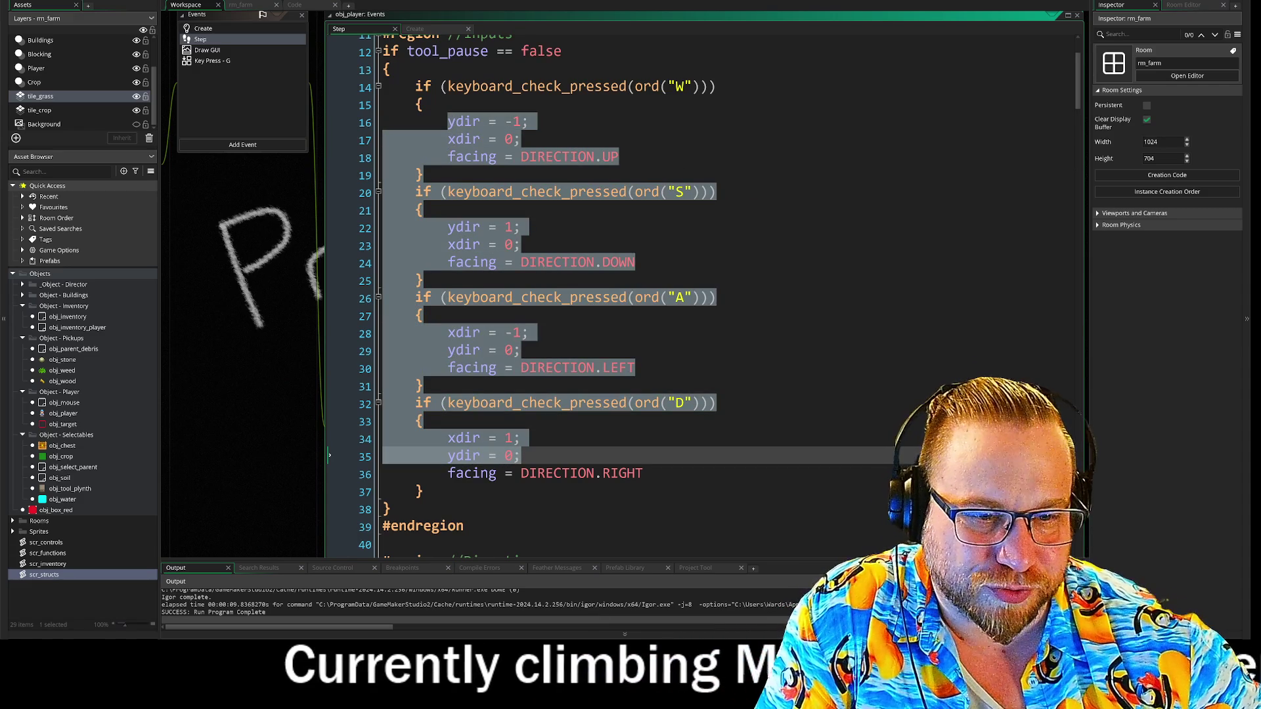
mouse_move(644, 473)
left_mouse_down()
mouse_move(384, 474)
mouse_move(392, 118)
left_mouse_up()
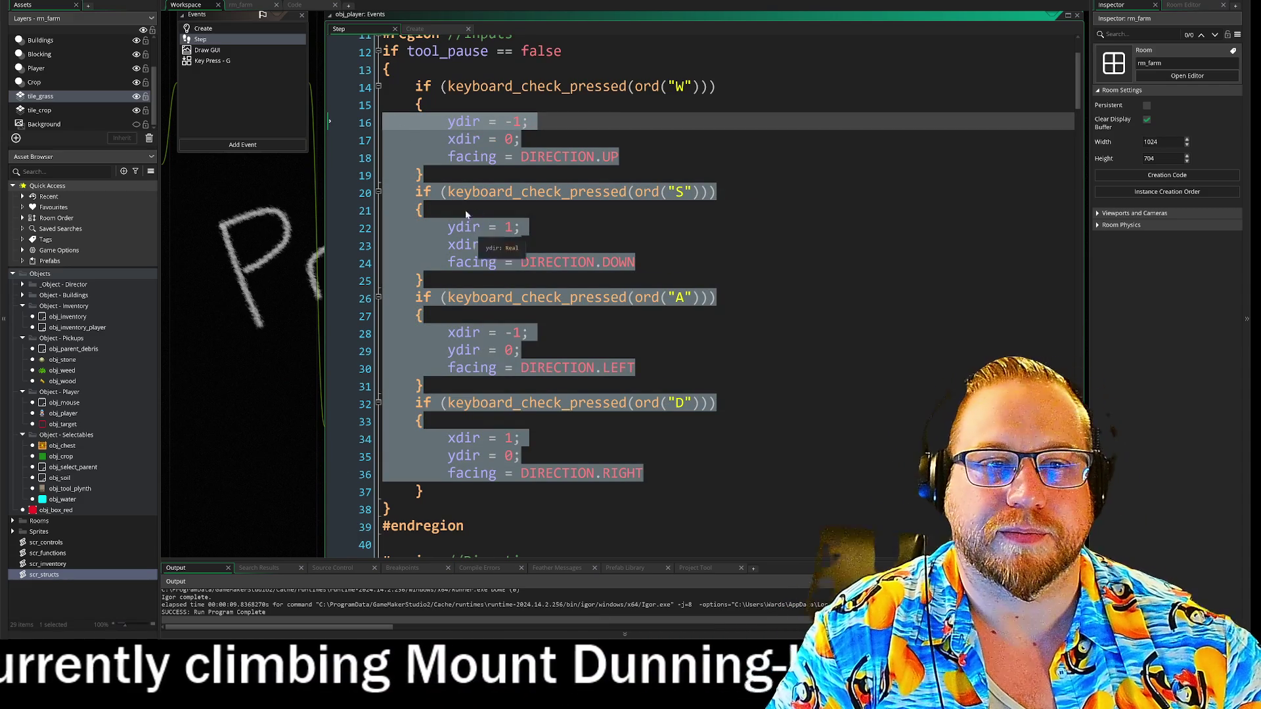
left_click(393, 121)
left_click_drag(455, 157, 602, 156)
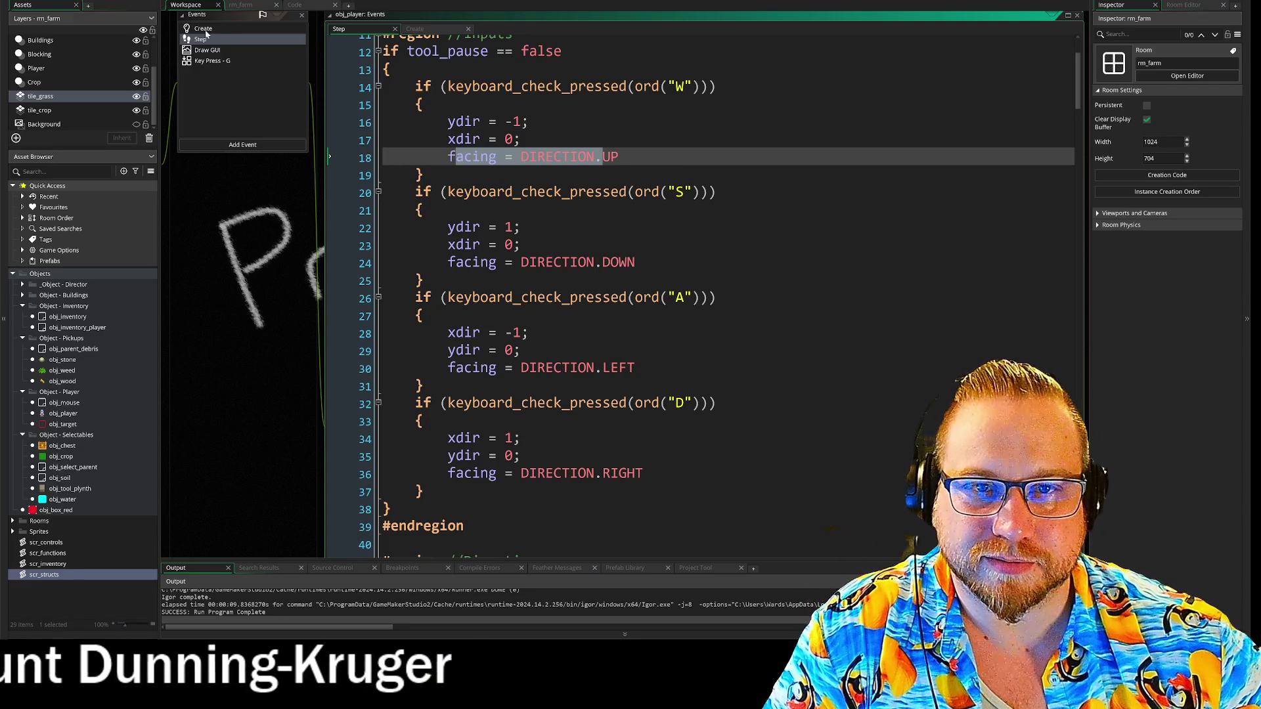
left_click(243, 7)
left_click(252, 10)
key("Return")
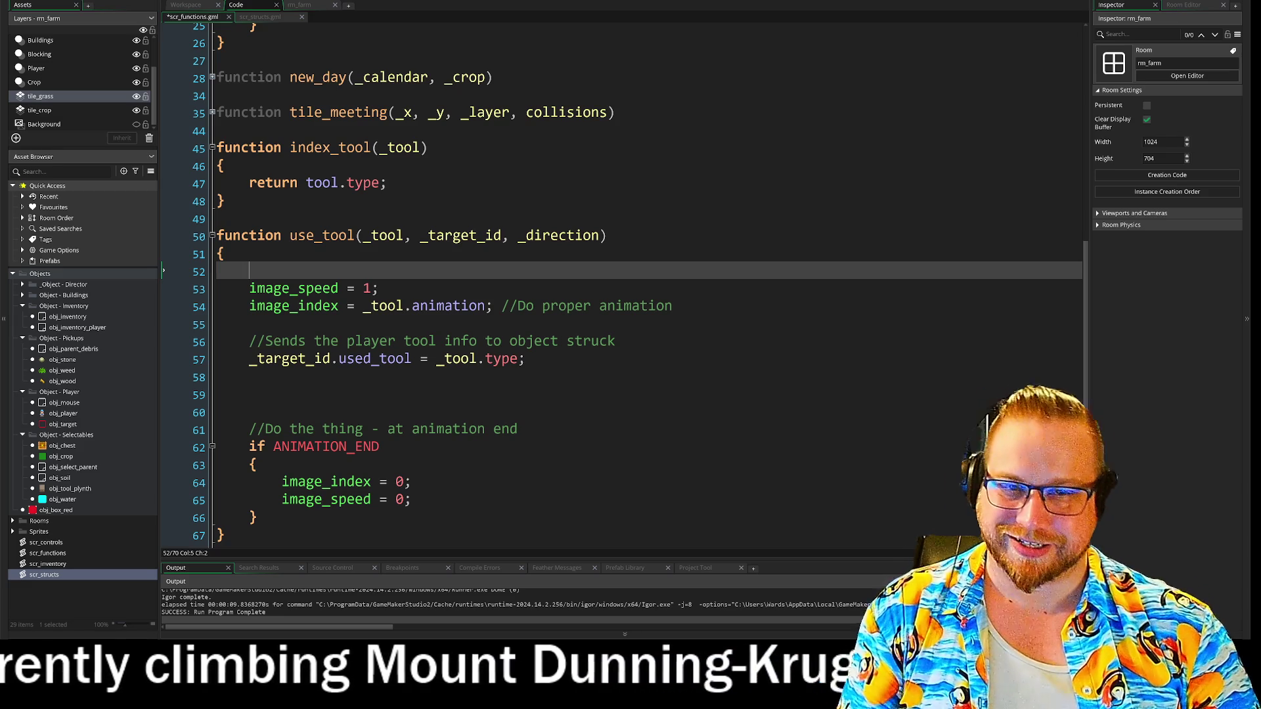
Paste the movement code into use_tool and delete the S, A and D key-check lines
key("ctrl+v")
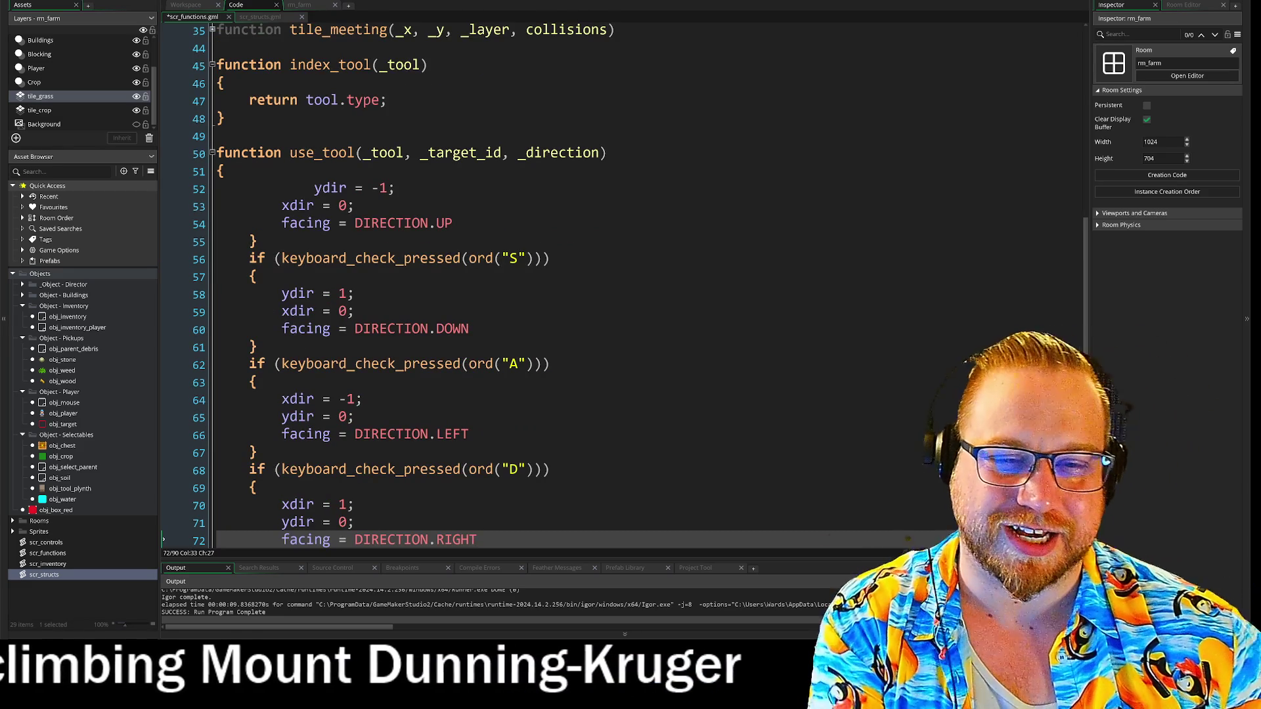
left_click(314, 187)
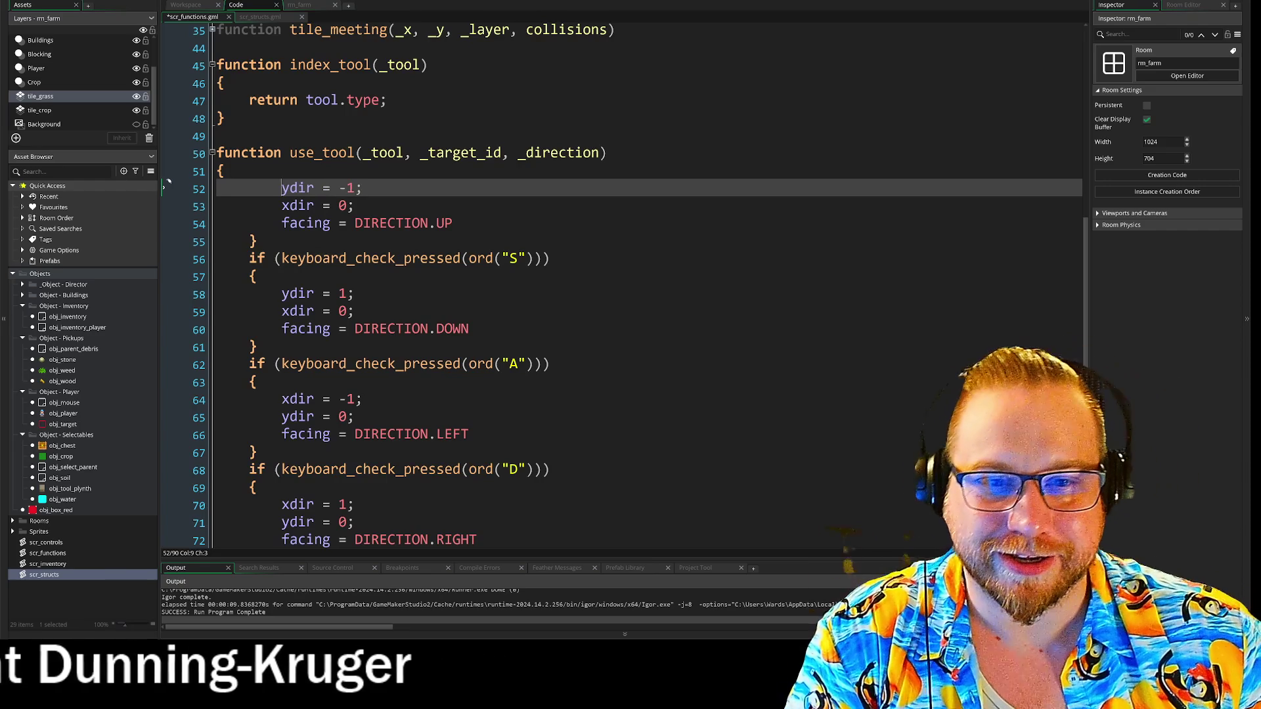
left_click_drag(249, 241, 257, 277)
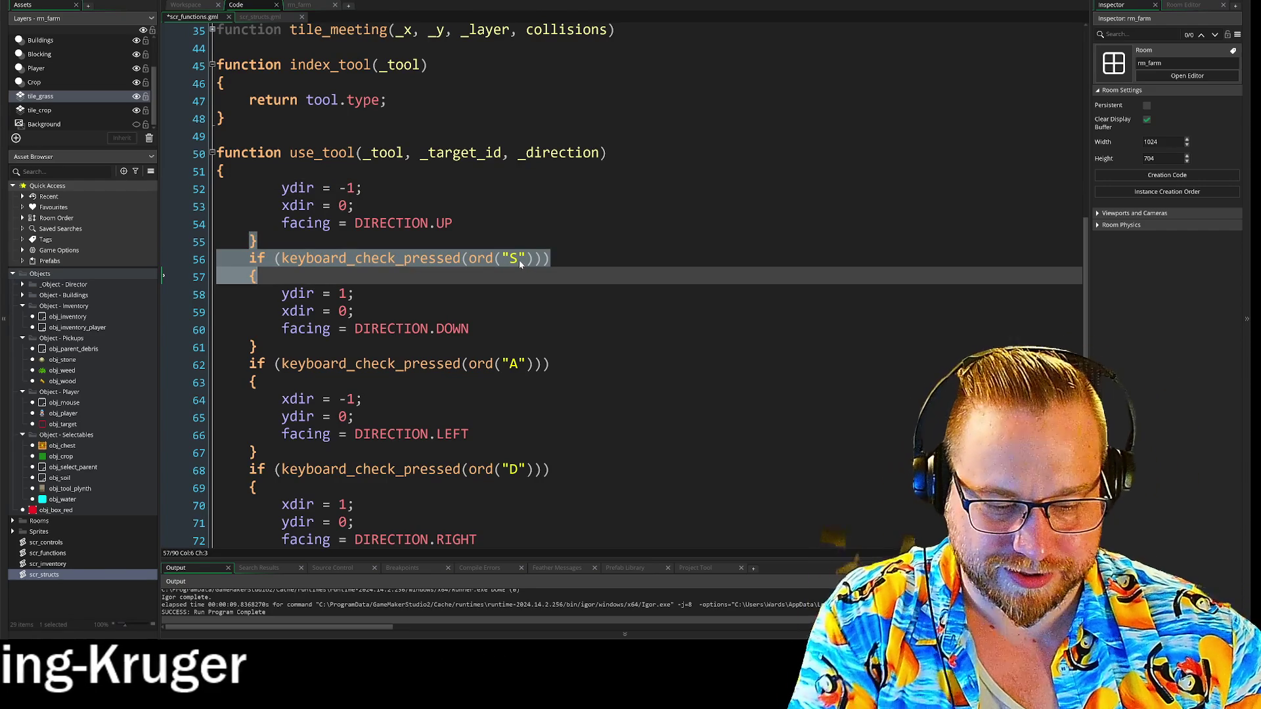
key("Delete")
mouse_move(250, 311)
left_mouse_down()
mouse_move(394, 328)
mouse_move(257, 347)
left_mouse_up()
key("Delete")
left_click_drag(249, 382, 257, 419)
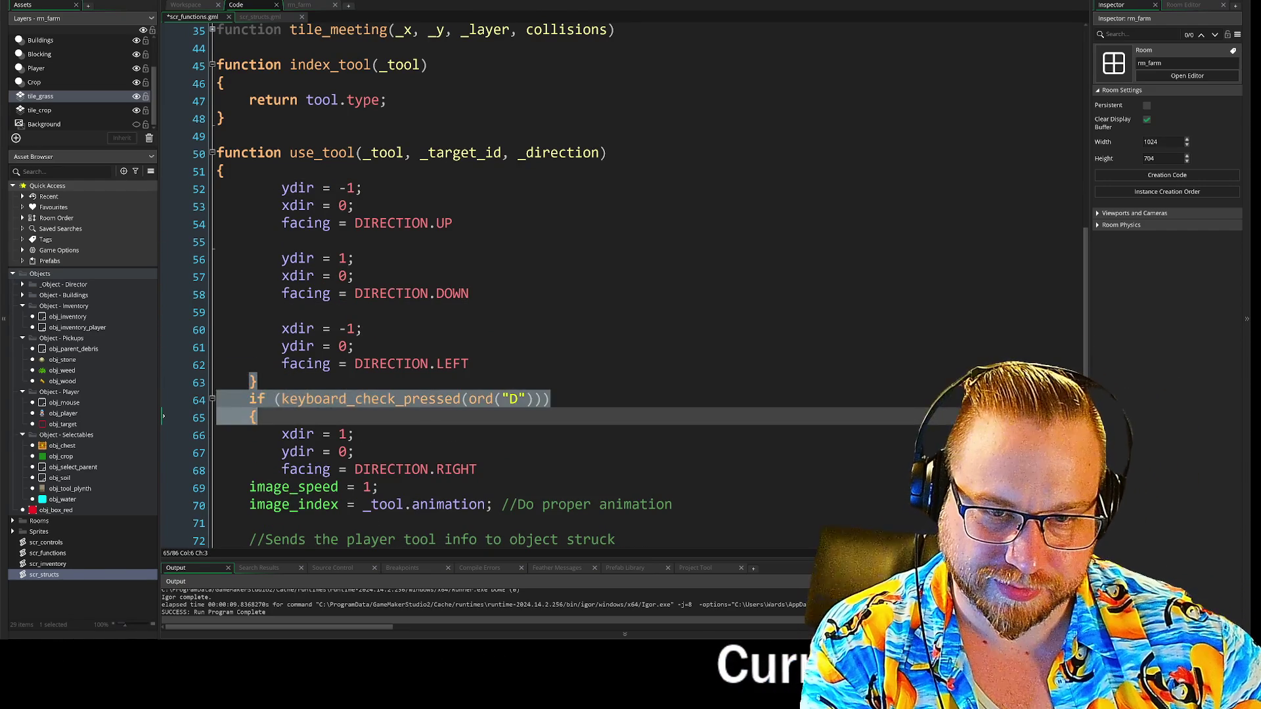
key("BackSpace")
left_click(478, 434)
key("Return")
key("Return")
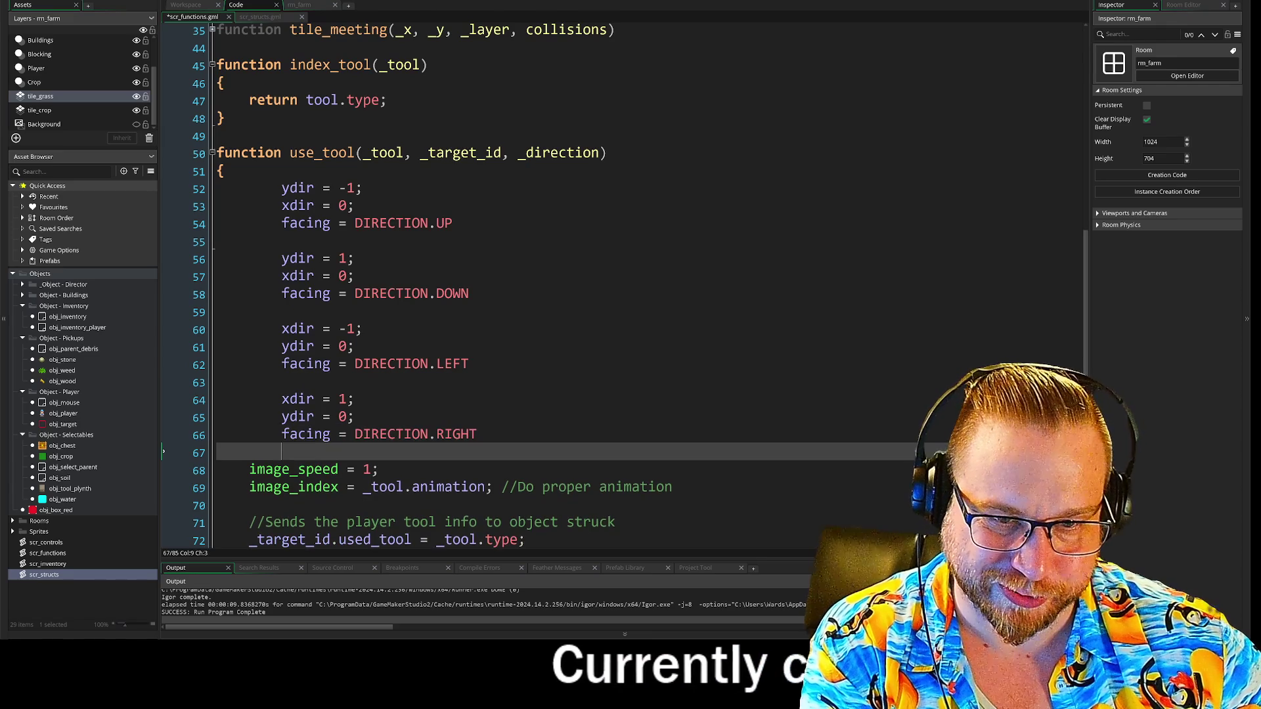
Edit the xdir comparison and join the ydir check onto the && condition line in use_tool
key("Up")
key("Up")
key("Up")
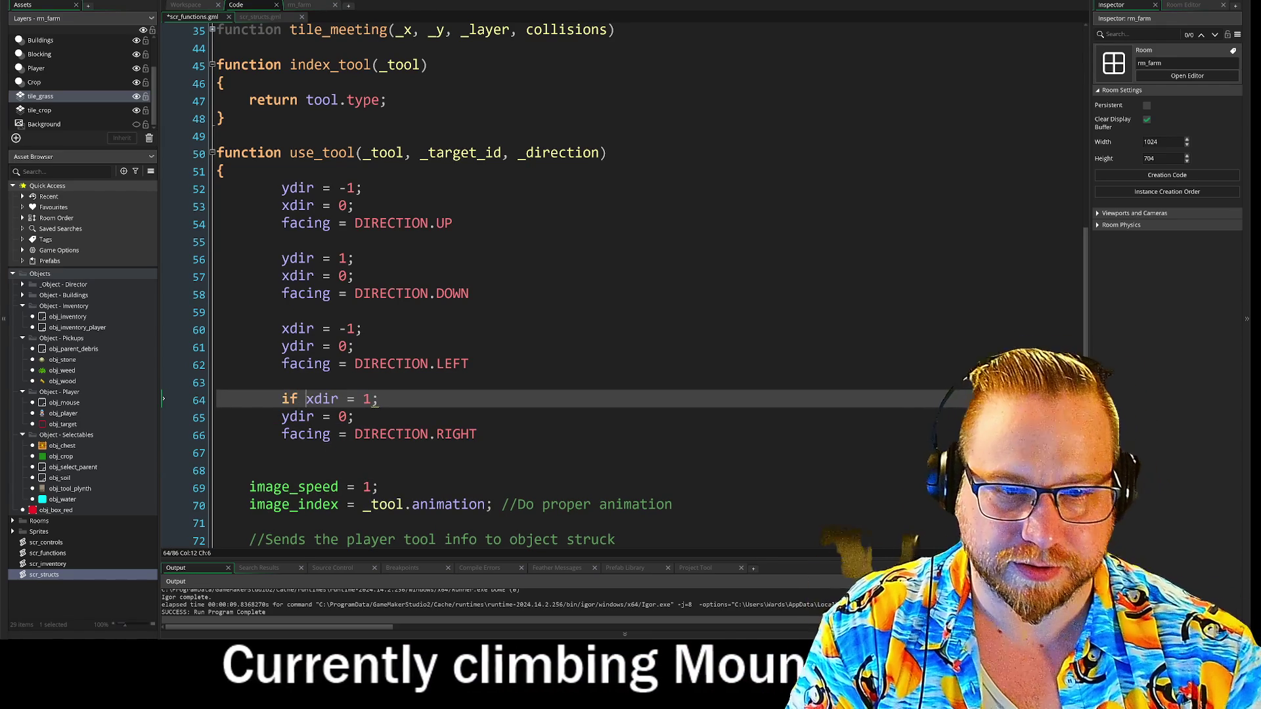
key("BackSpace")
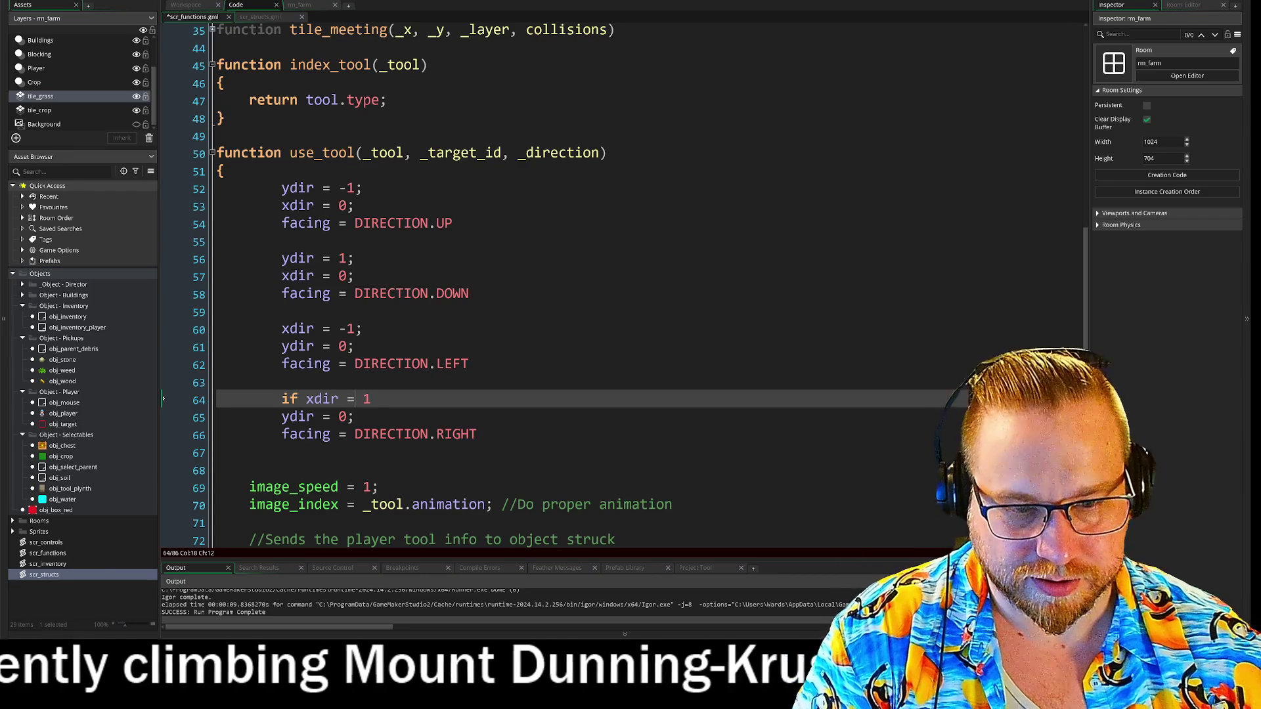
type("=")
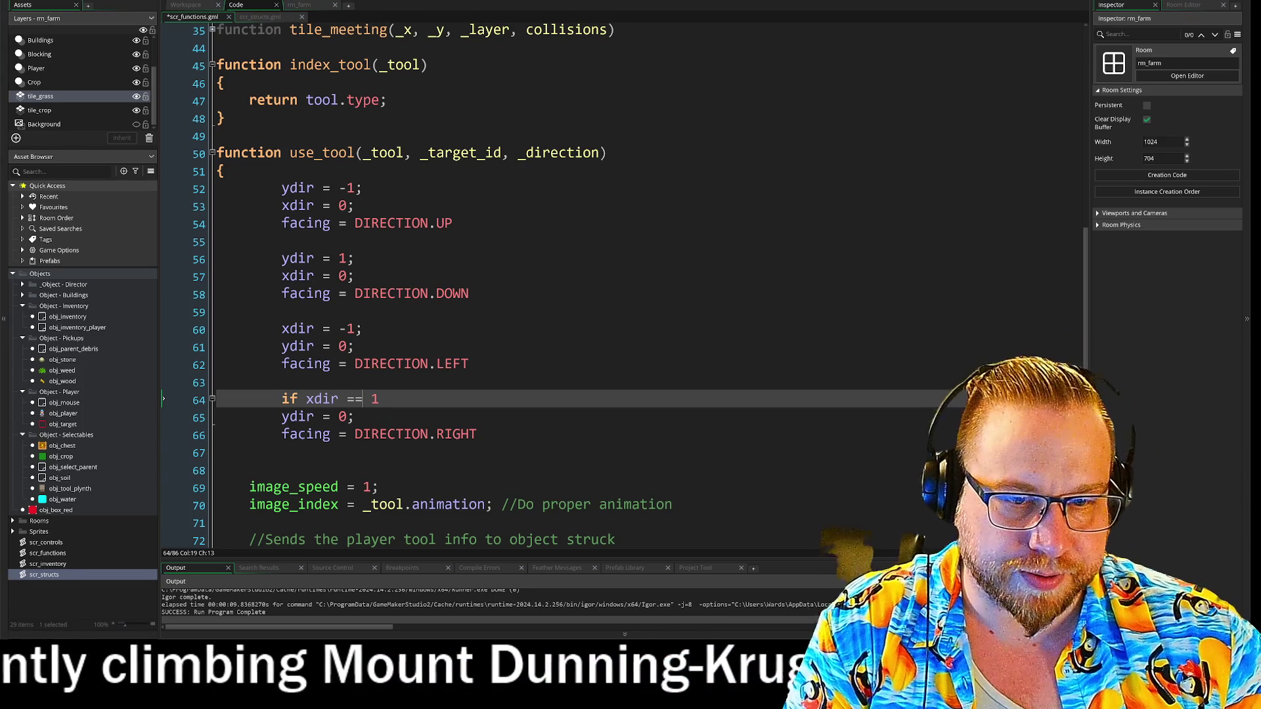
left_click(380, 398)
type("&&")
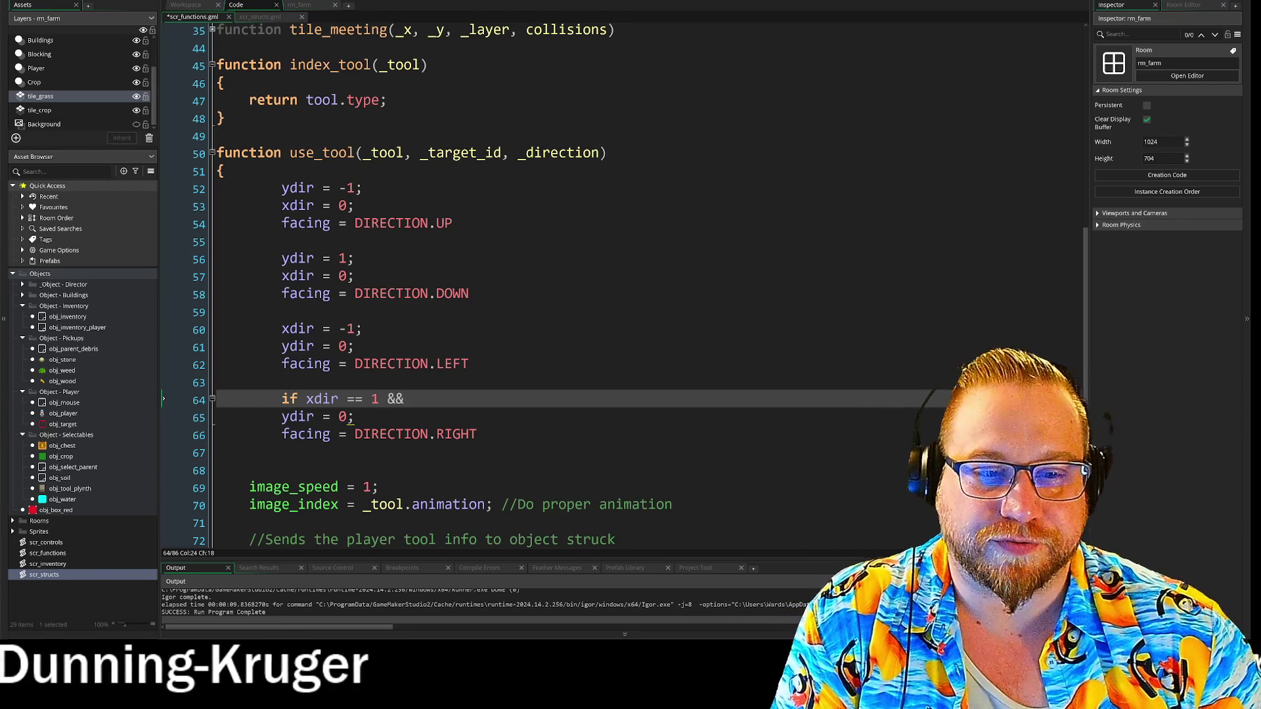
key("Return")
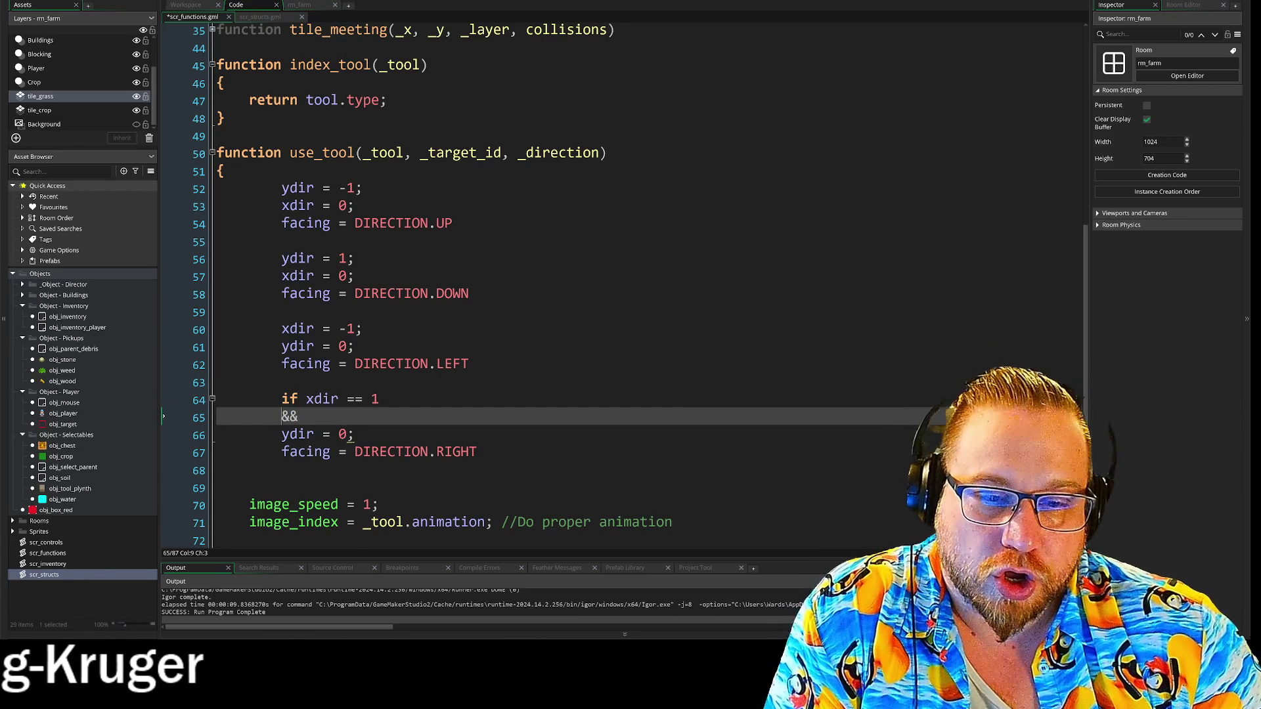
left_click(355, 435)
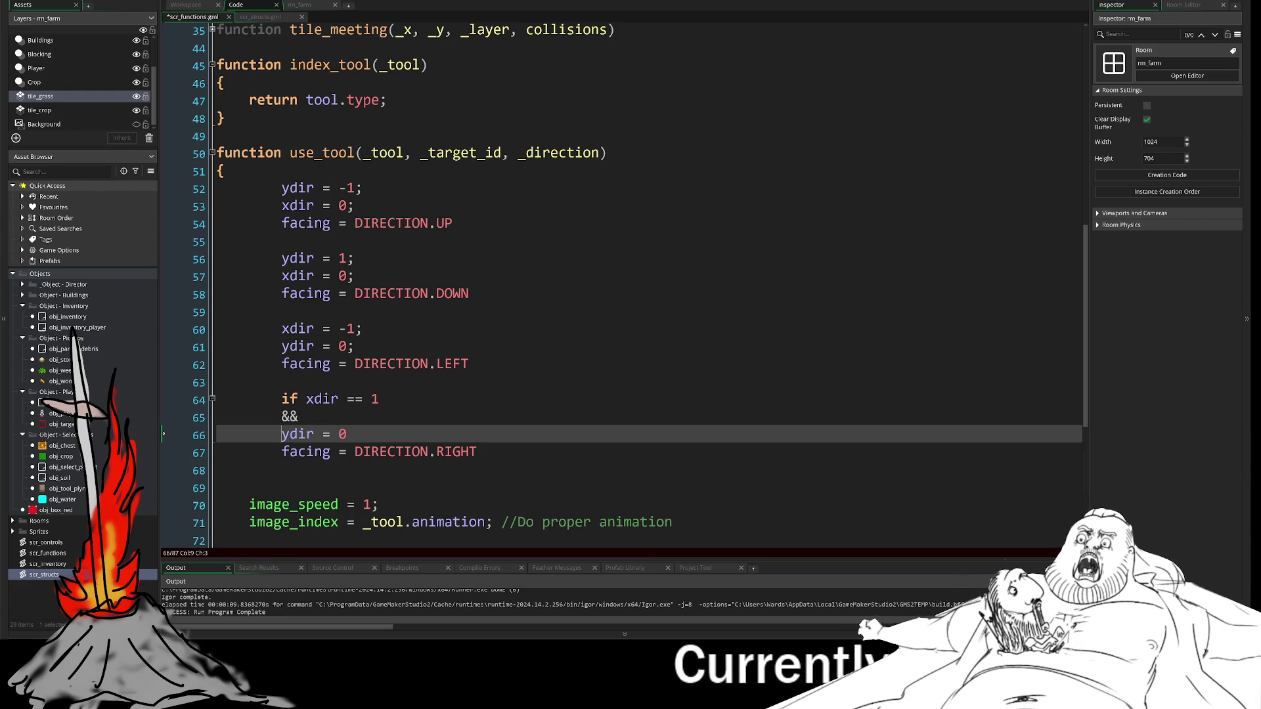
key("BackSpace")
key("BackSpace")
left_click(373, 416)
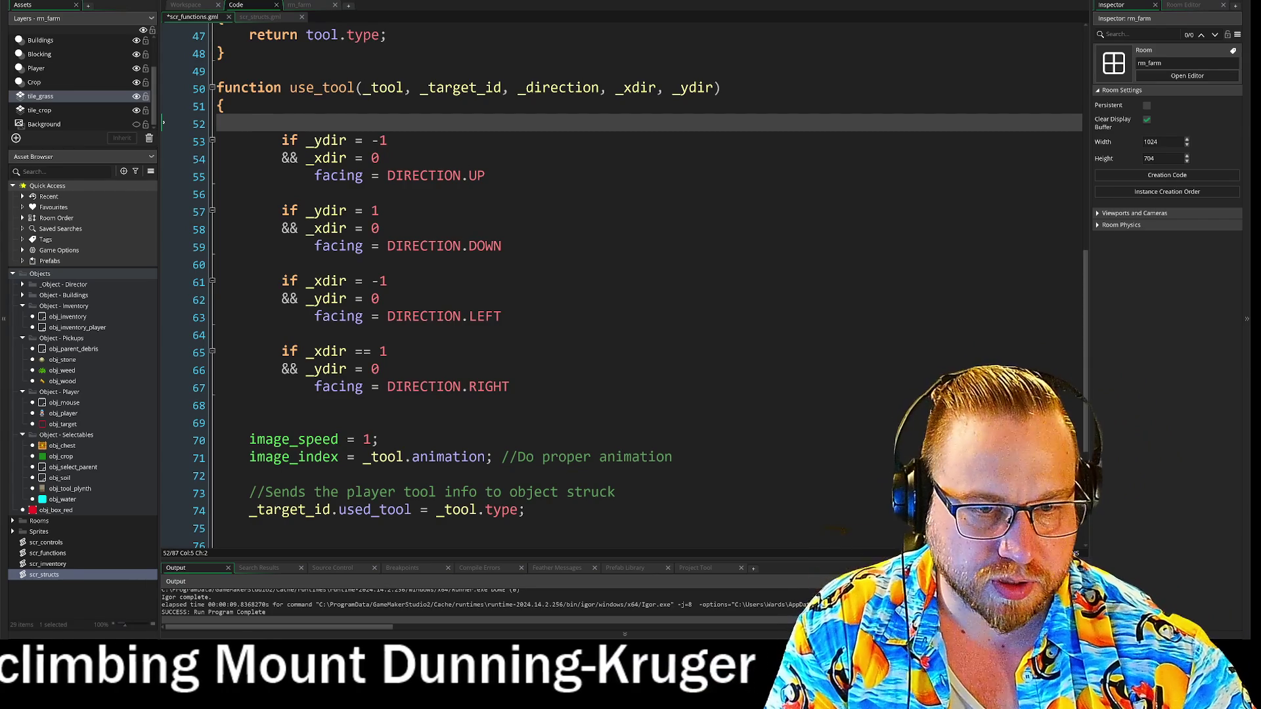
Turn the 'facing =' text on line 52 into the start of a 'var _dir =' declaration
type("facing =")
key("F12")
key("BackSpace")
key("BackSpace")
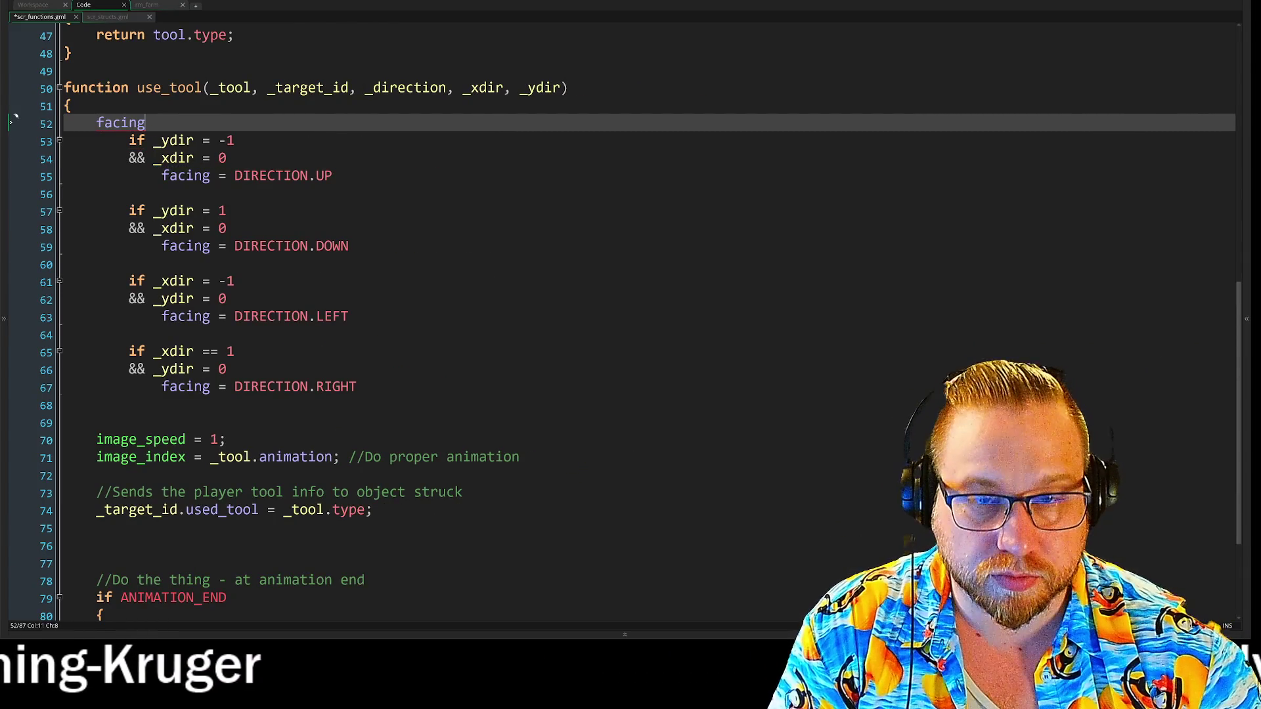
key("F12")
key("BackSpace")
key("BackSpace")
key("BackSpace")
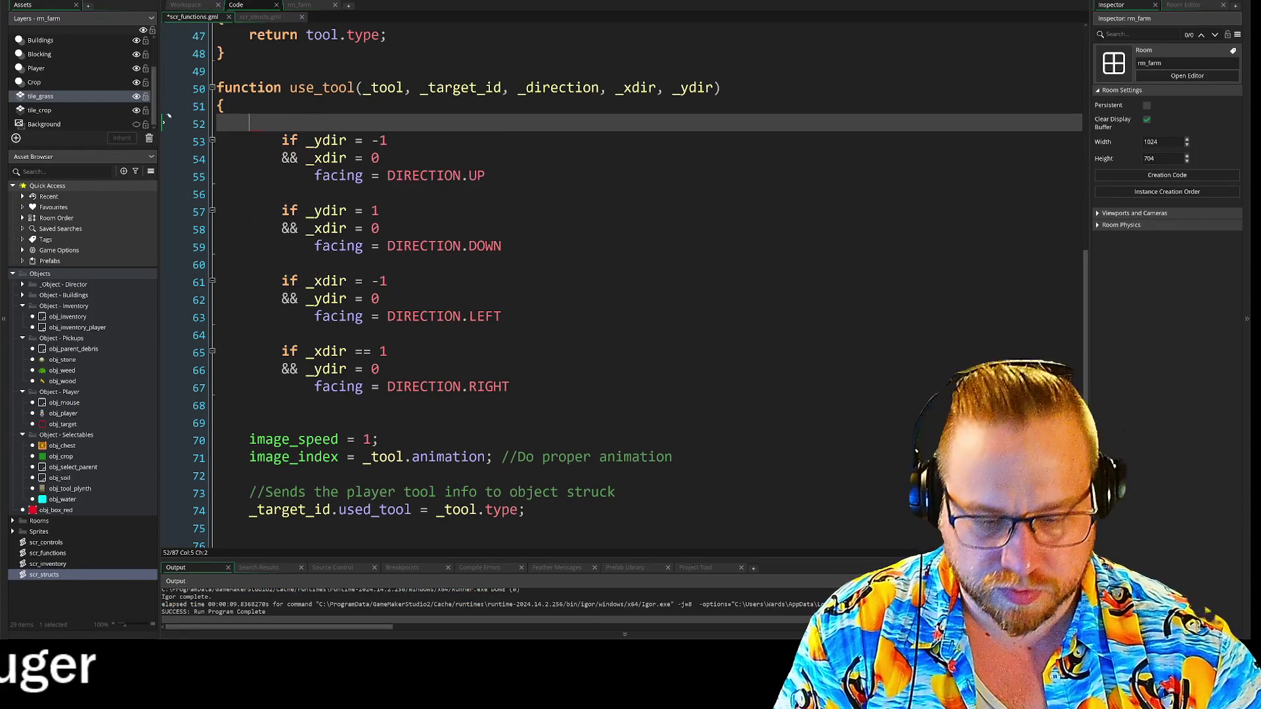
type("var _")
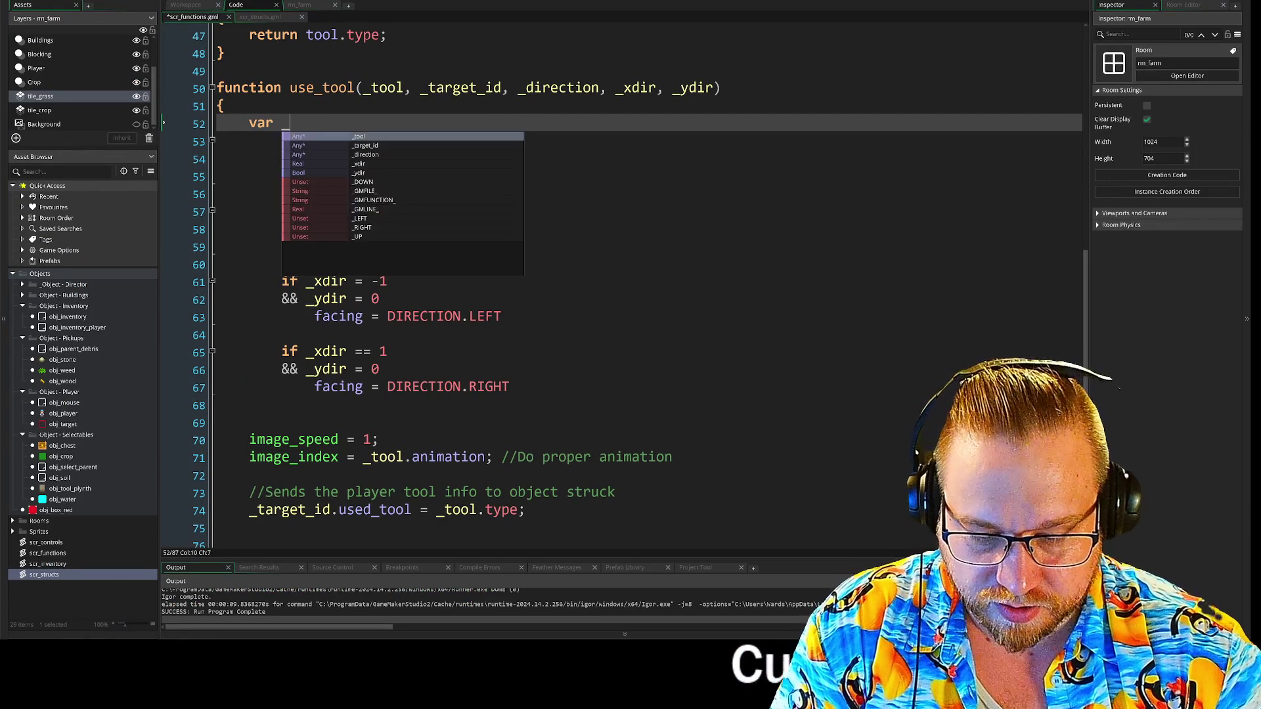
type("dir ")
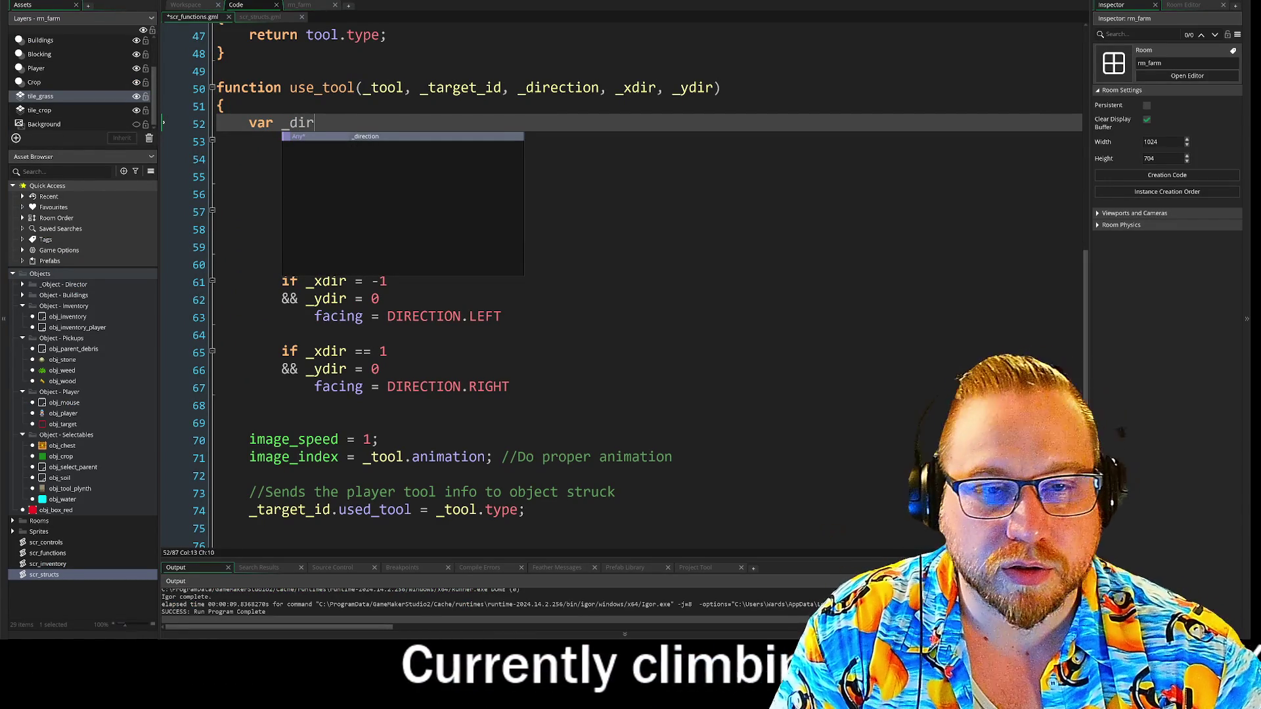
type("=")
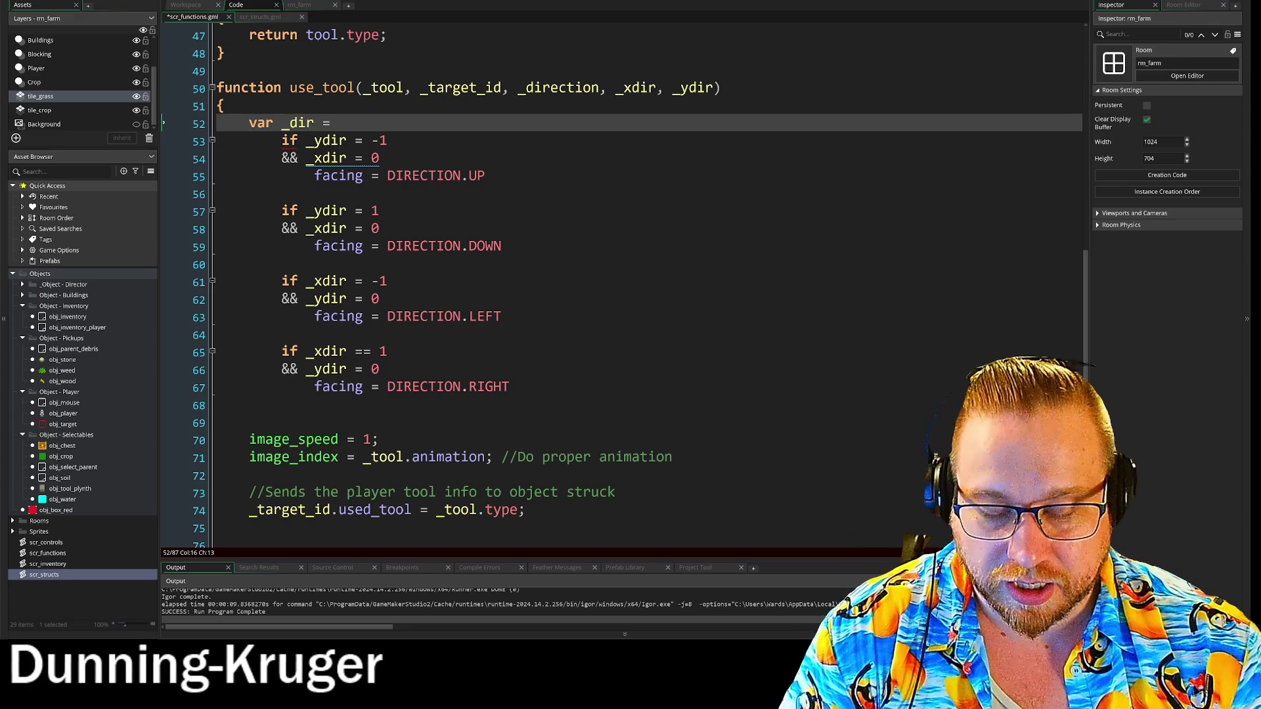
Change _dir's initial value on line 52 from facing to none
type("facing")
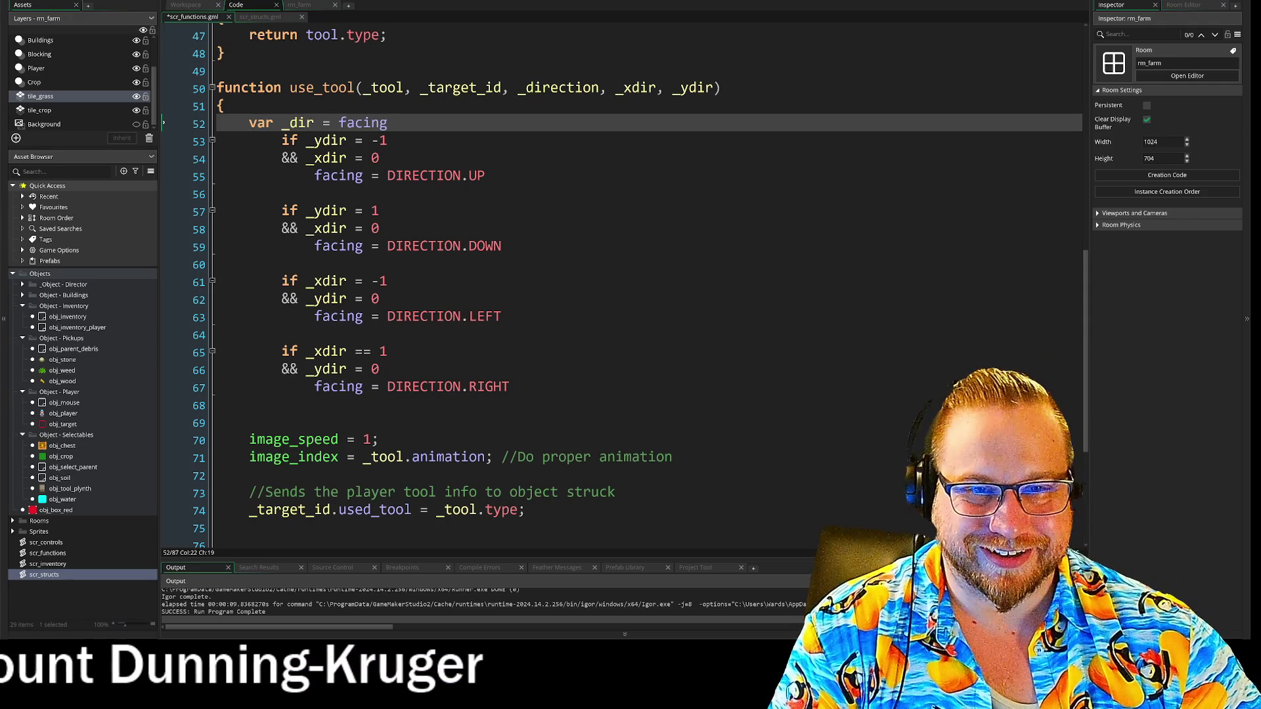
key("shift+End")
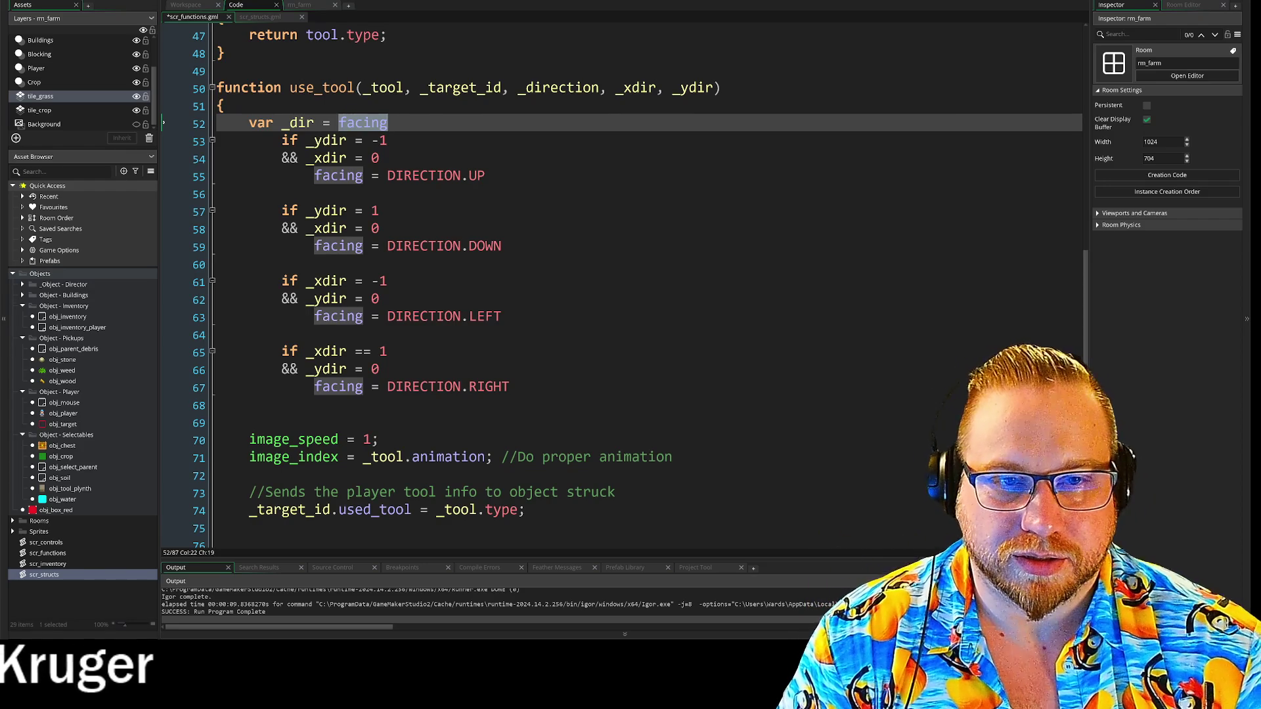
type("n9oon")
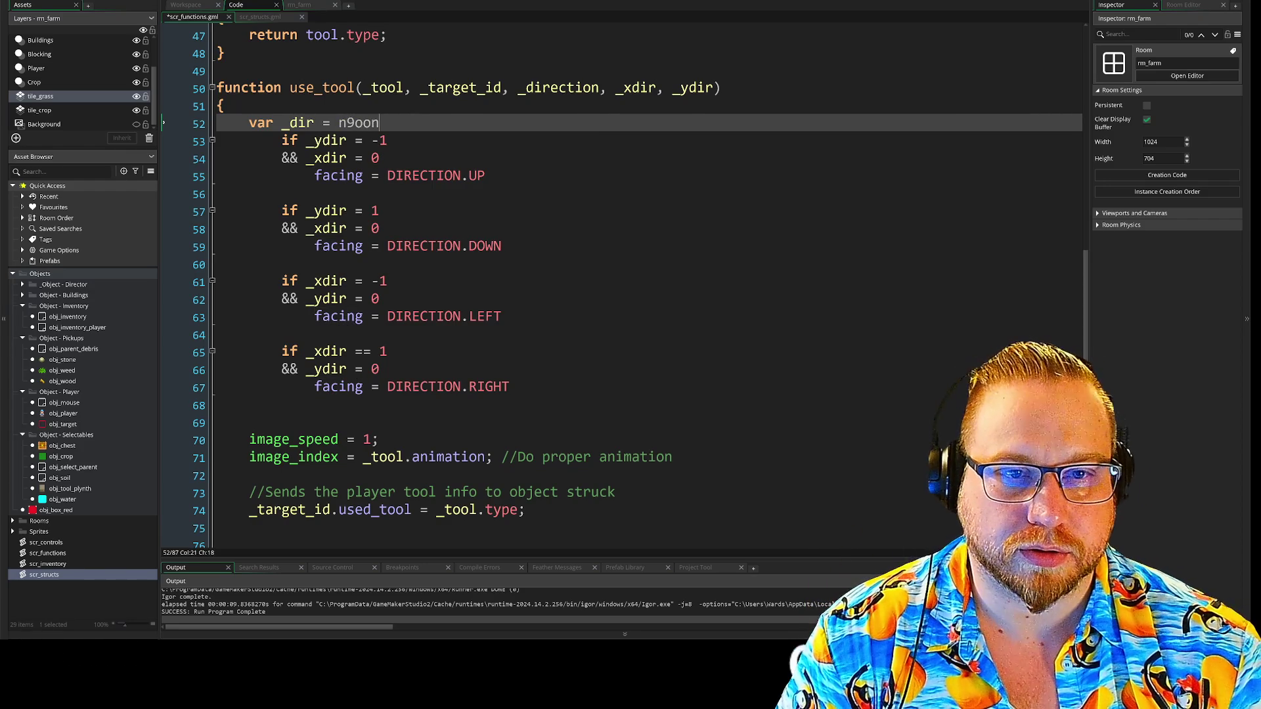
key("BackSpace")
key("BackSpace")
key("BackSpace")
key("BackSpace")
type("one")
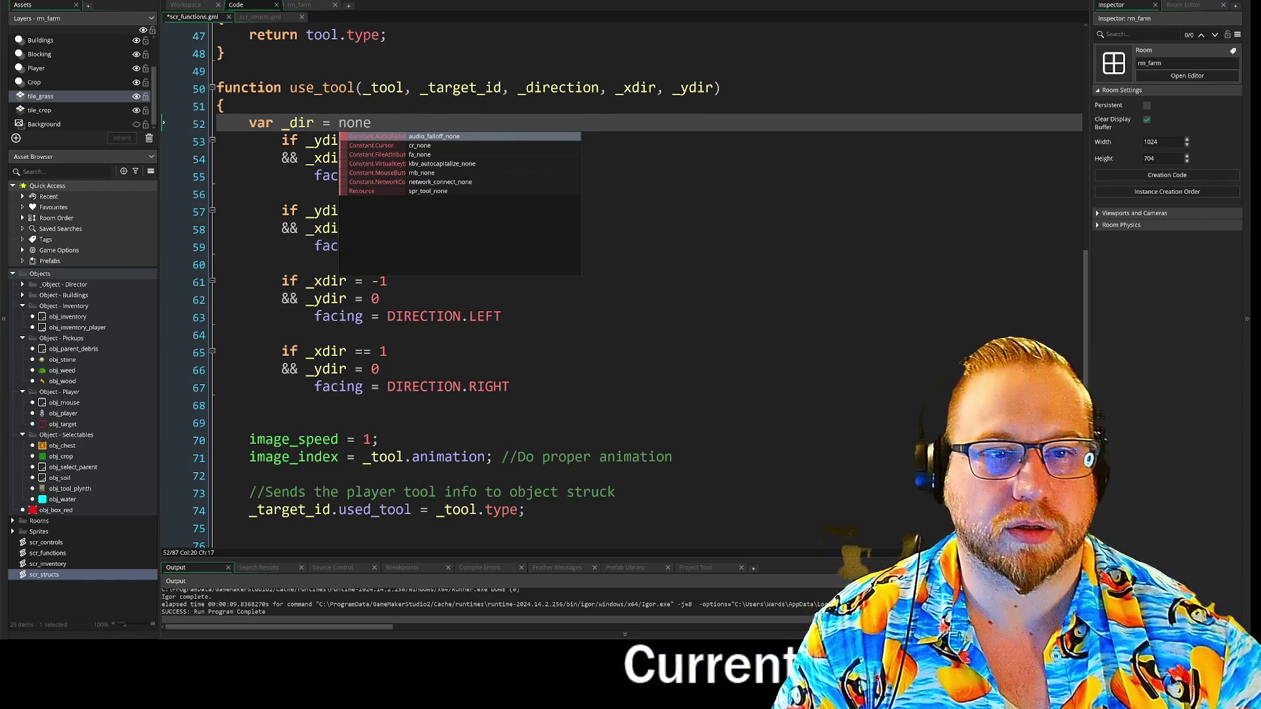
left_click(379, 210)
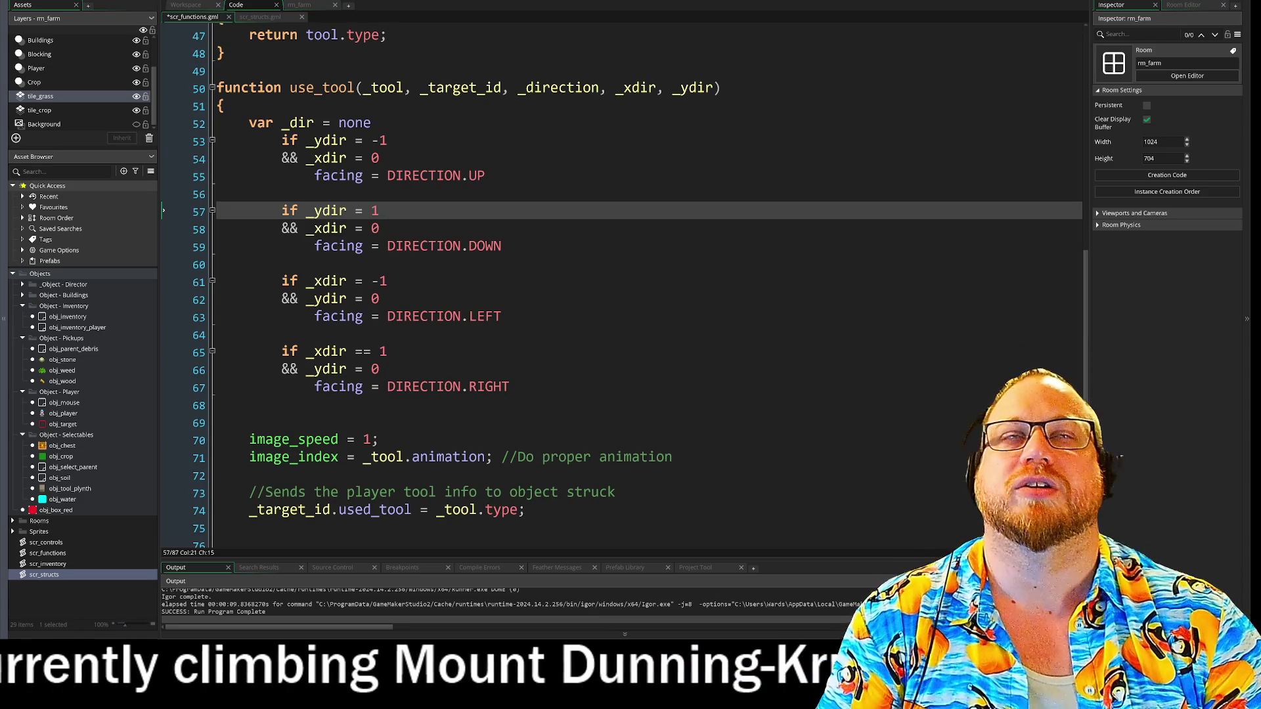
key("Up")
key("Up")
key("Up")
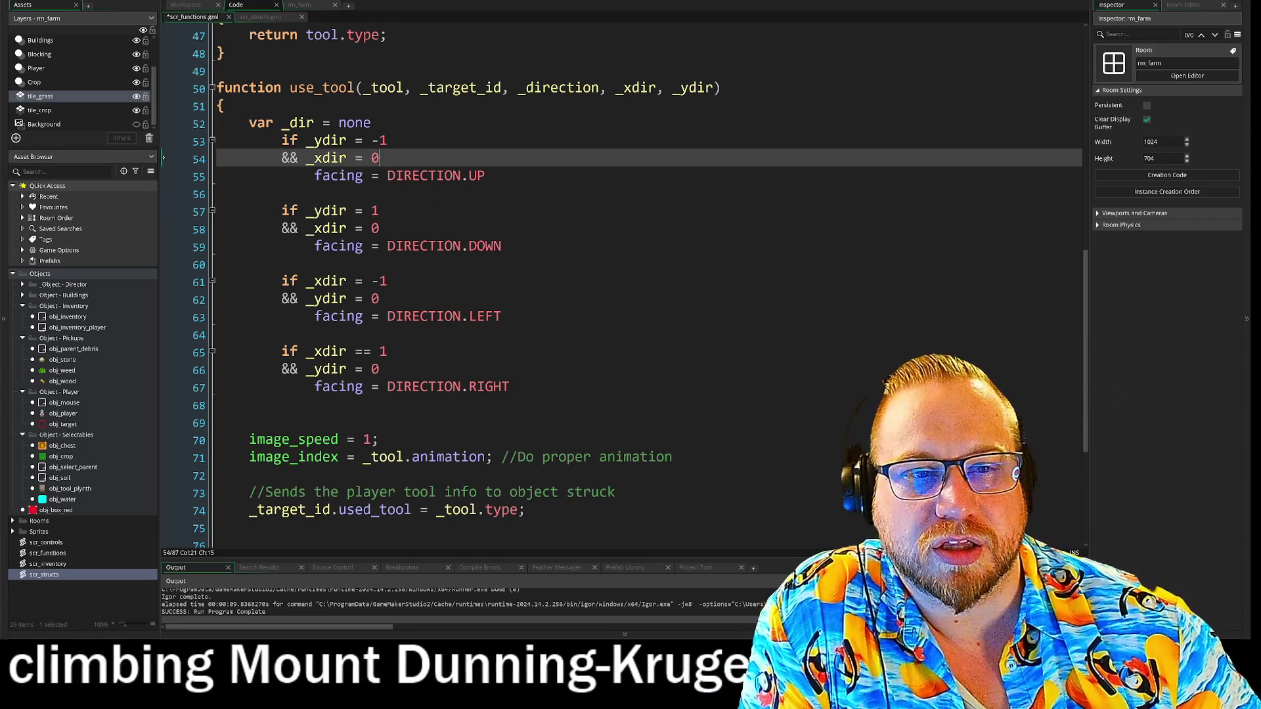
key("Down")
key("End")
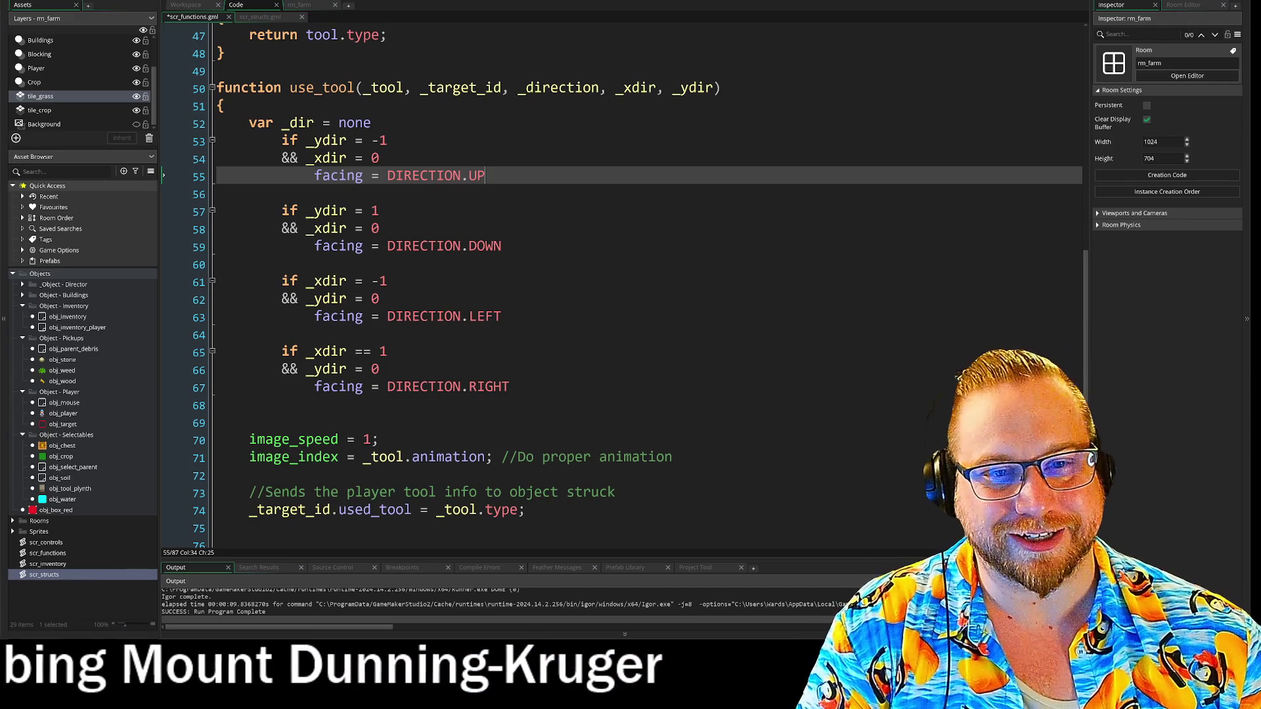
key("shift+Home")
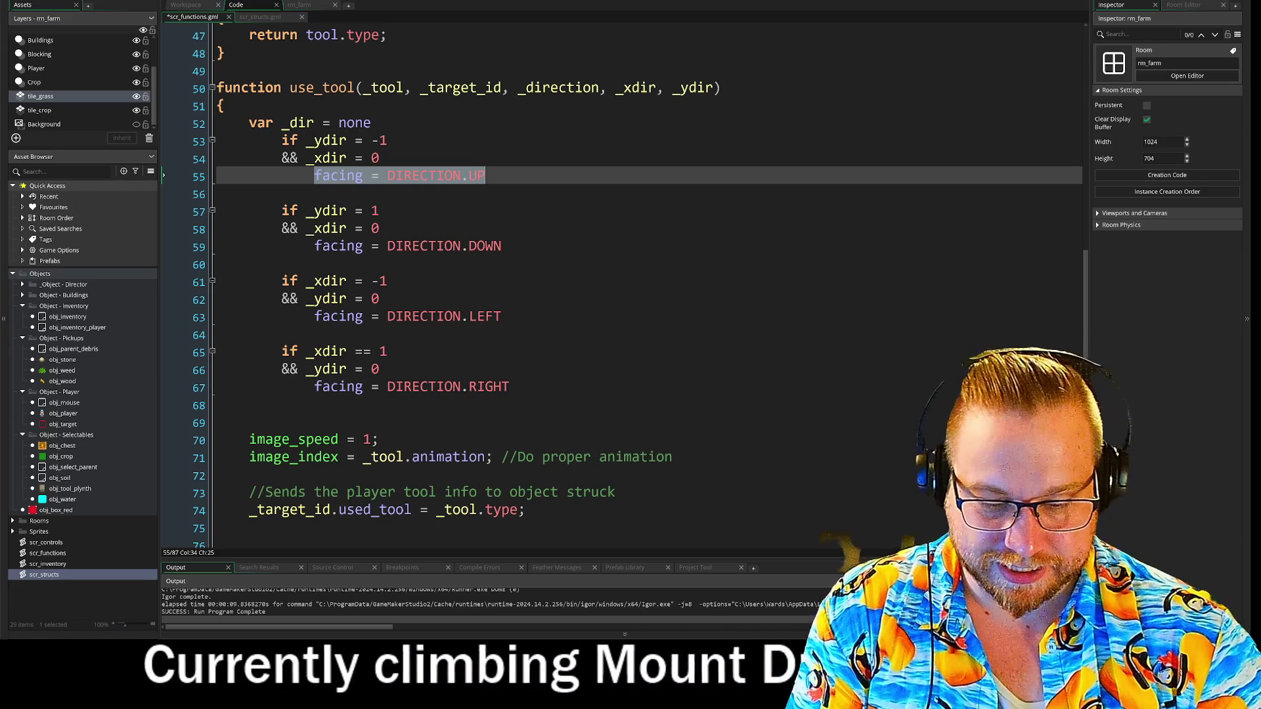
Replace the facing = DIRECTION.UP line with a bare '_dir' in the UP block
key("BackSpace")
type("_dir +")
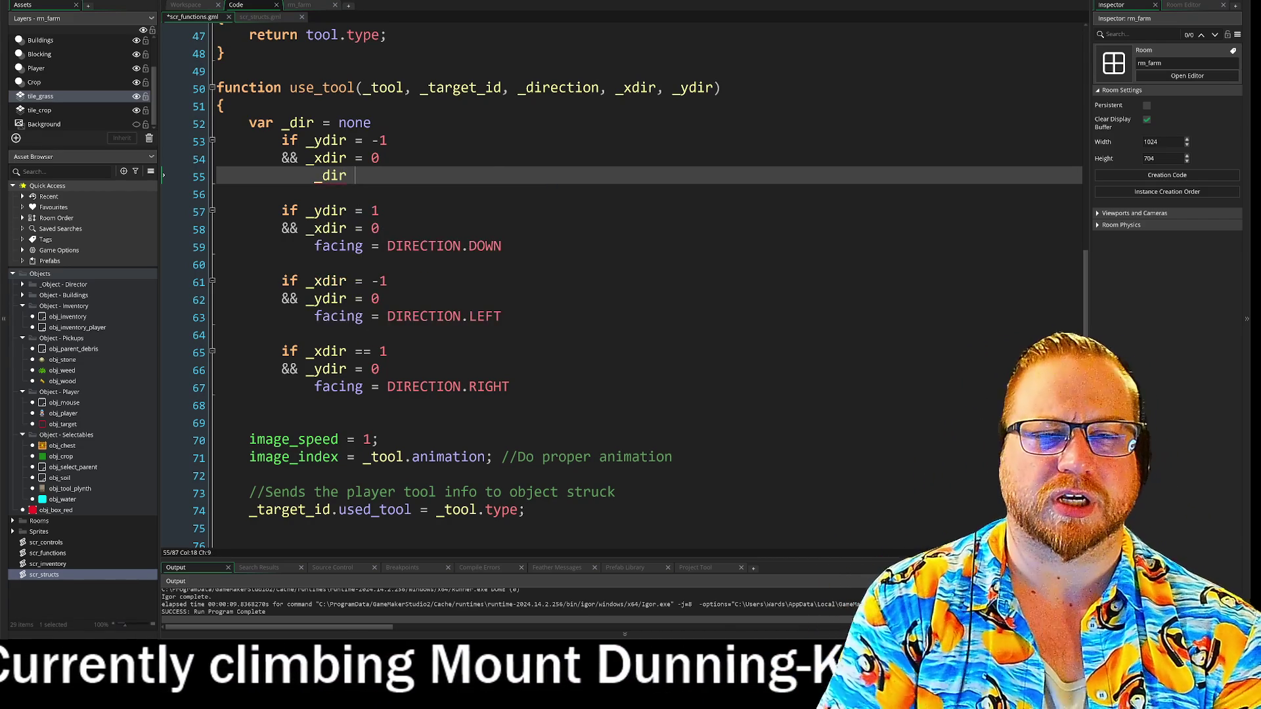
key("BackSpace")
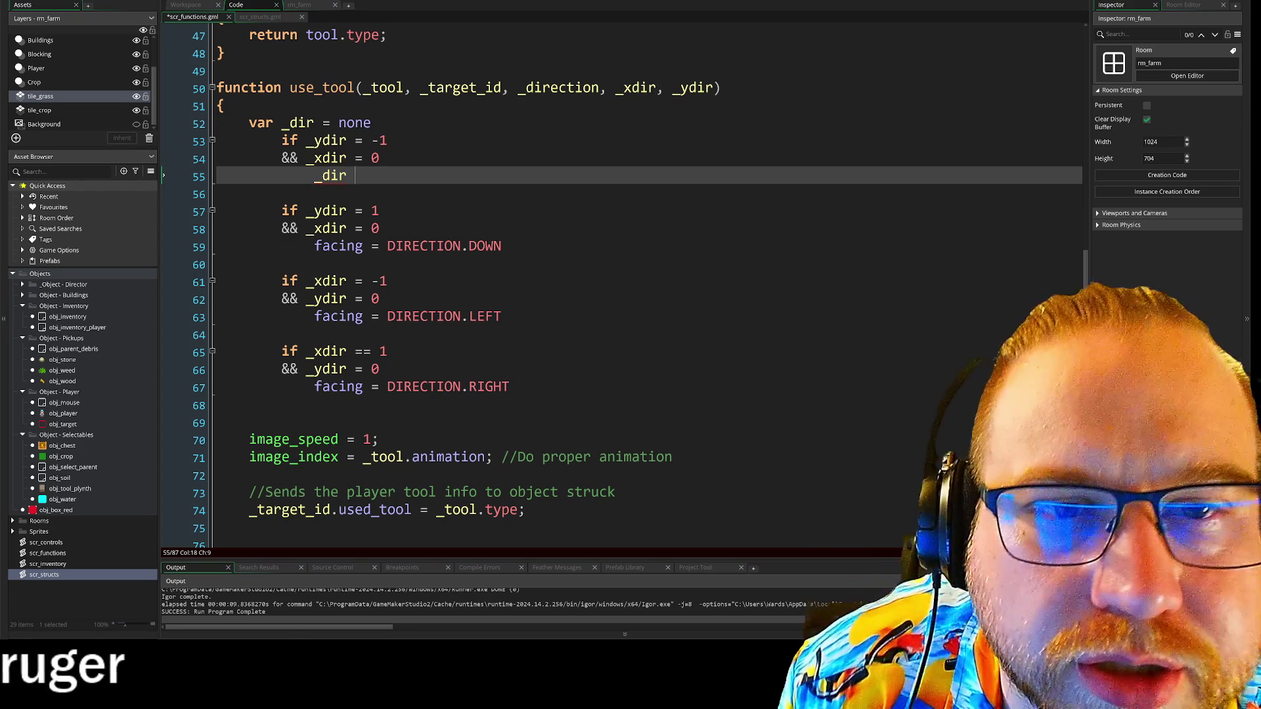
left_click(249, 18)
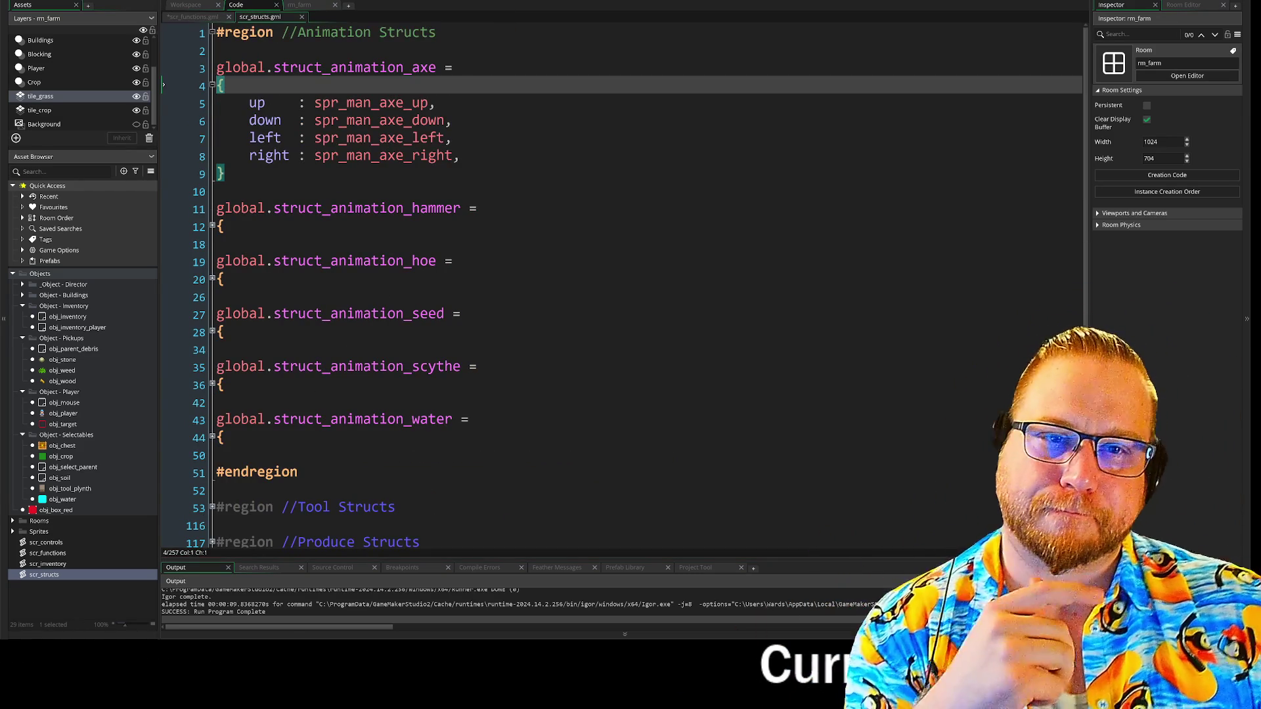
left_click(183, 18)
left_click(189, 7)
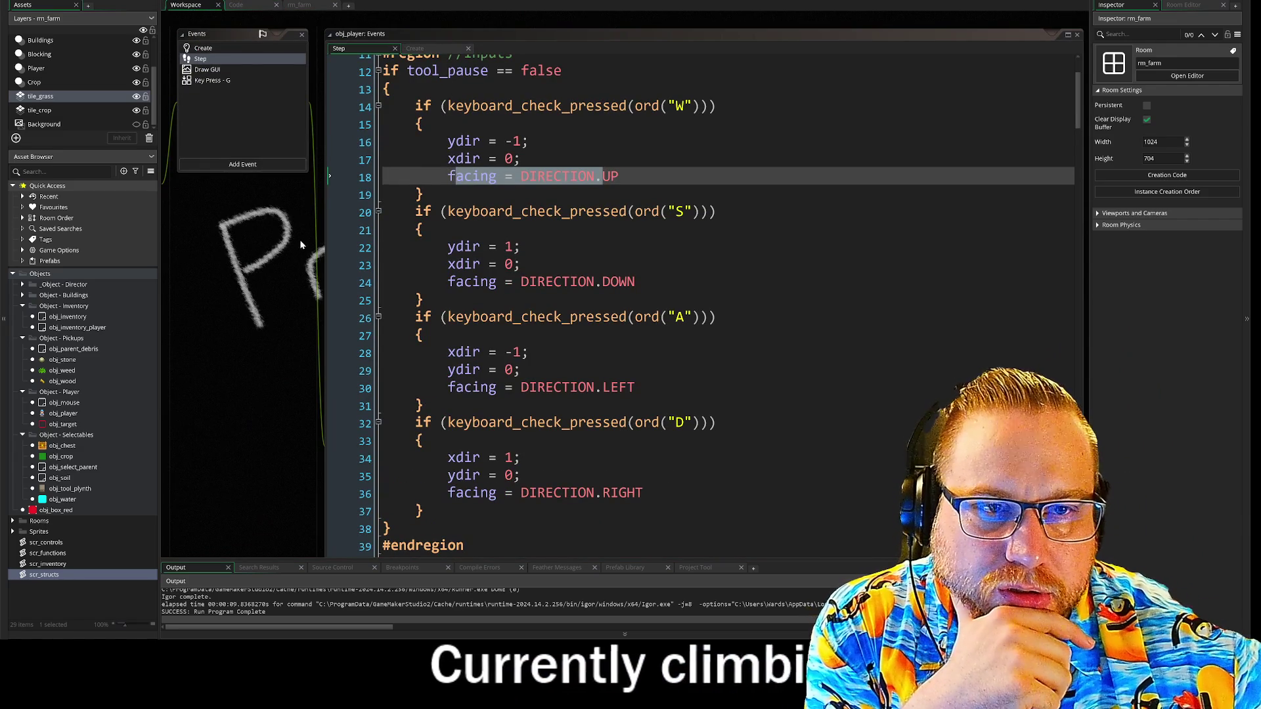
key("ctrl+Tab")
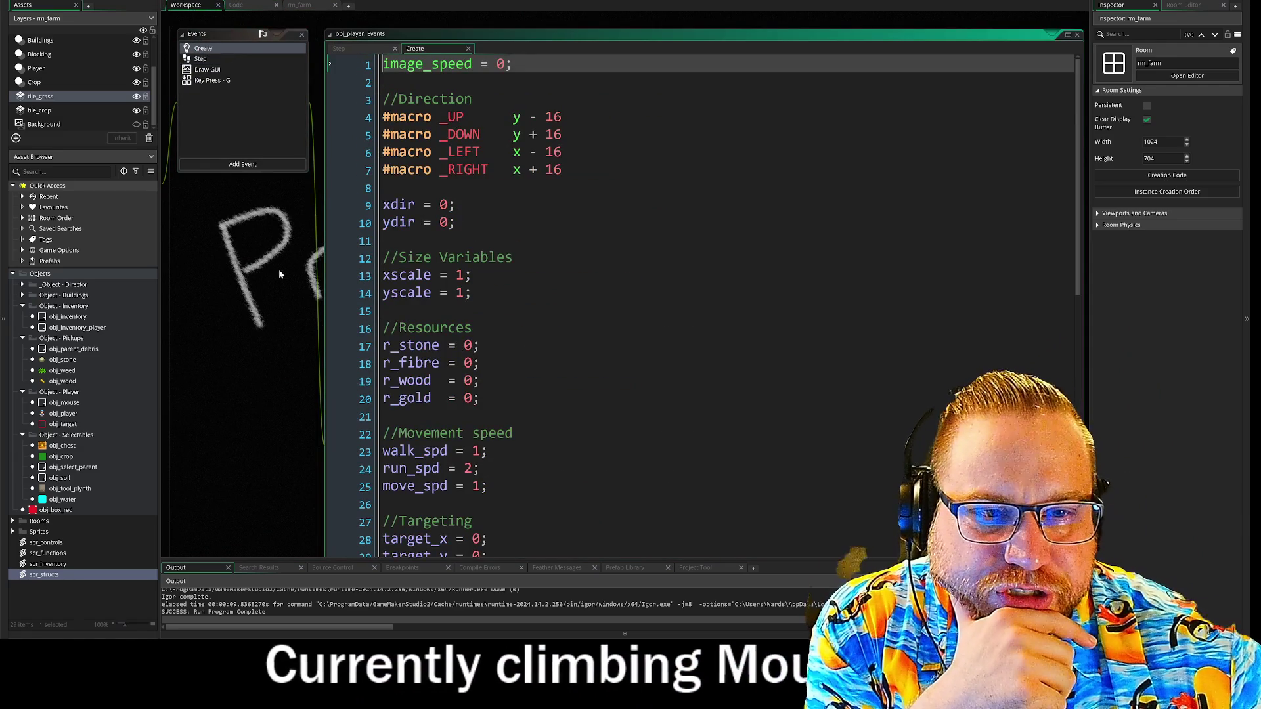
scroll(277, 243, "down", 5)
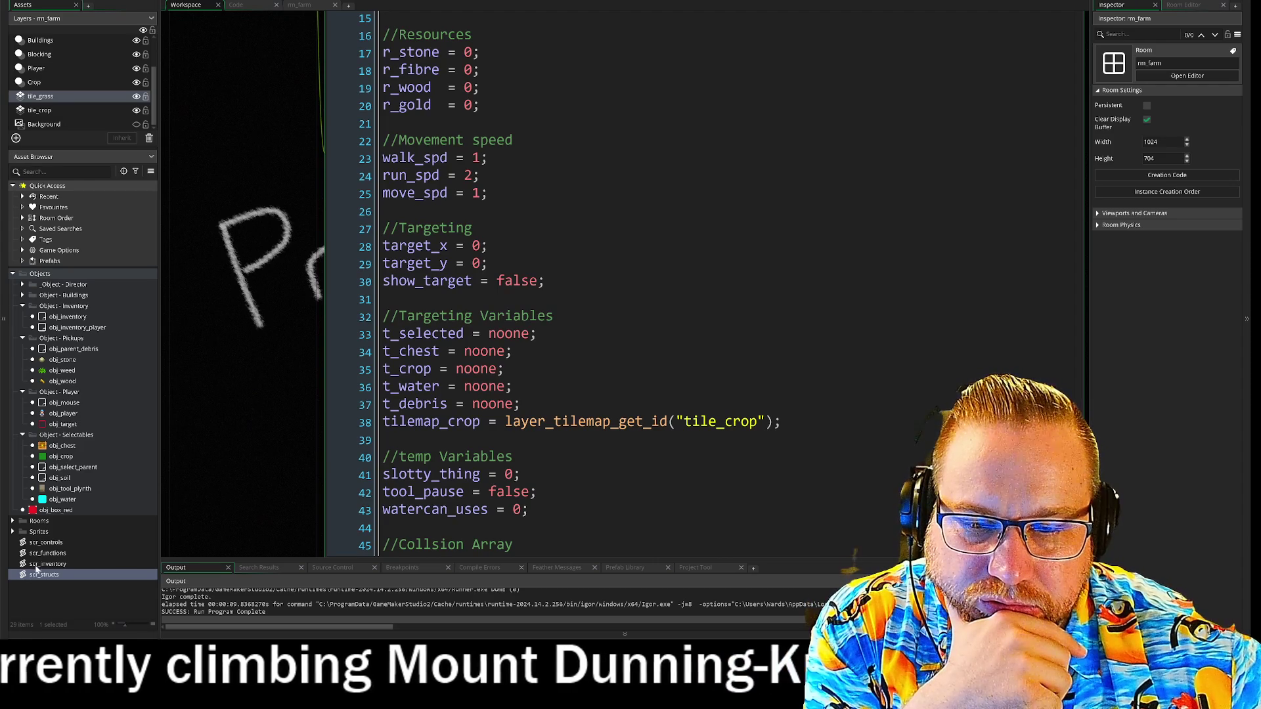
double_click(36, 549)
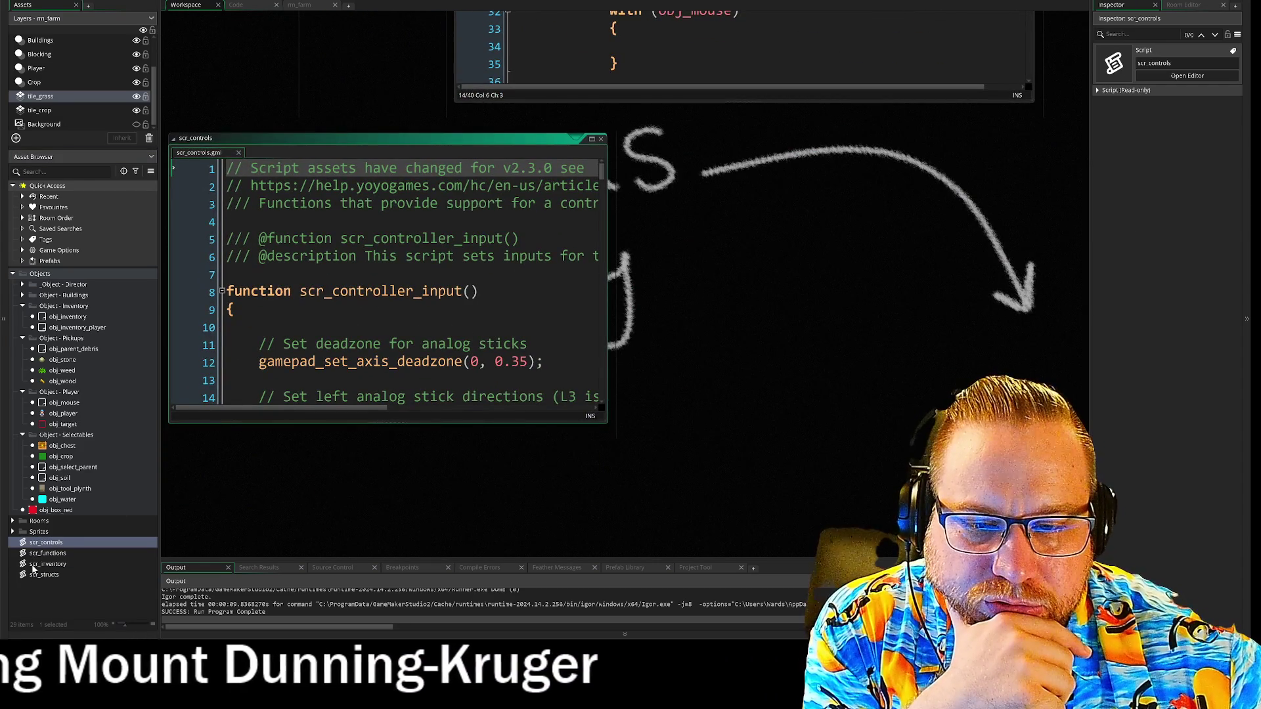
double_click(40, 564)
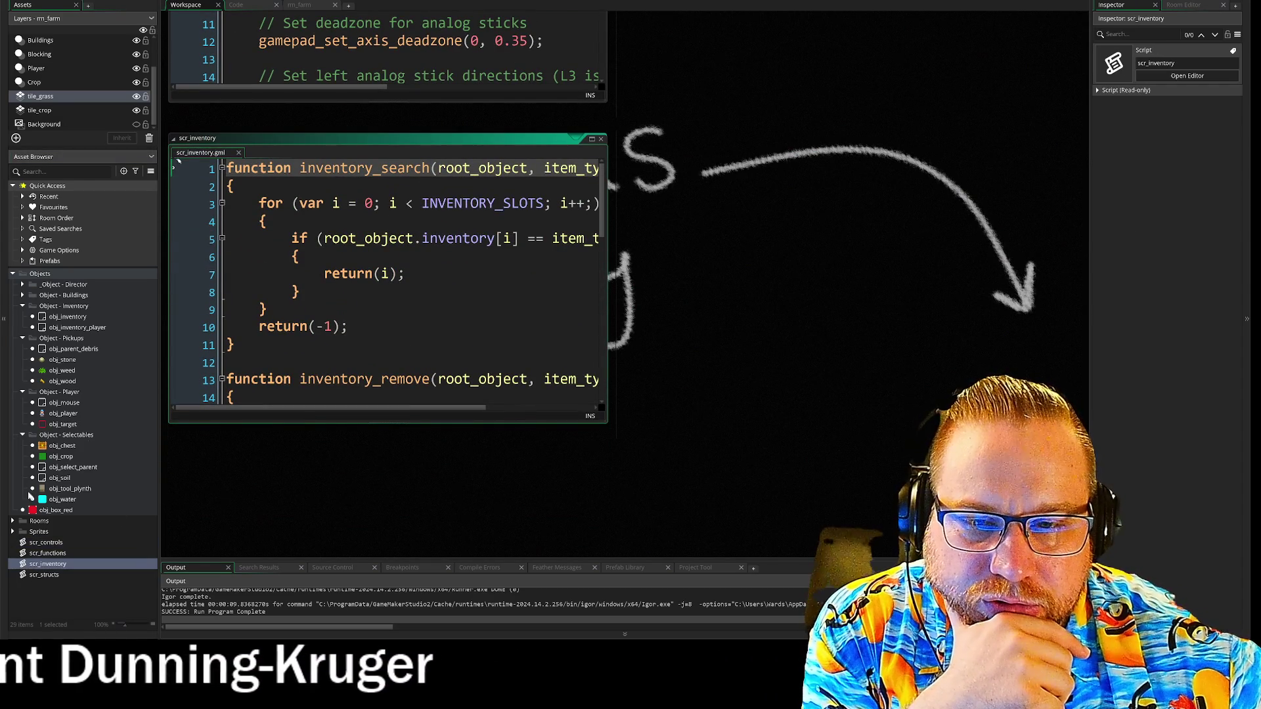
left_click(600, 140)
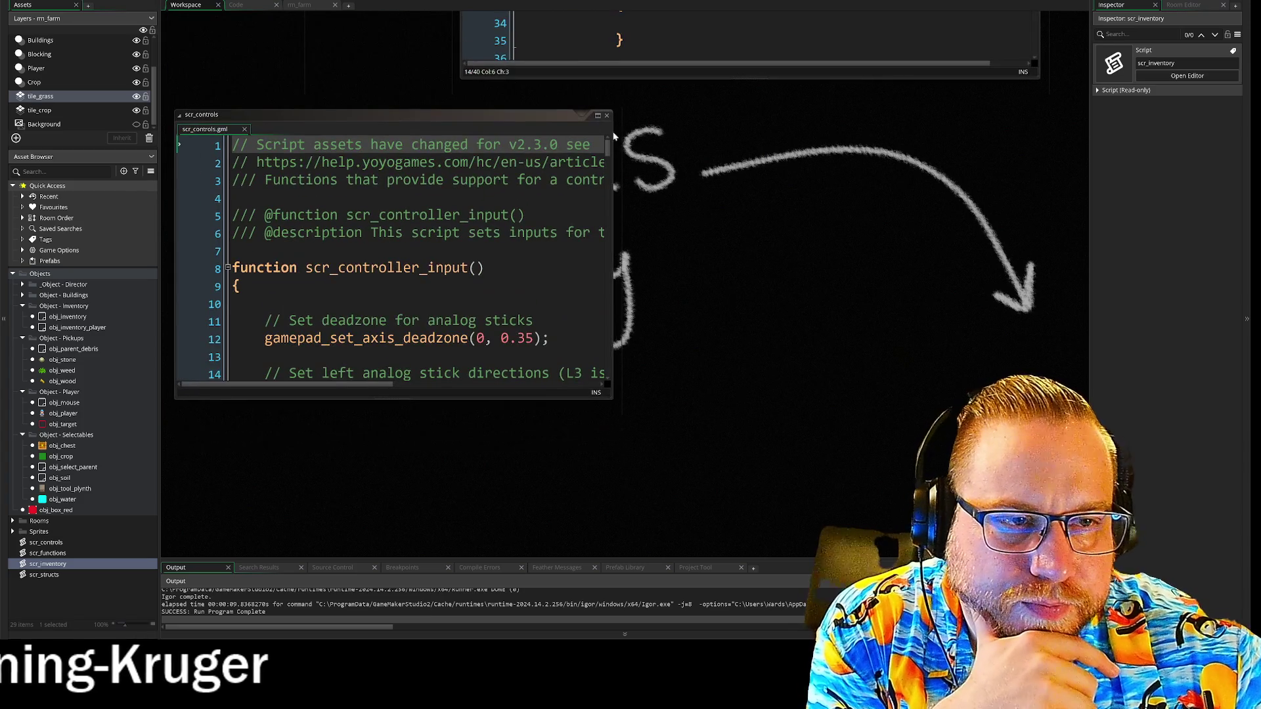
left_click(606, 116)
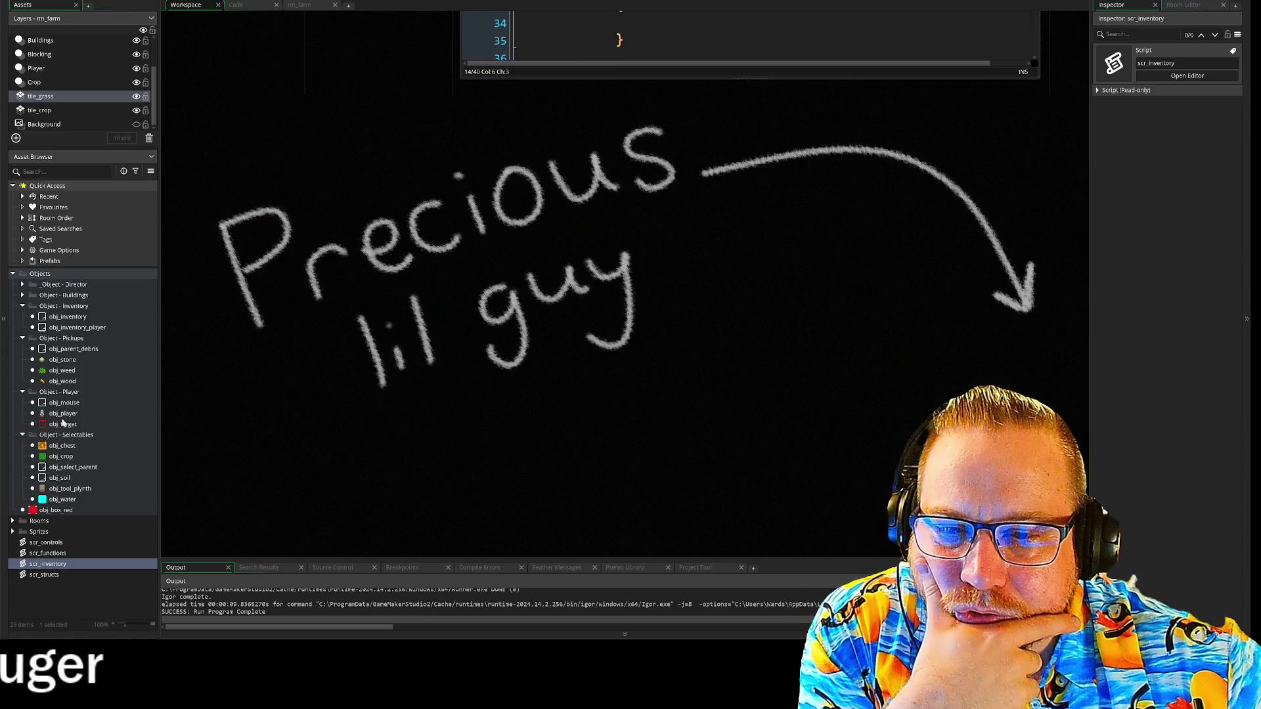
double_click(63, 413)
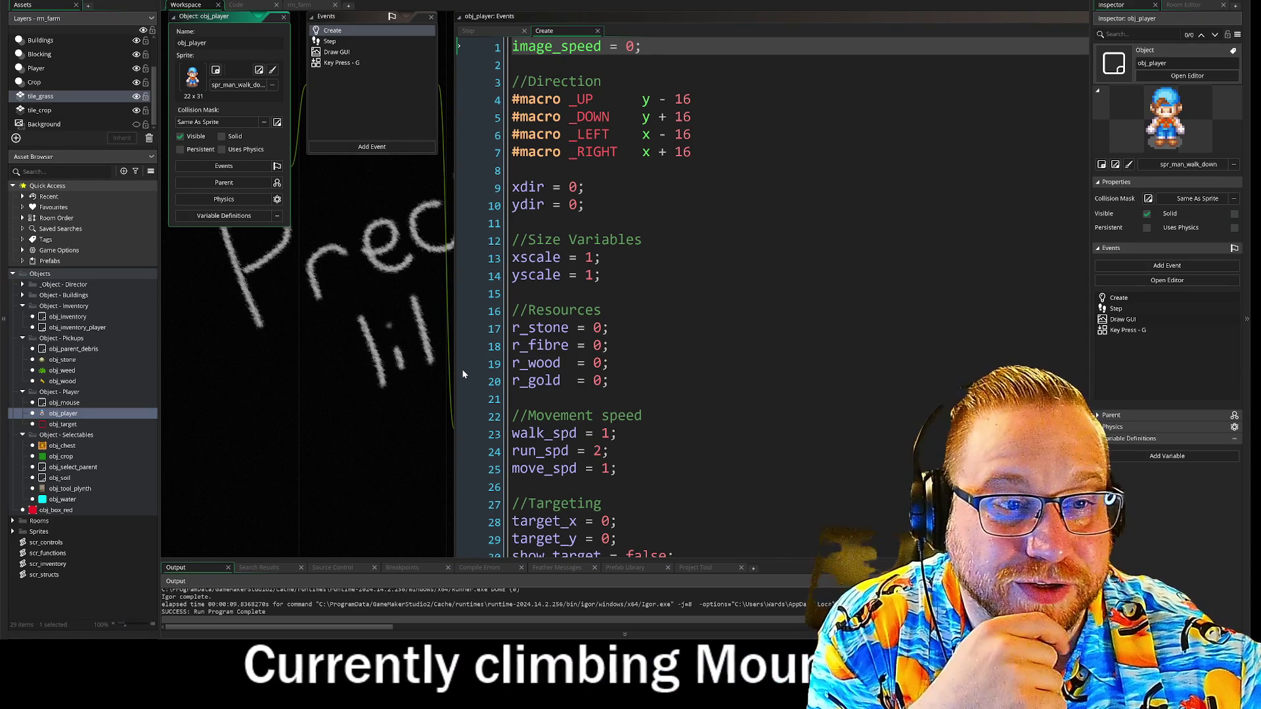
scroll(462, 370, "down", 7)
scroll(339, 309, "down", 11)
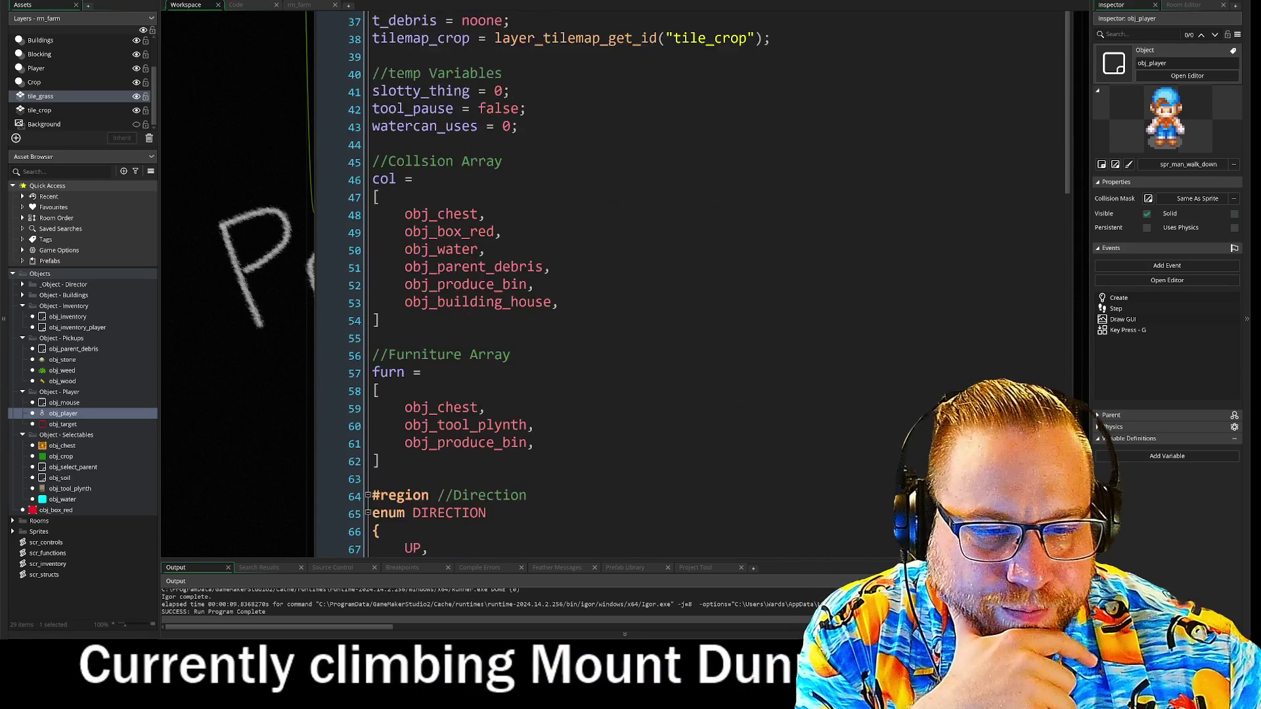
left_click_drag(340, 309, 217, 259)
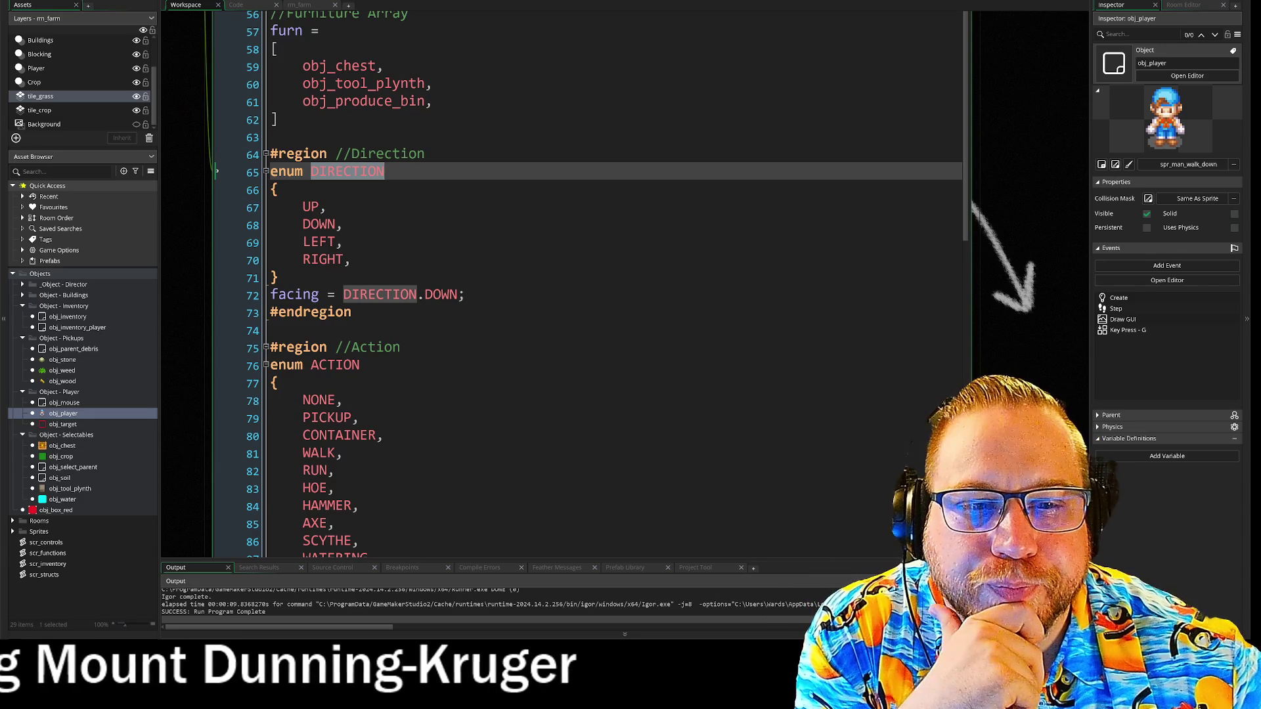
left_click(296, 295)
left_click_drag(312, 295, 322, 297)
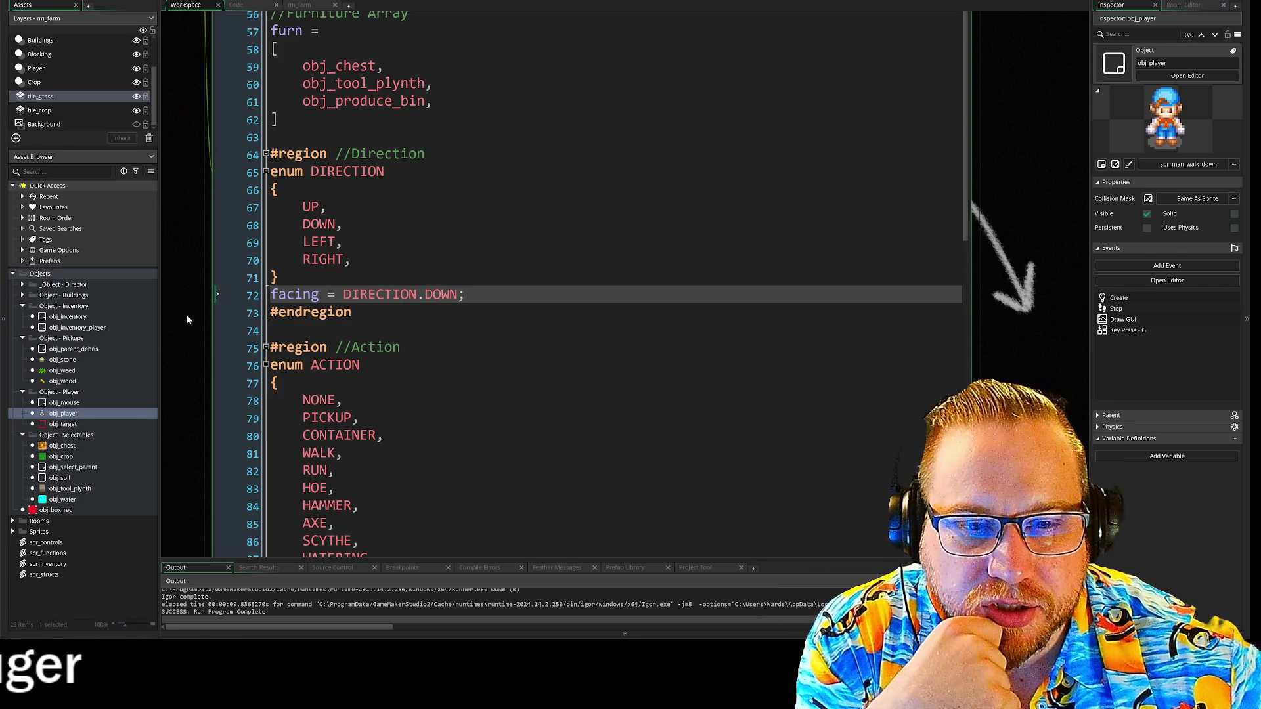
mouse_move(302, 207)
left_mouse_down()
mouse_move(325, 208)
mouse_move(344, 260)
left_mouse_up()
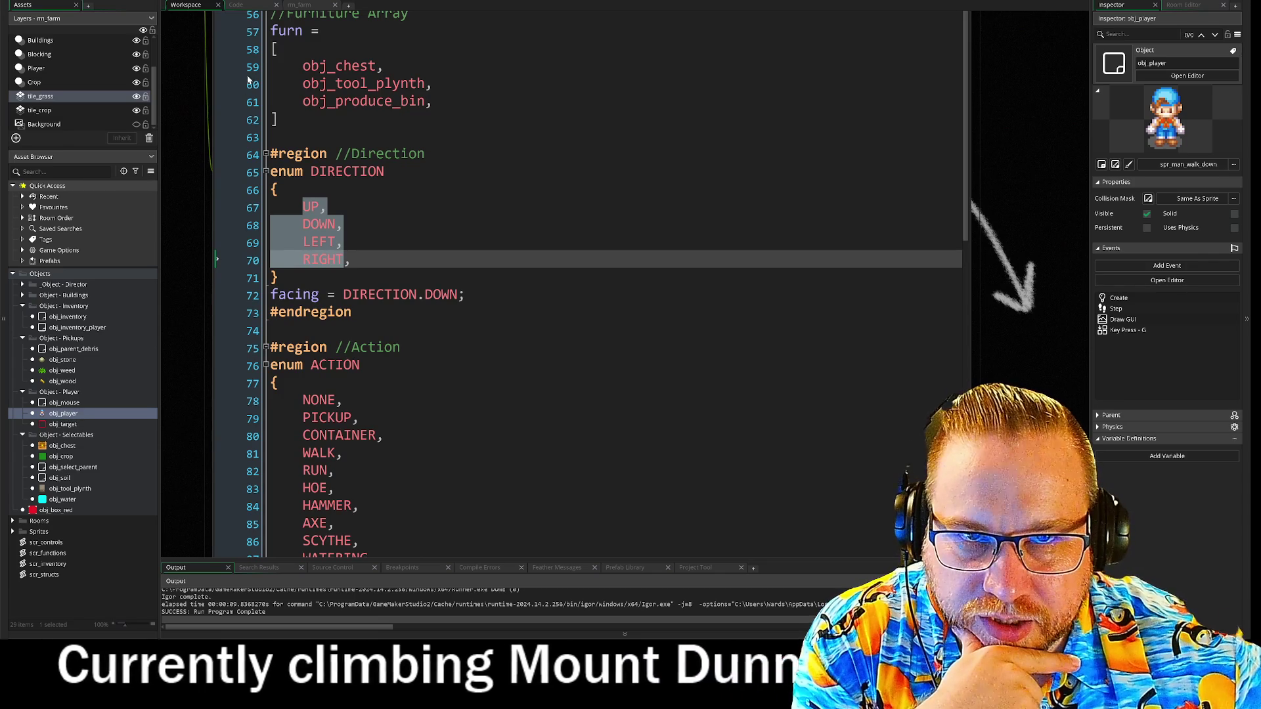
left_click(237, 5)
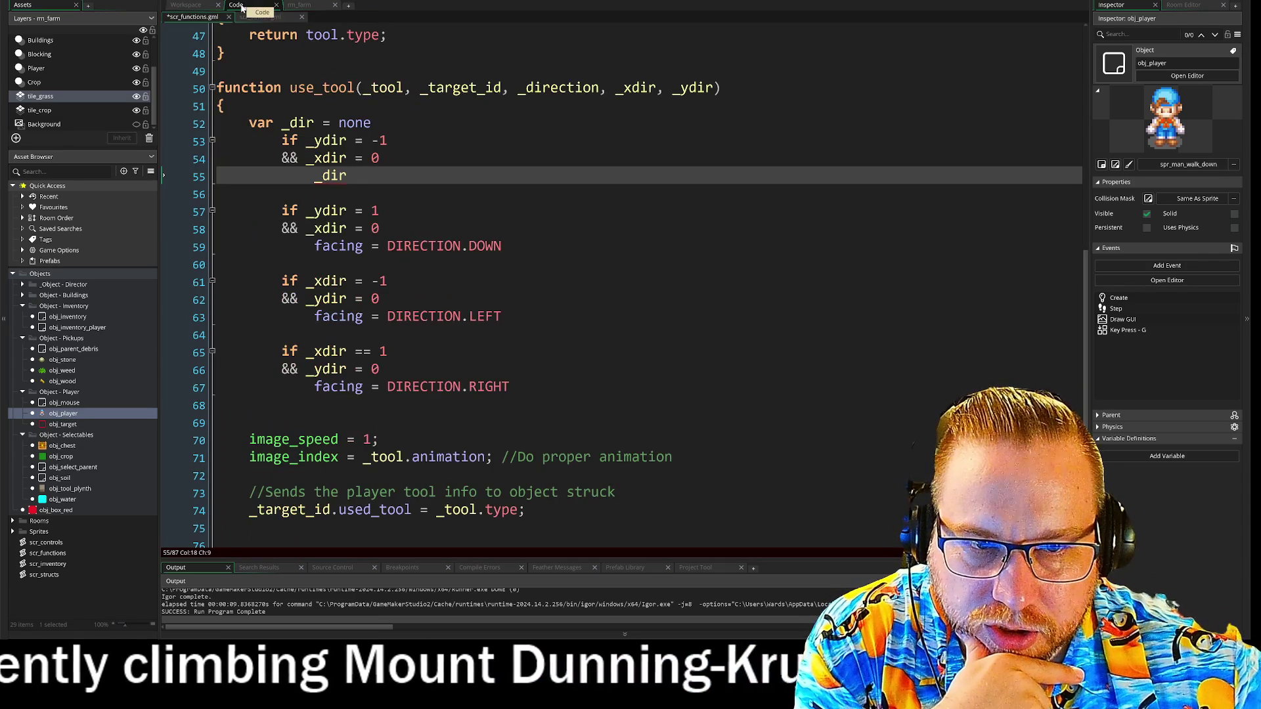
Delete the whole _dir and facing direction-checking block from use_tool
left_click_drag(164, 123, 163, 386)
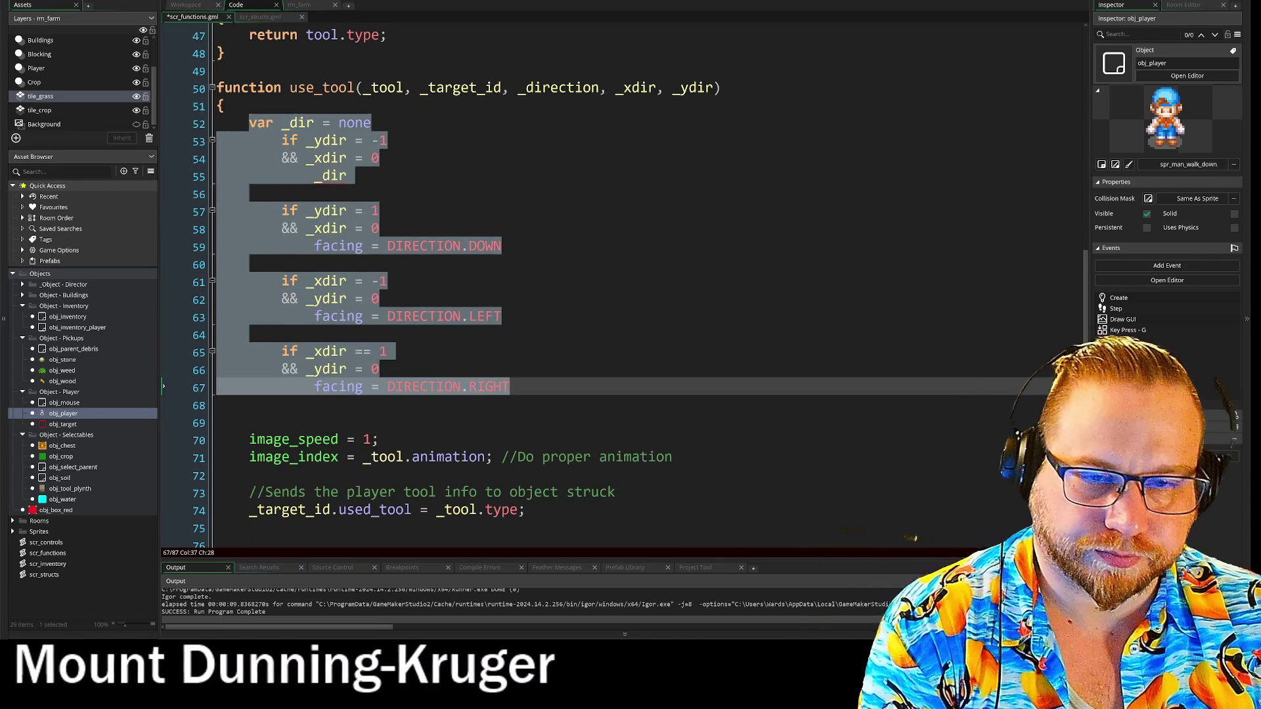
key("BackSpace")
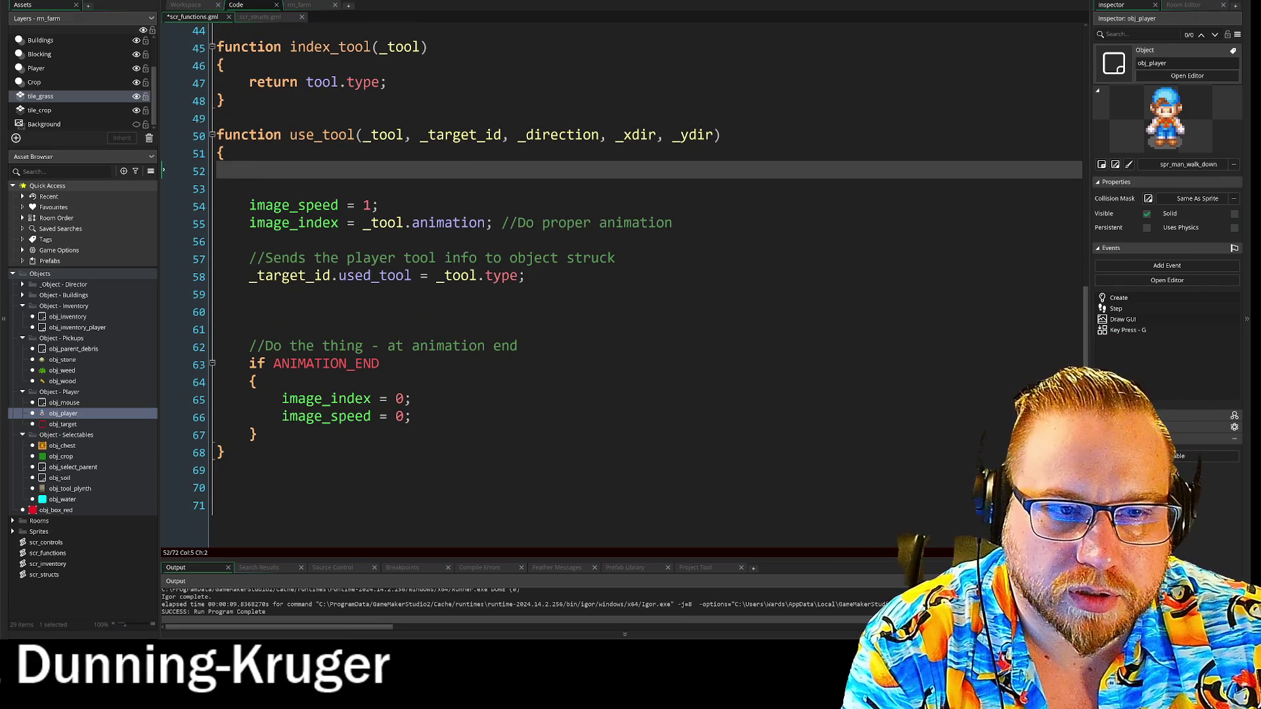
key("Down")
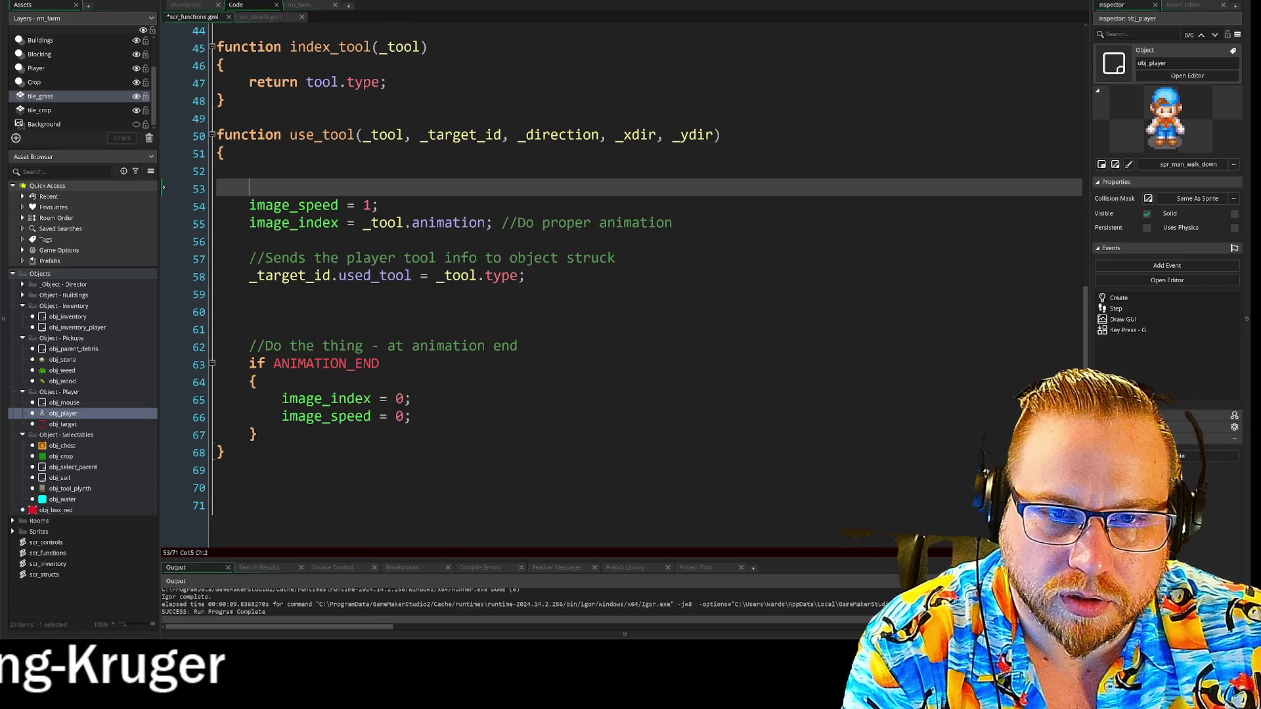
key("BackSpace")
Append ._direction to _tool.animation on line 54 so image_index uses the direction
left_click(485, 222)
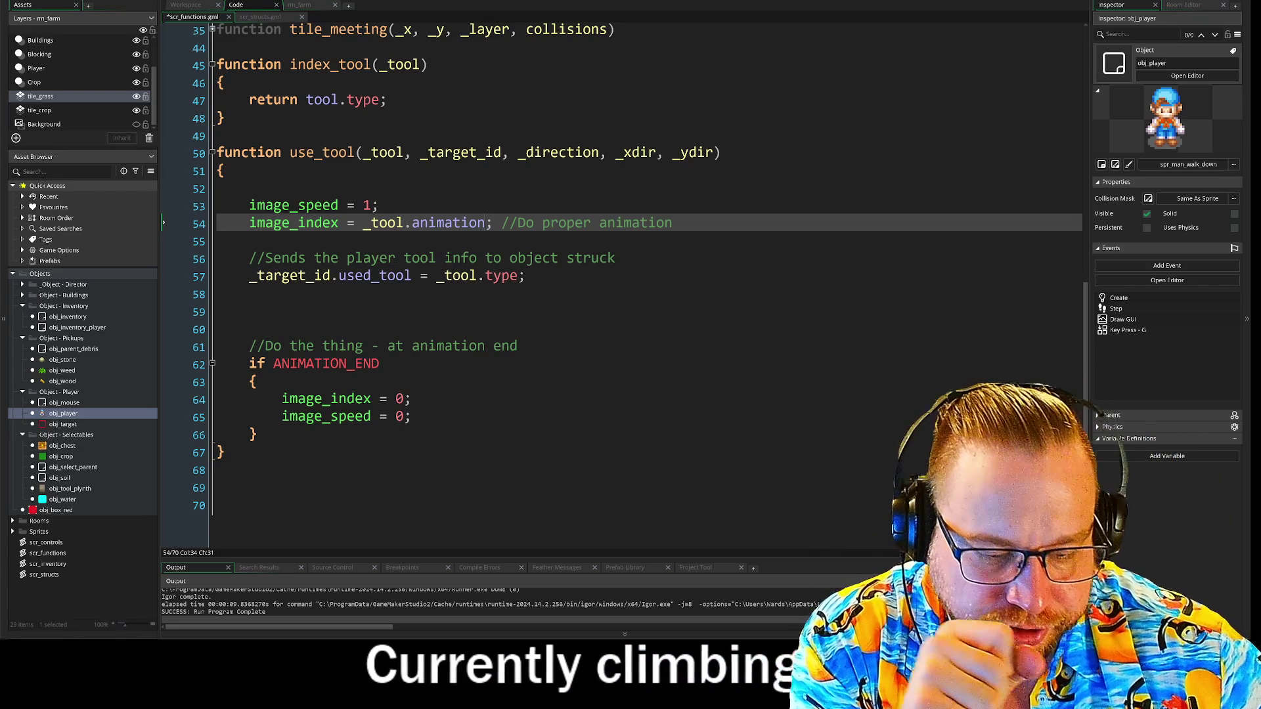
type(".")
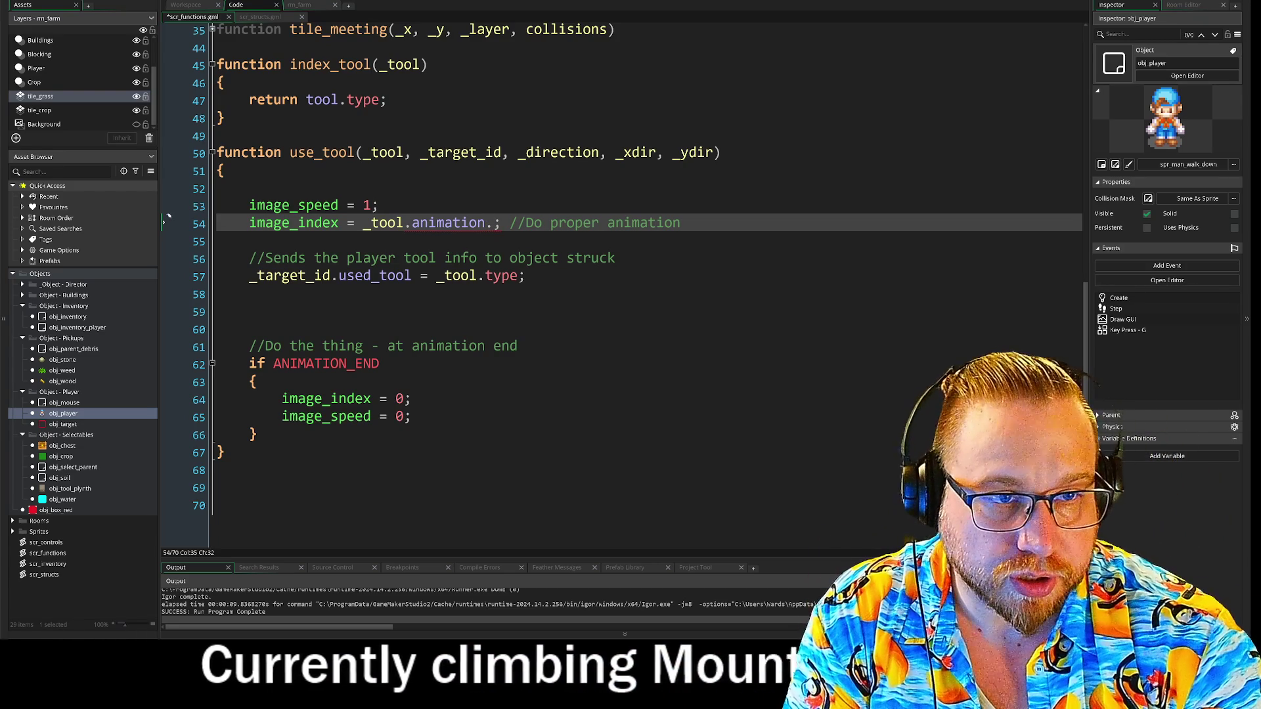
type("_dir")
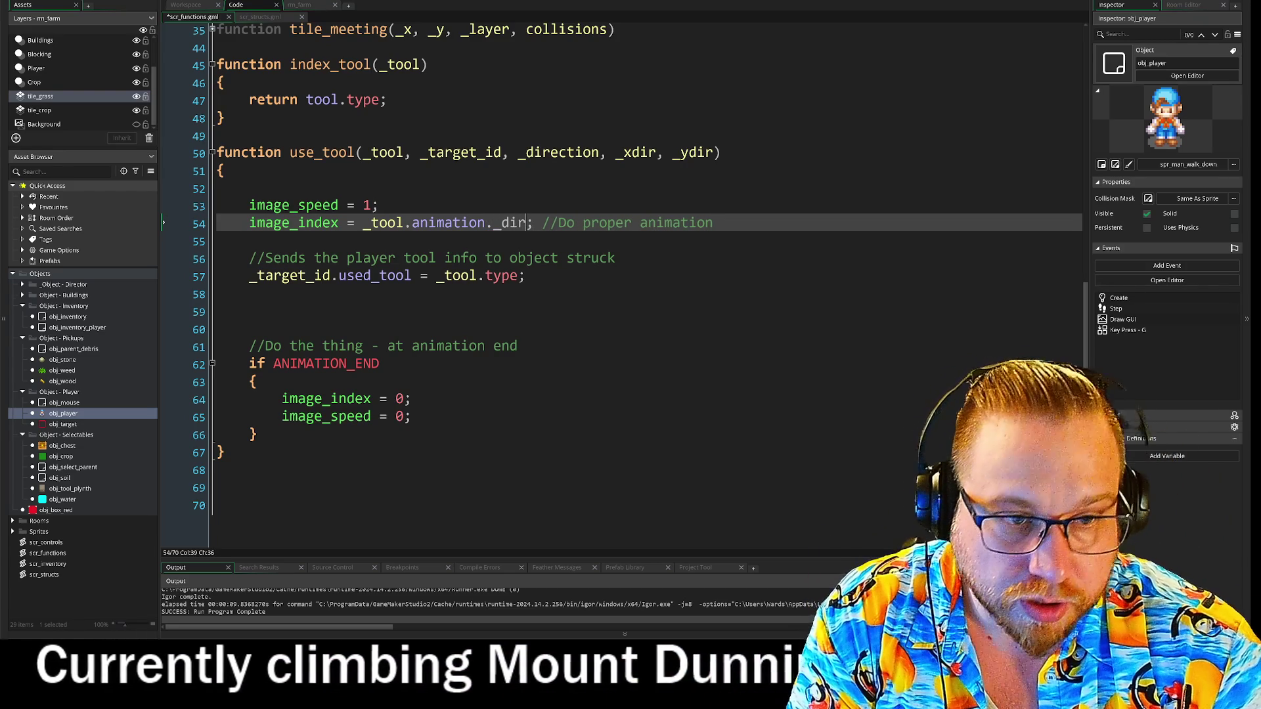
type("ection")
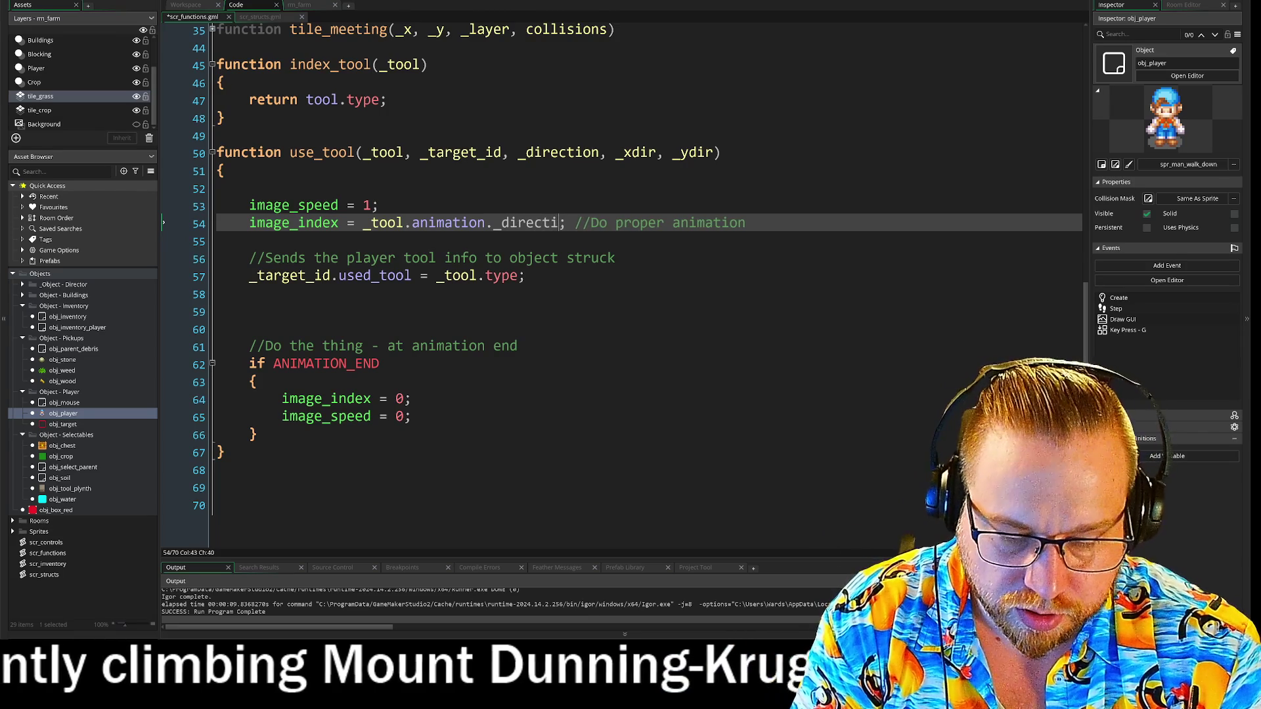
key("Down")
key("Down")
key("Down")
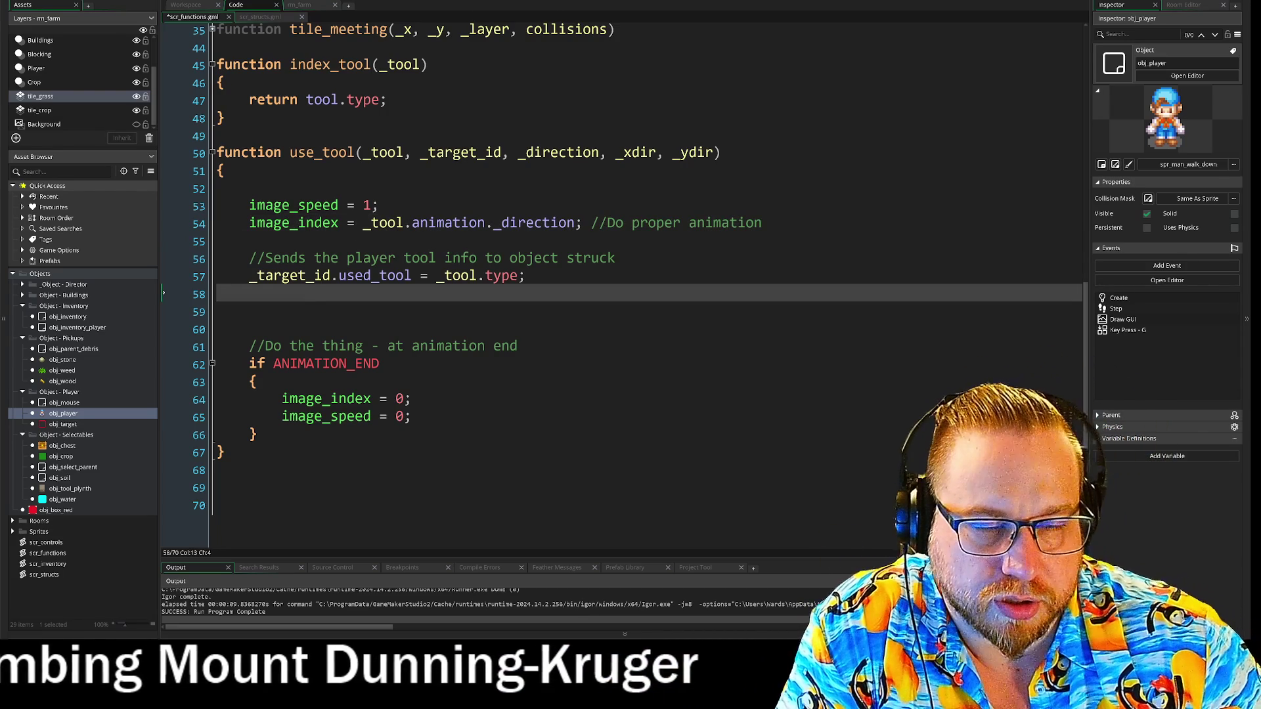
key("Up")
key("Up")
key("Up")
key("Down")
key("Down")
key("Down")
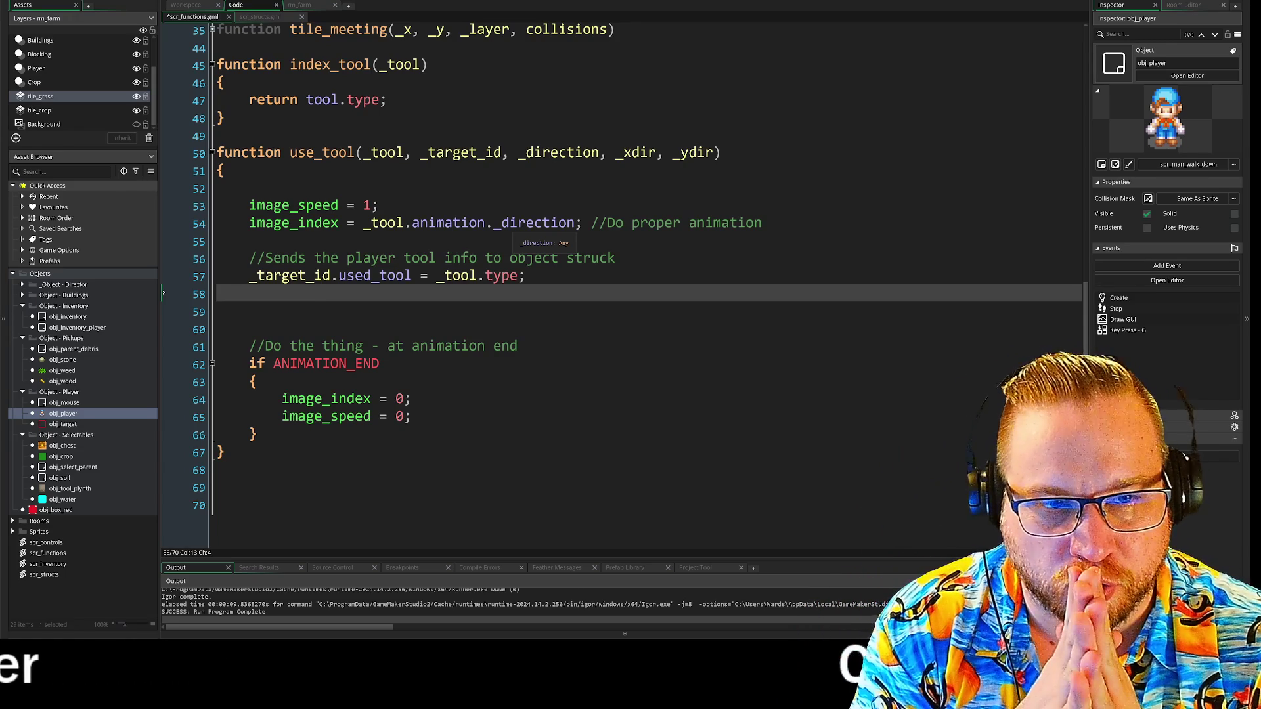
Select .animation on line 54, then select the quoted 'up' key in scr_structs' axe struct
left_click_drag(404, 224, 484, 229)
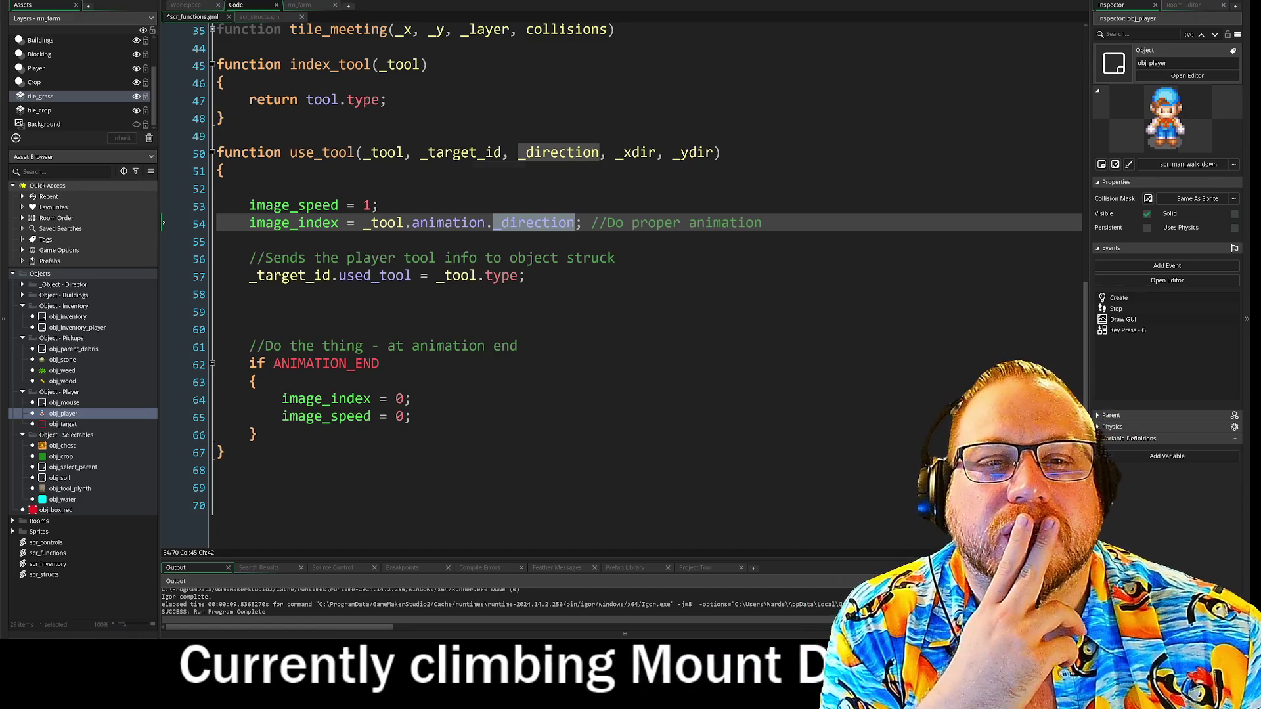
scroll(624, 282, "up", 2)
scroll(624, 282, "up", 8)
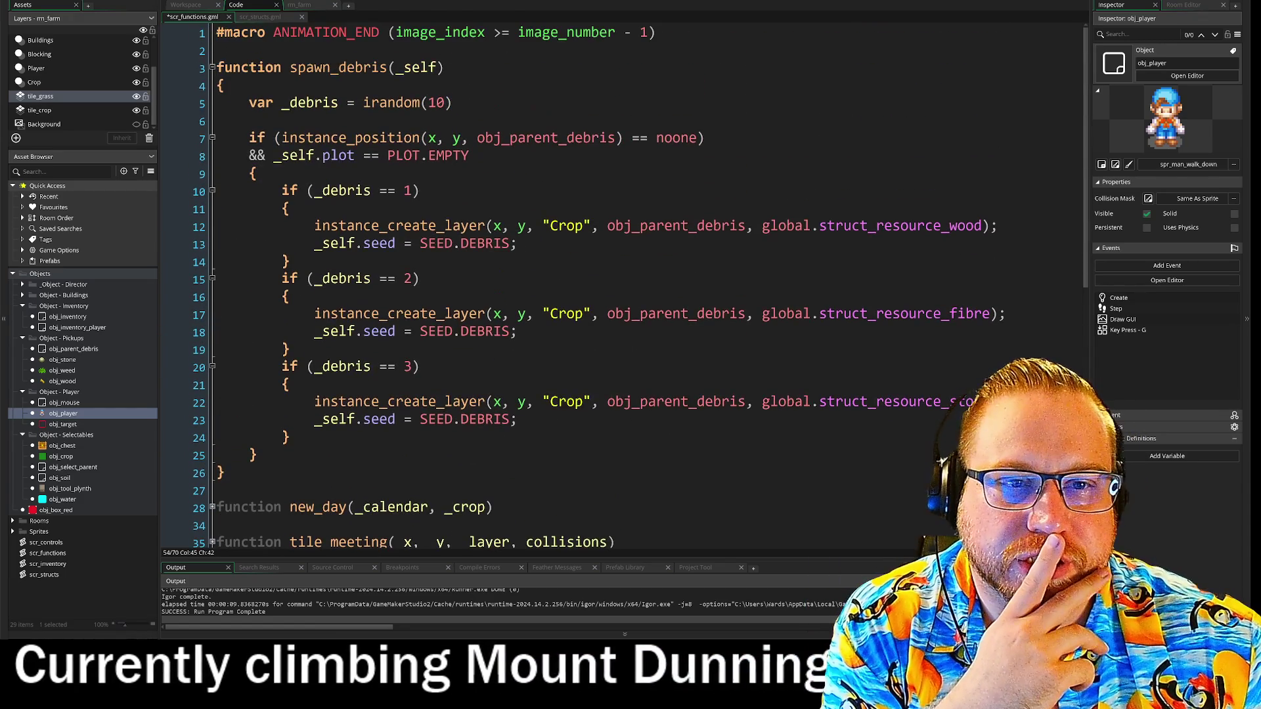
scroll(624, 282, "down", 6)
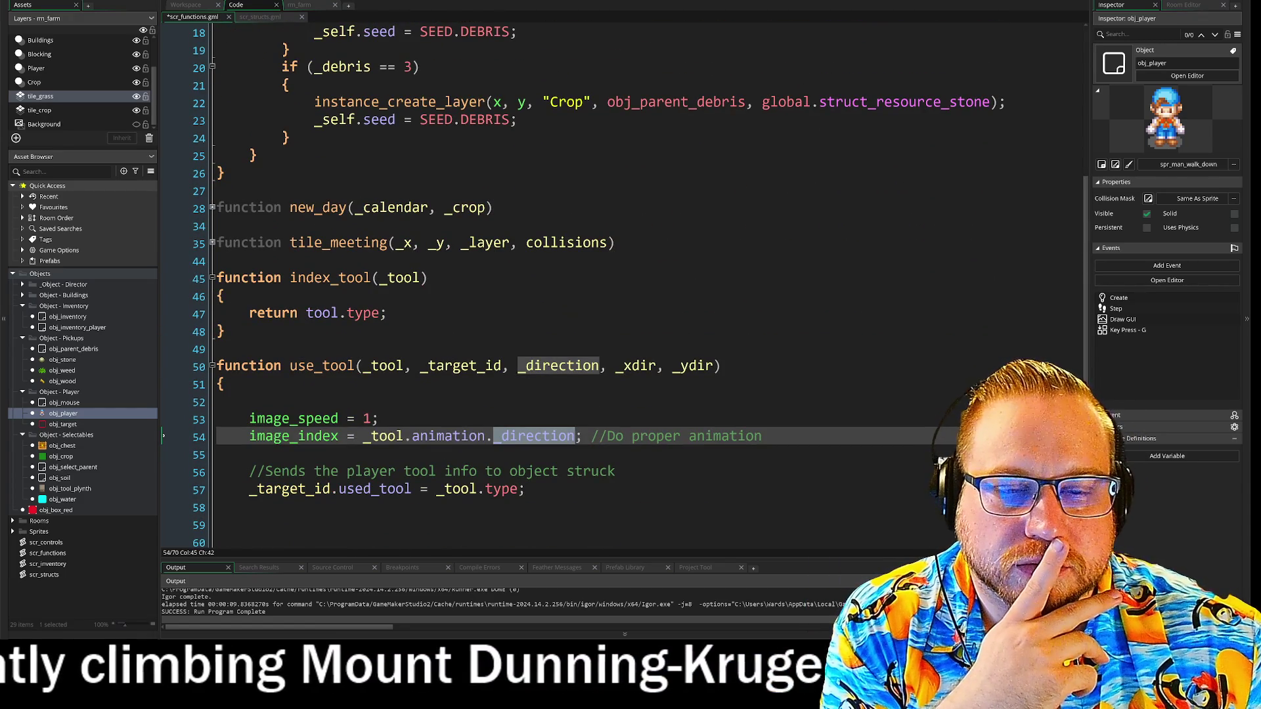
scroll(624, 283, "down", 4)
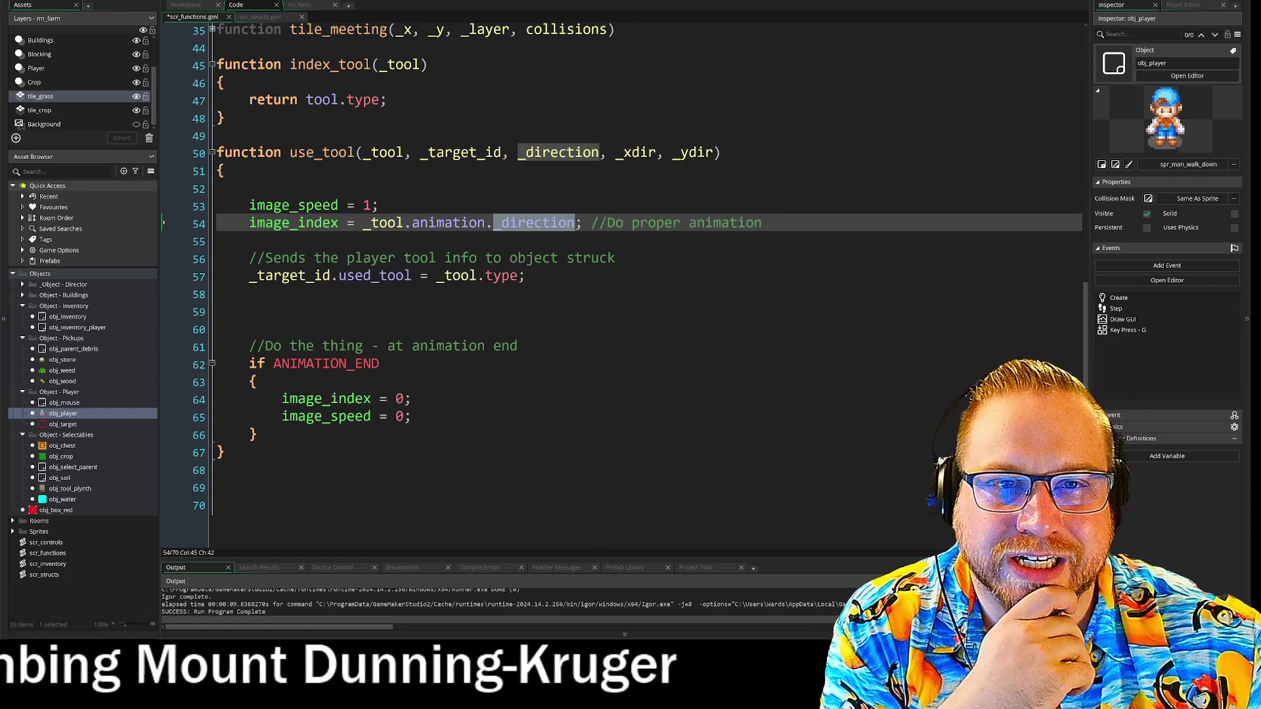
left_click(256, 17)
double_click(256, 103)
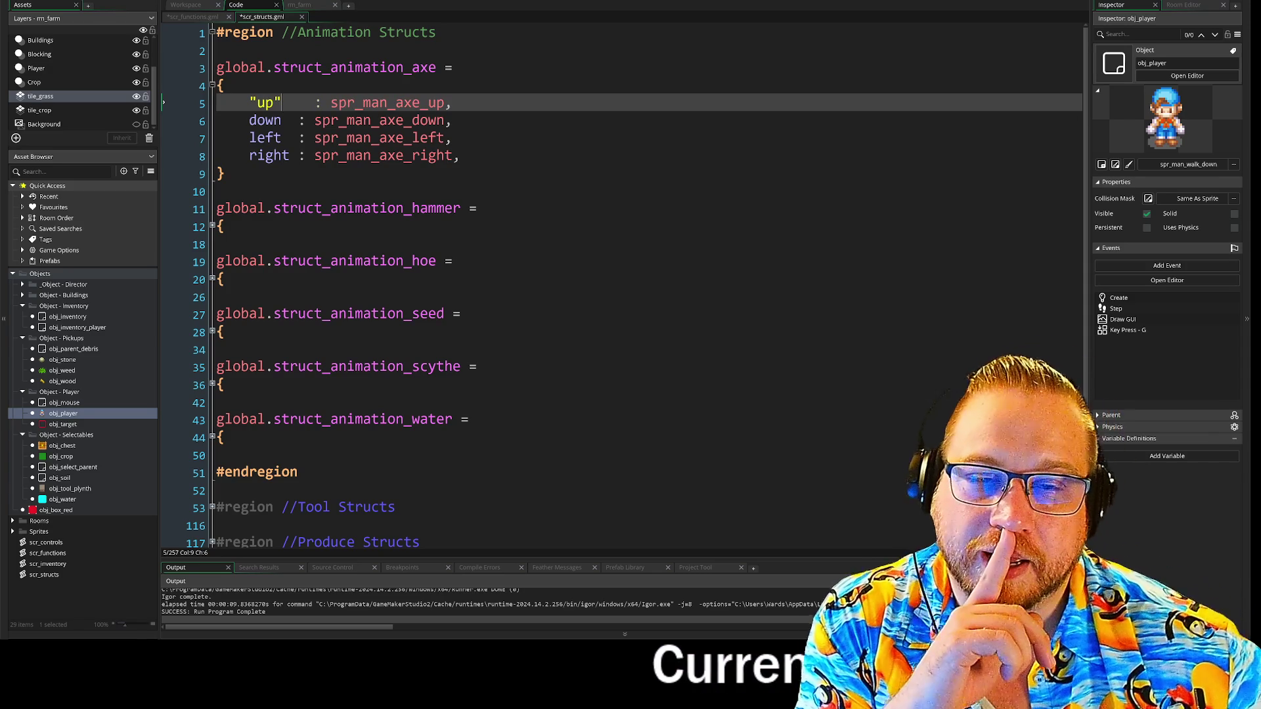
Inspect the axe struct's variable info in scr_structs, then bring up the GameMaker Manual with F1
left_click(306, 67)
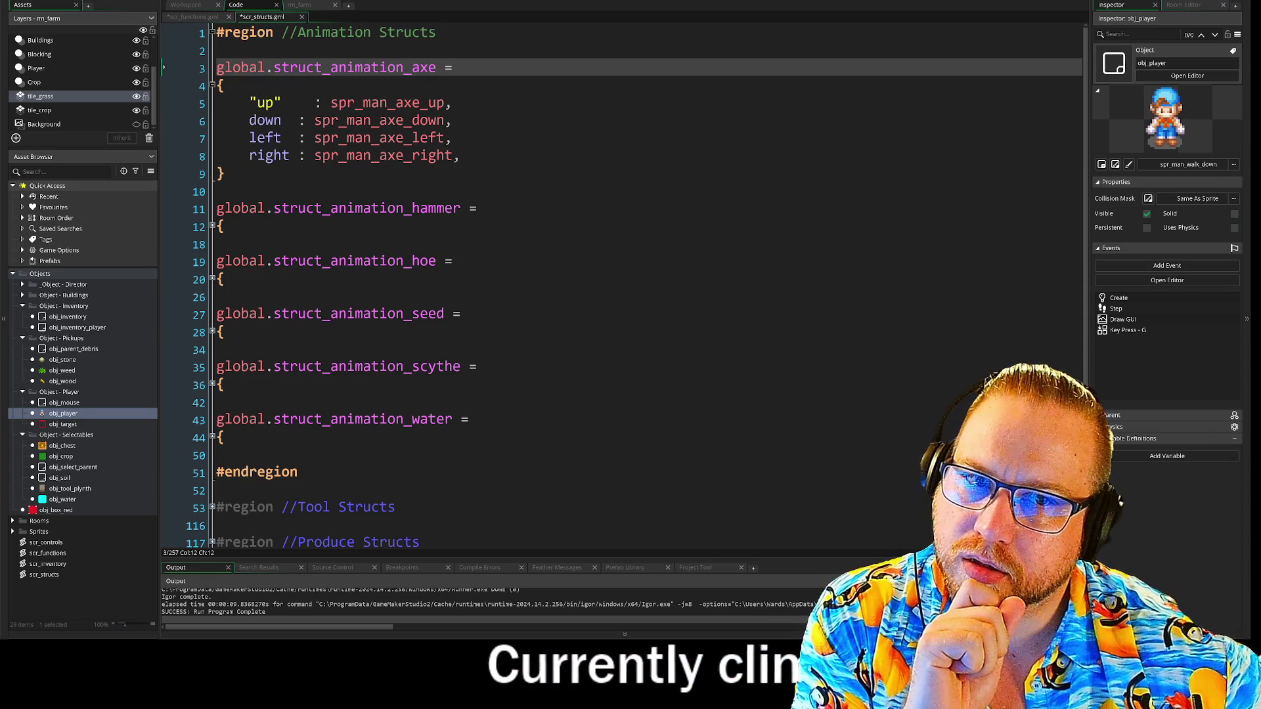
left_click(225, 174)
left_click(290, 67)
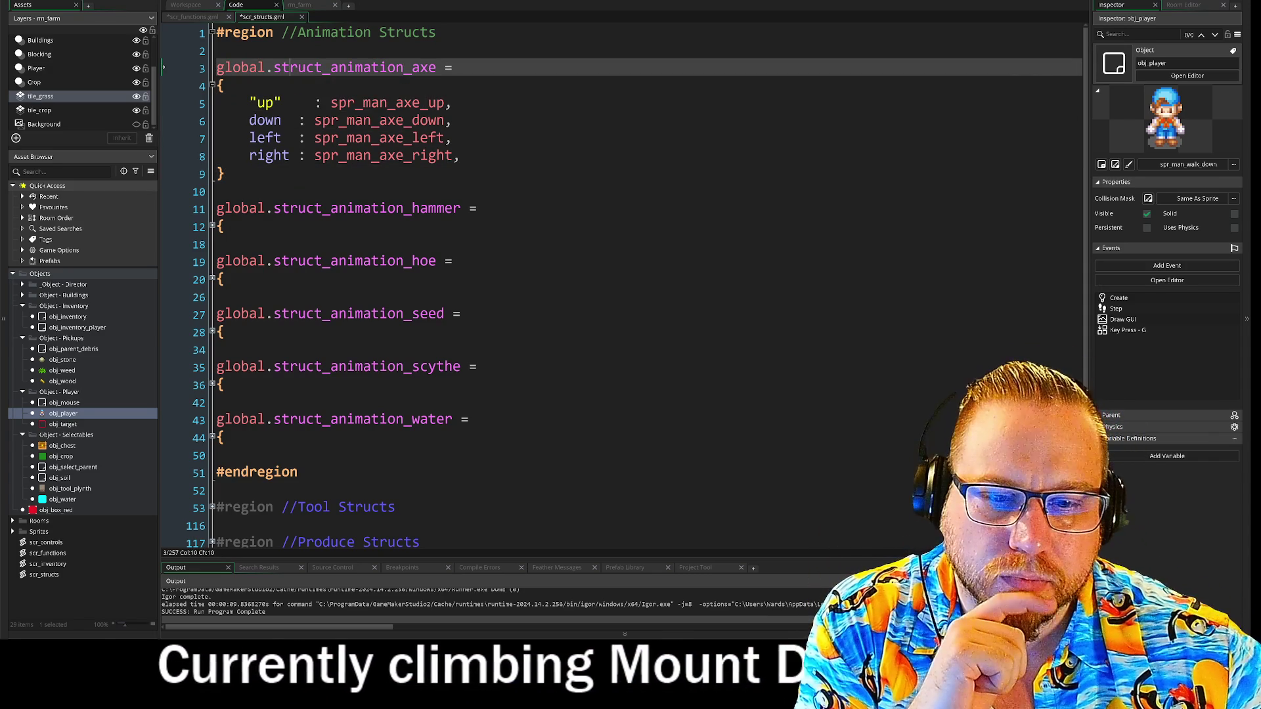
left_click(249, 472)
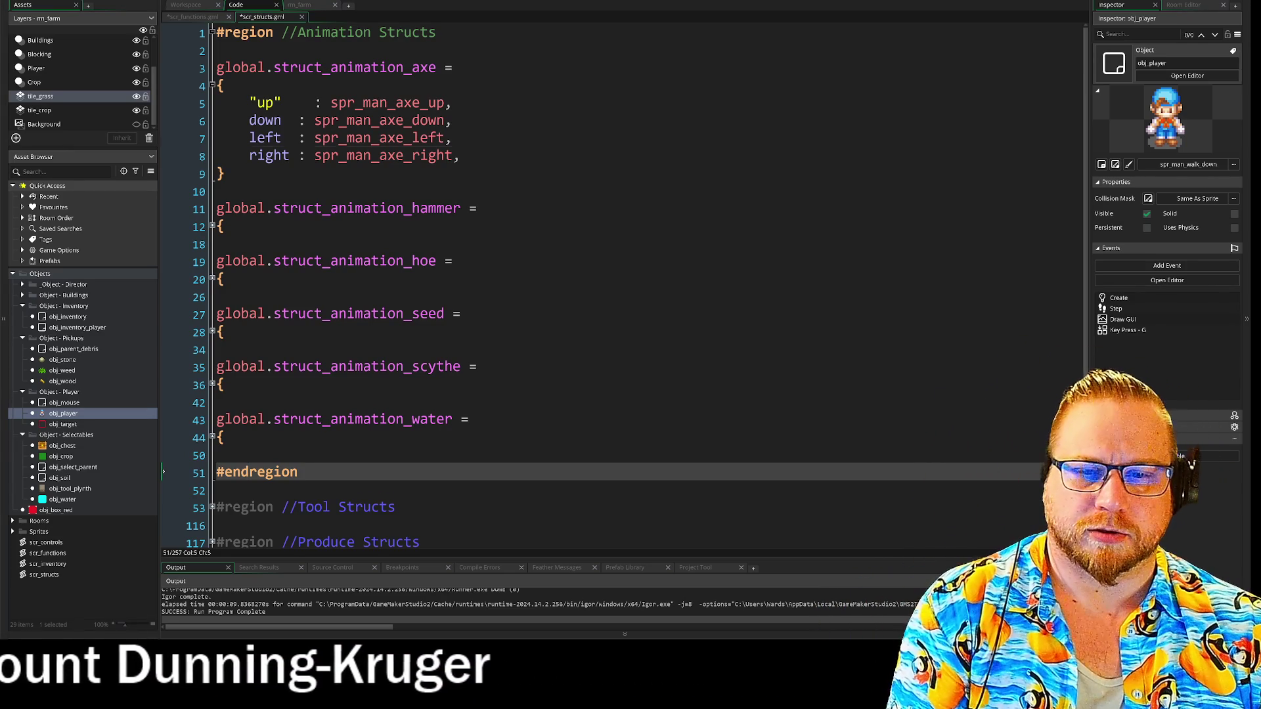
left_click(256, 156)
left_click(240, 32)
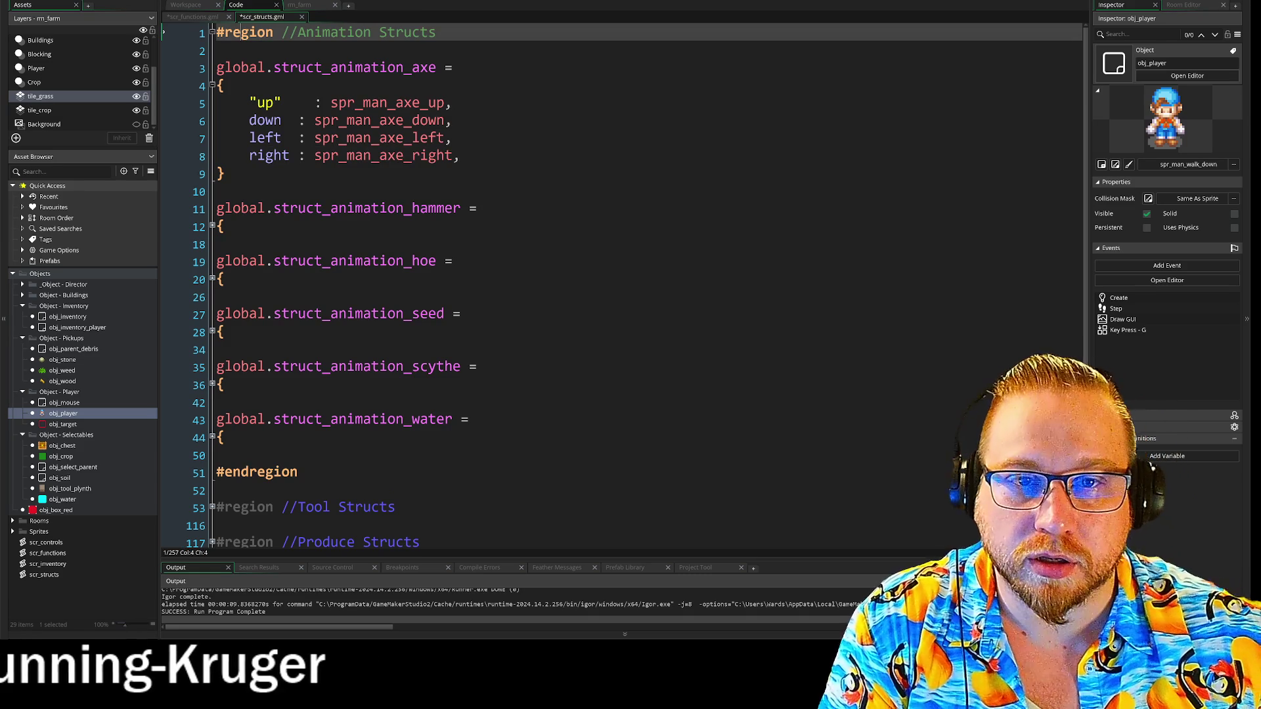
key("F1")
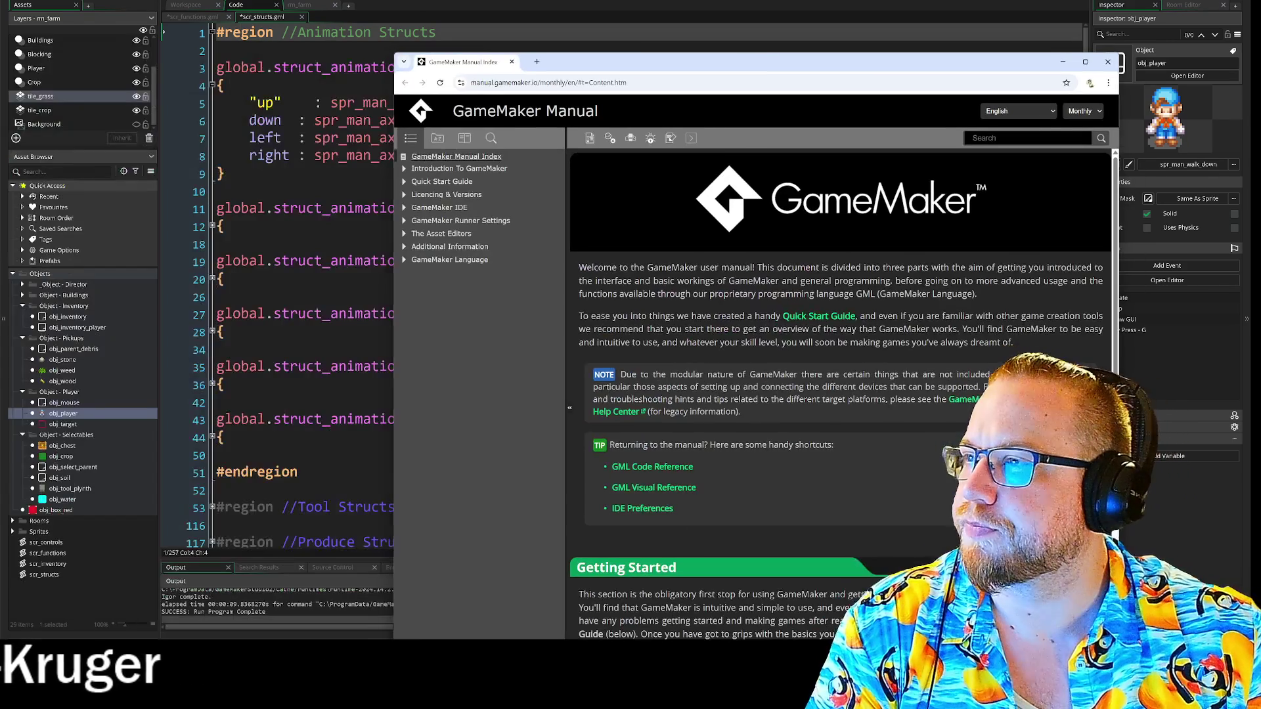
Move the manual window to the top left and search it for 'struct'
left_click_drag(821, 52, 521, 0)
left_click(727, 68)
type("struct")
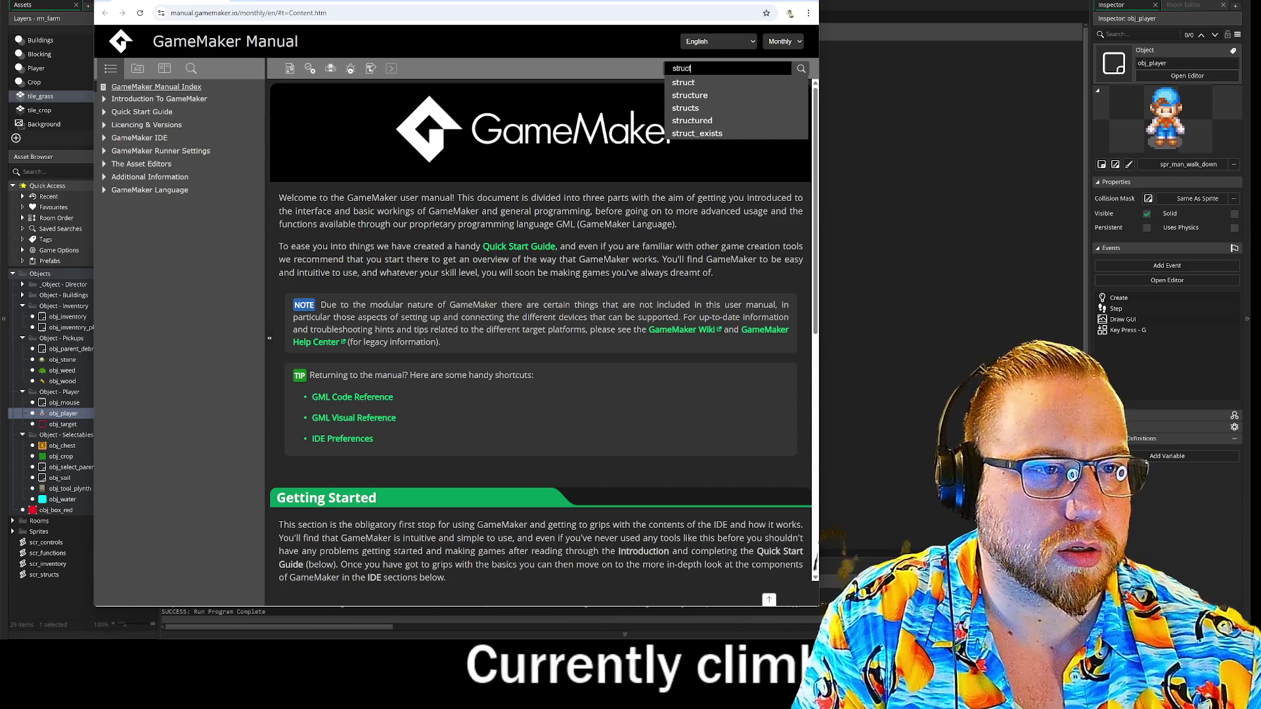
key("Return")
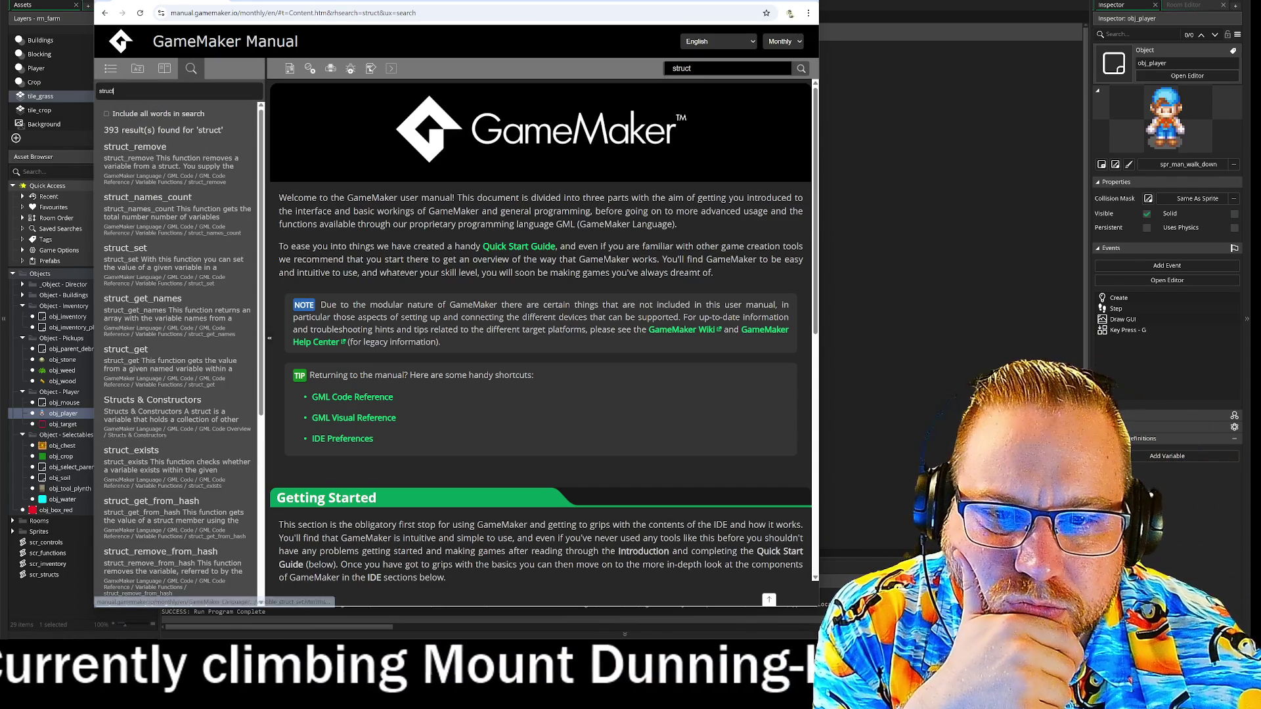
Read the Structs & Constructors page, then close the manual
left_click(142, 399)
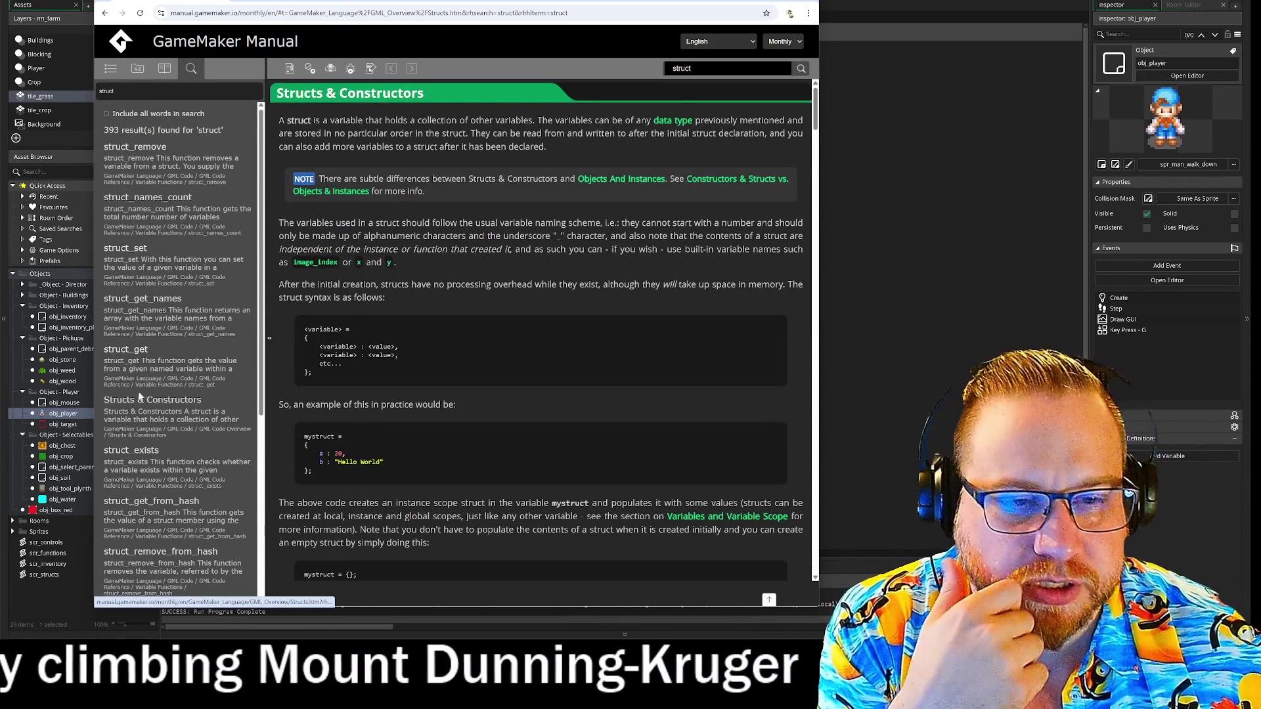
left_click(269, 338)
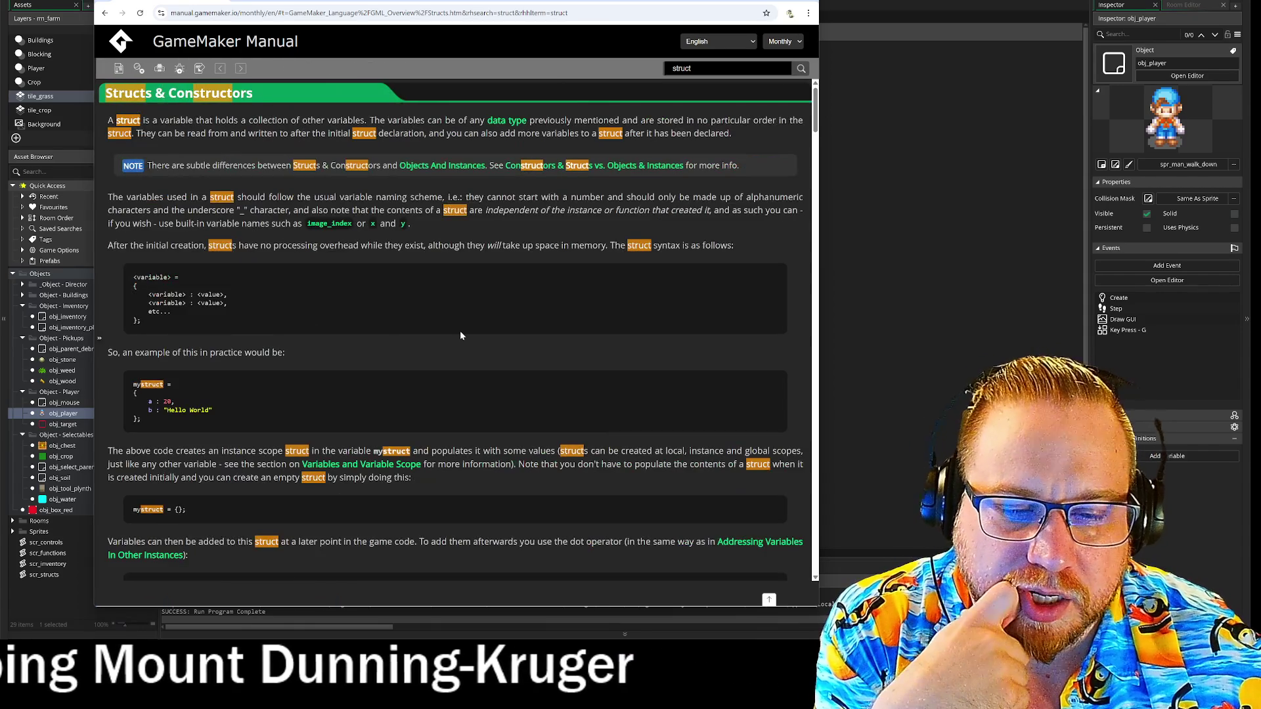
scroll(460, 336, "down", 8)
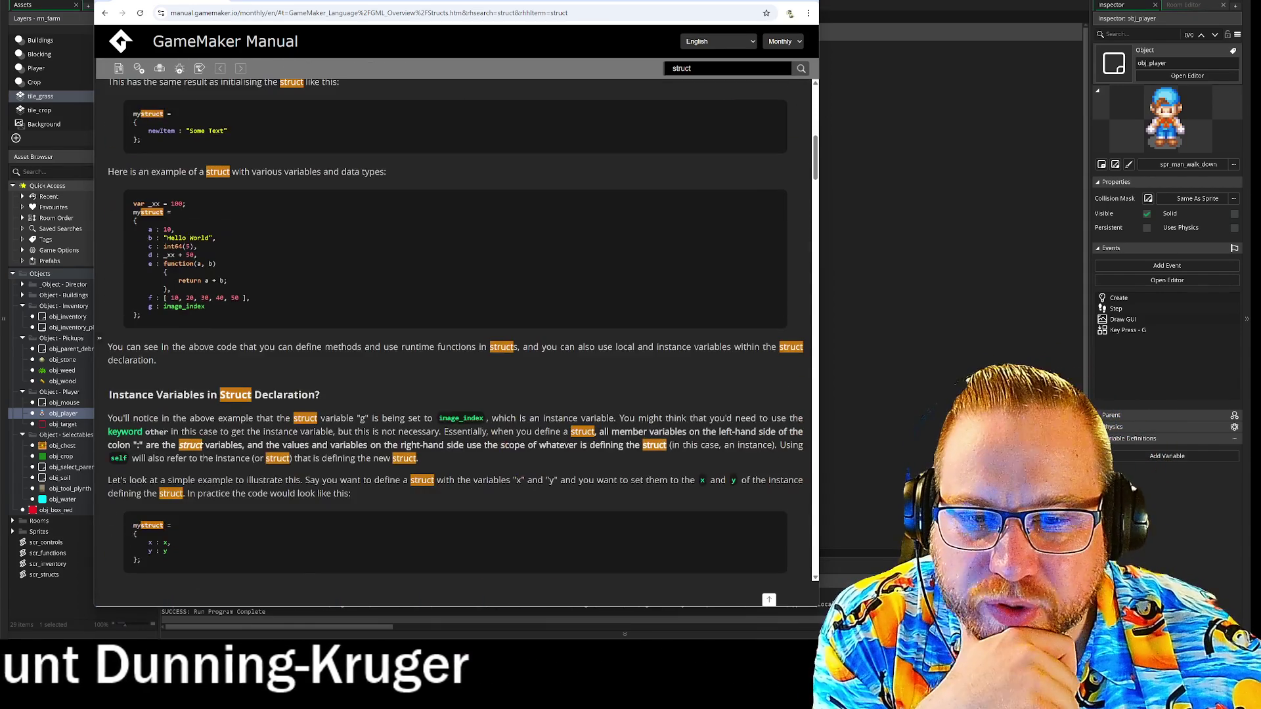
scroll(175, 340, "down", 7)
scroll(143, 200, "down", 4)
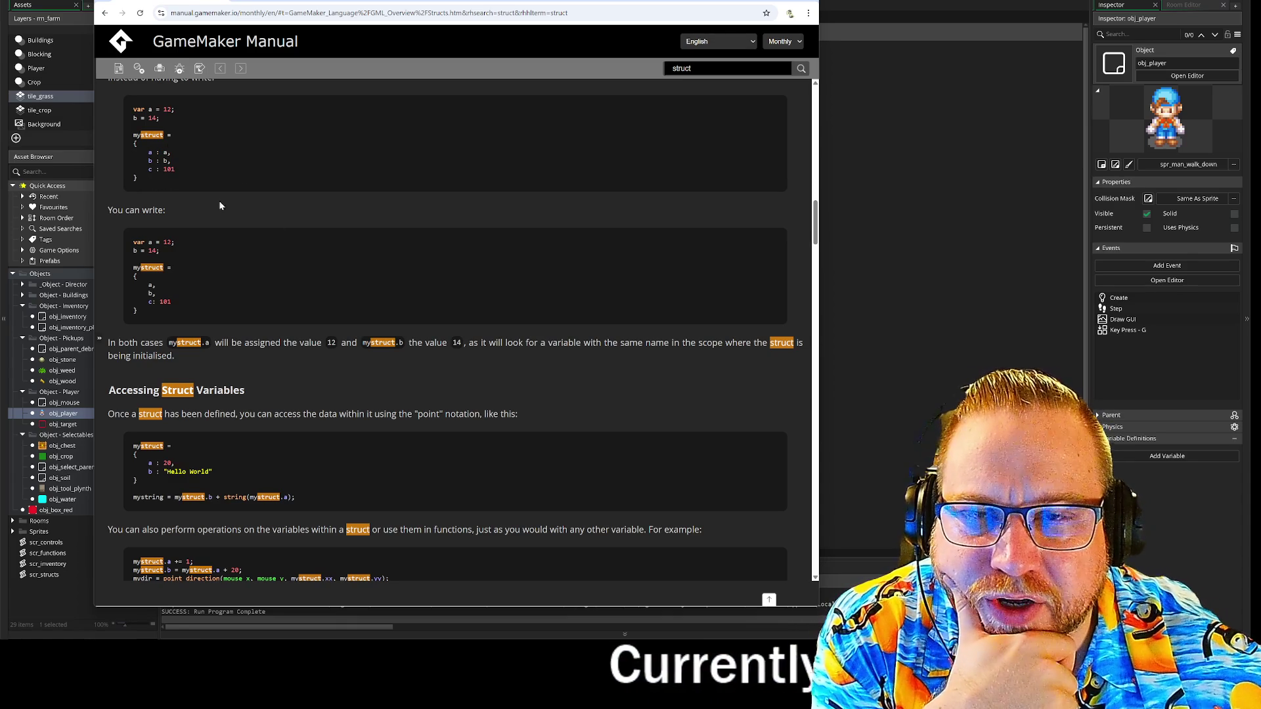
scroll(291, 301, "down", 4)
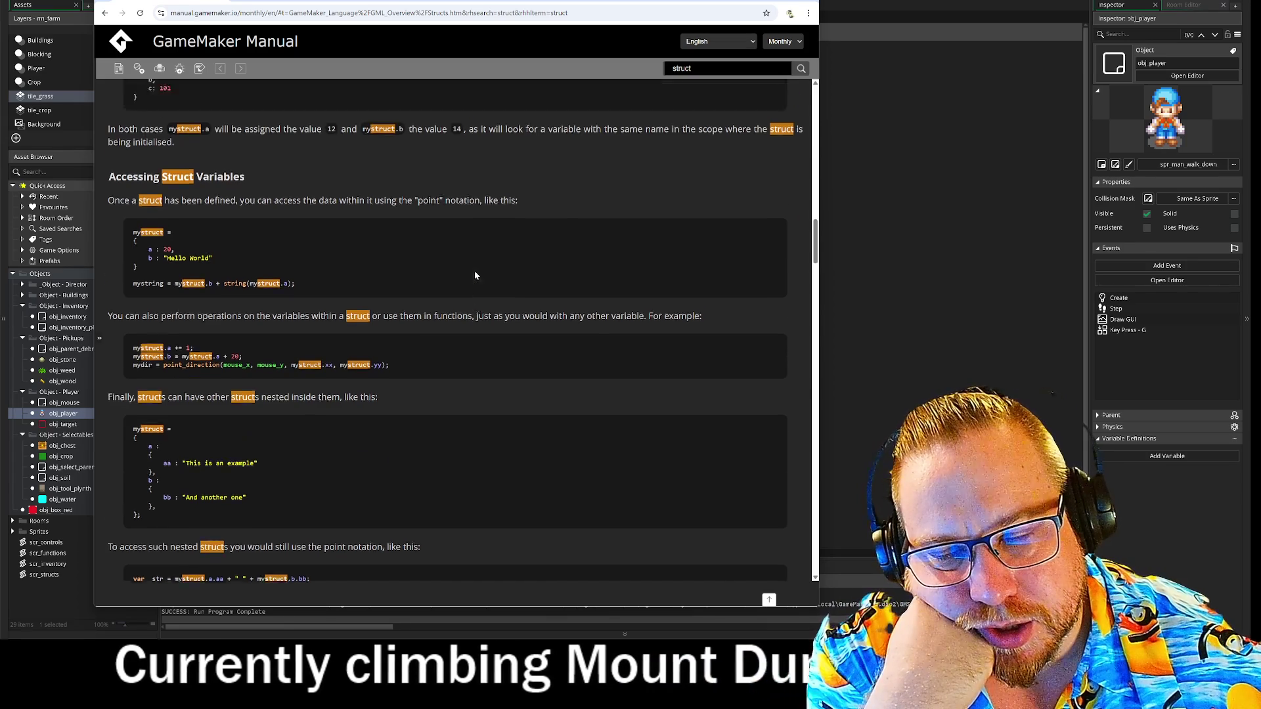
scroll(474, 271, "up", 10)
left_click(811, 3)
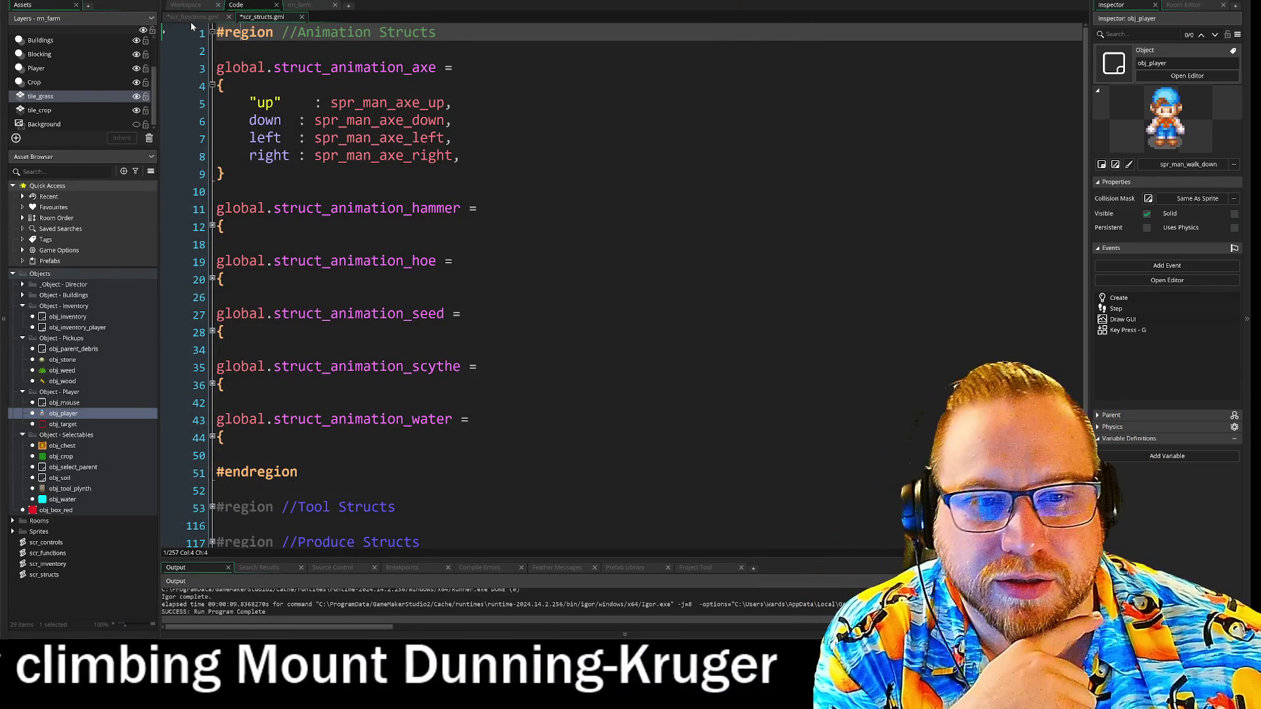
Strip the quotes from the axe struct's "up" key in scr_structs.gml
left_click(281, 103)
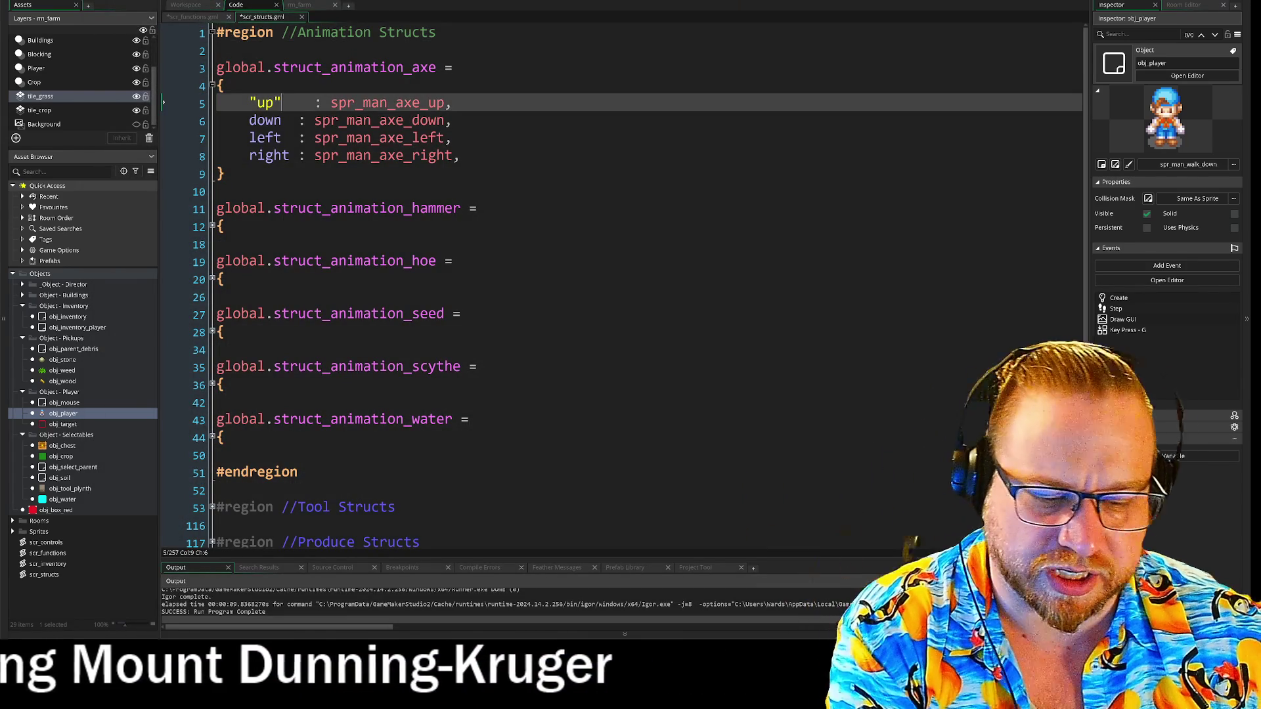
key("BackSpace")
key("Home")
key("Delete")
left_click(224, 227)
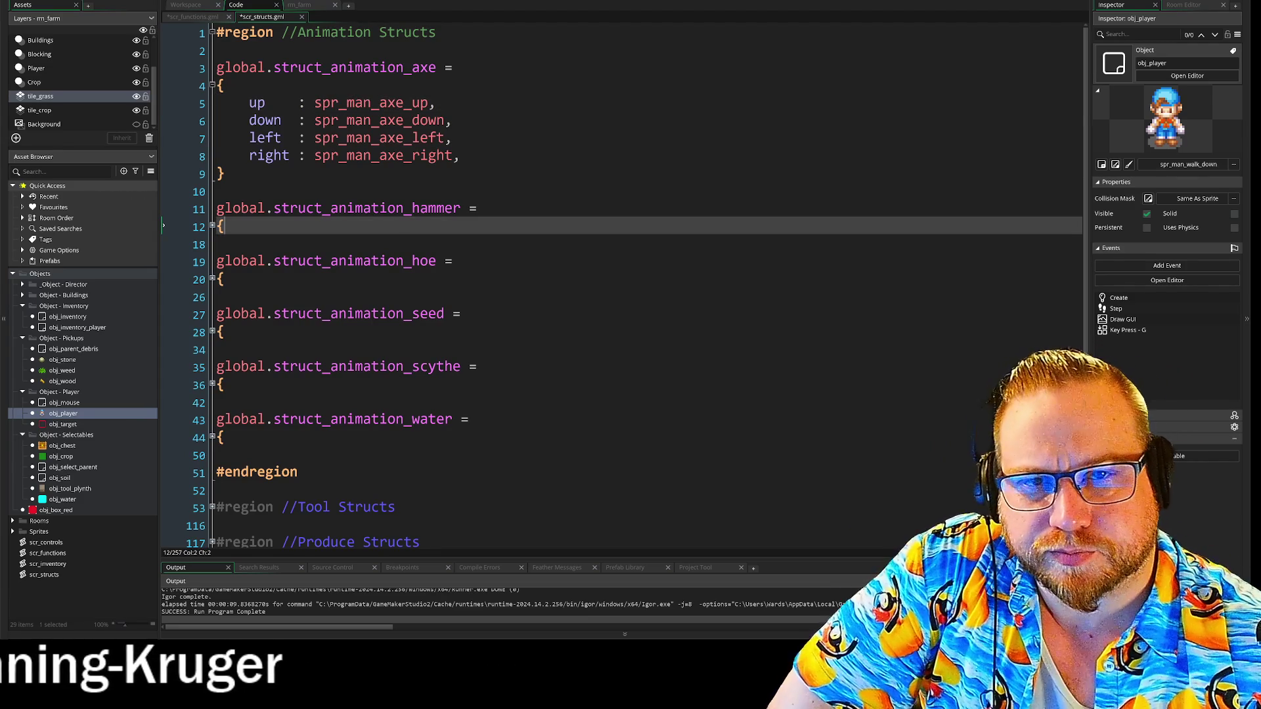
left_click(196, 18)
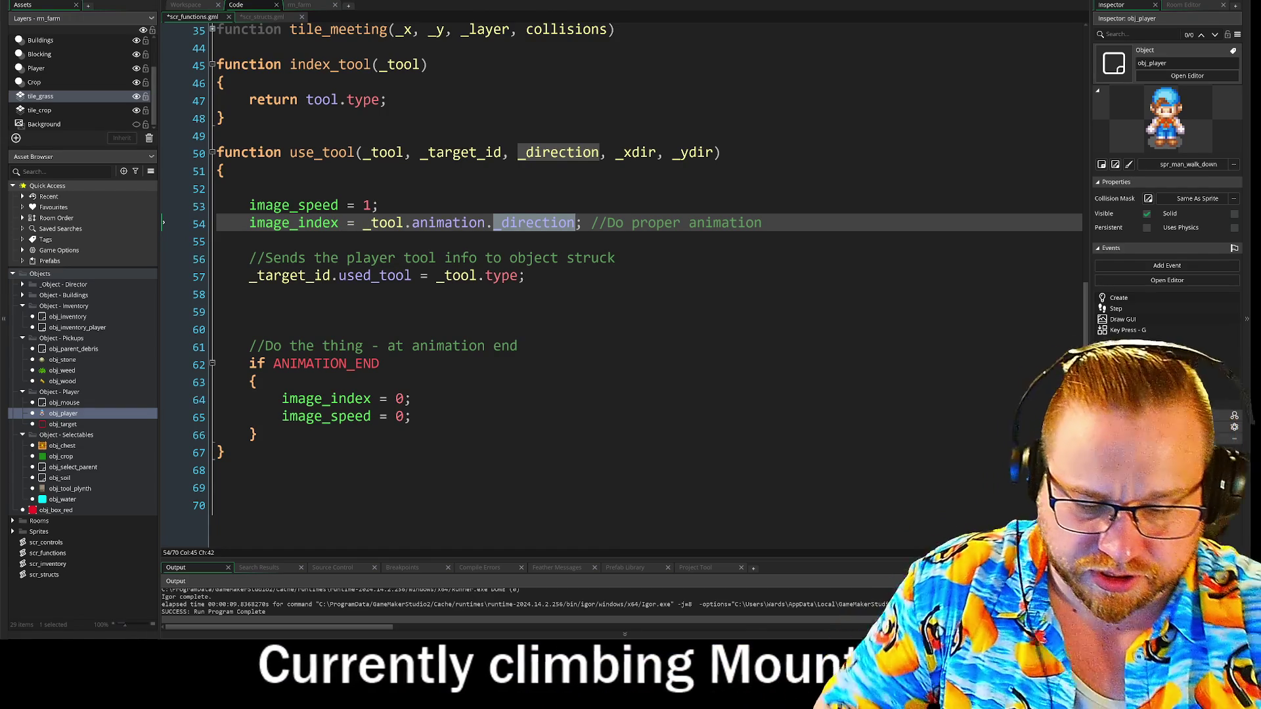
Change line 54 to use _tool.animation.up and delete its 'Do proper animation' comment
type("up")
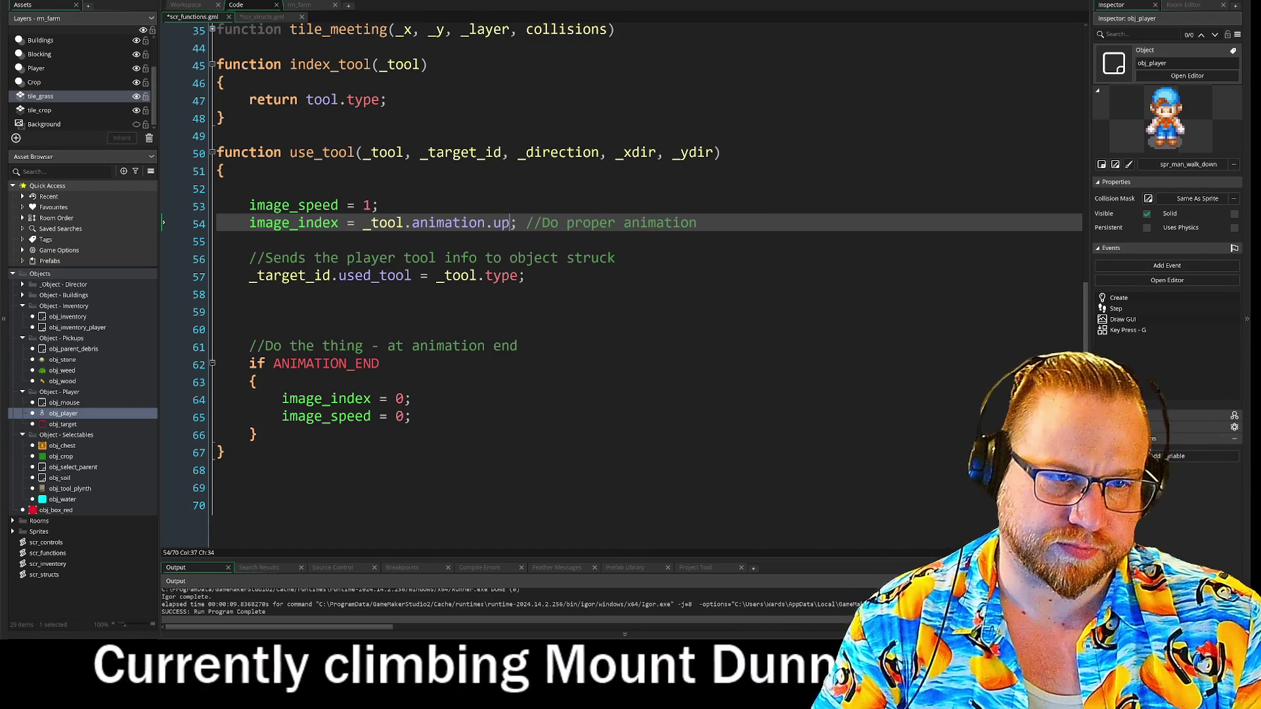
key("End")
key("ctrl+shift+Left")
key("ctrl+shift+Left")
key("ctrl+shift+Left")
key("Delete")
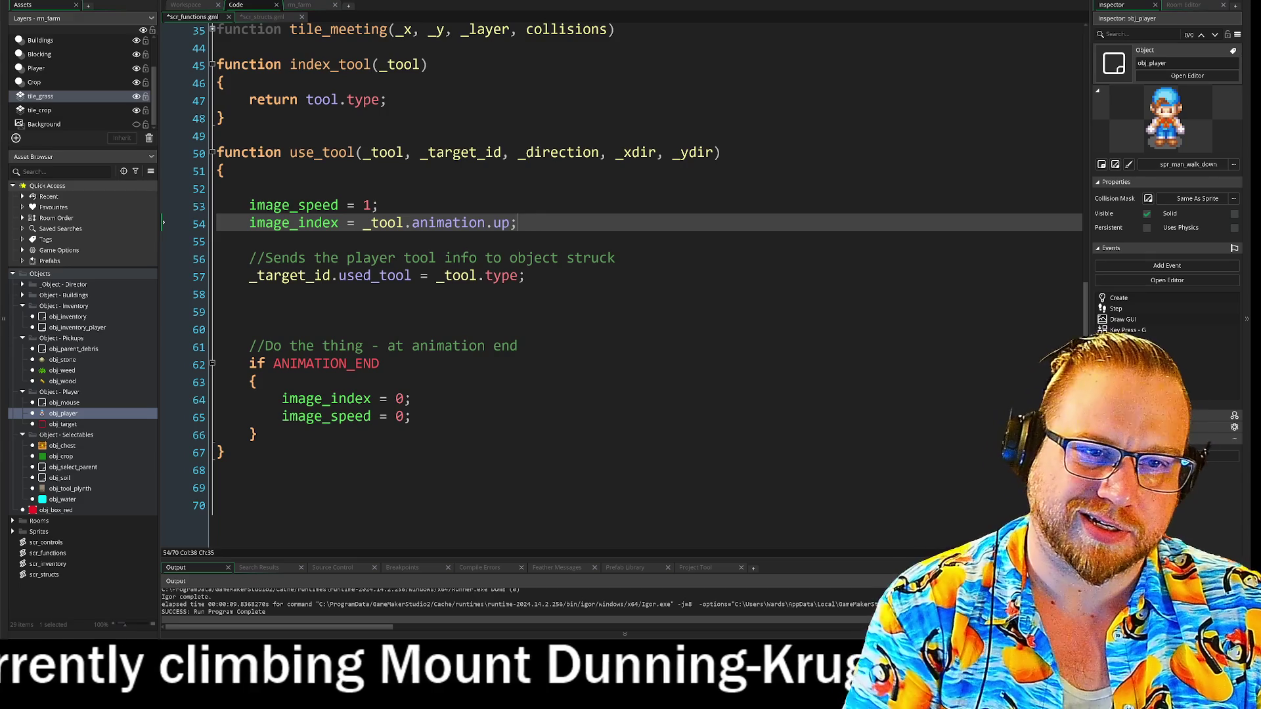
key("ctrl+shift+Left")
key("ctrl+shift+Left")
key("ctrl+shift+Left")
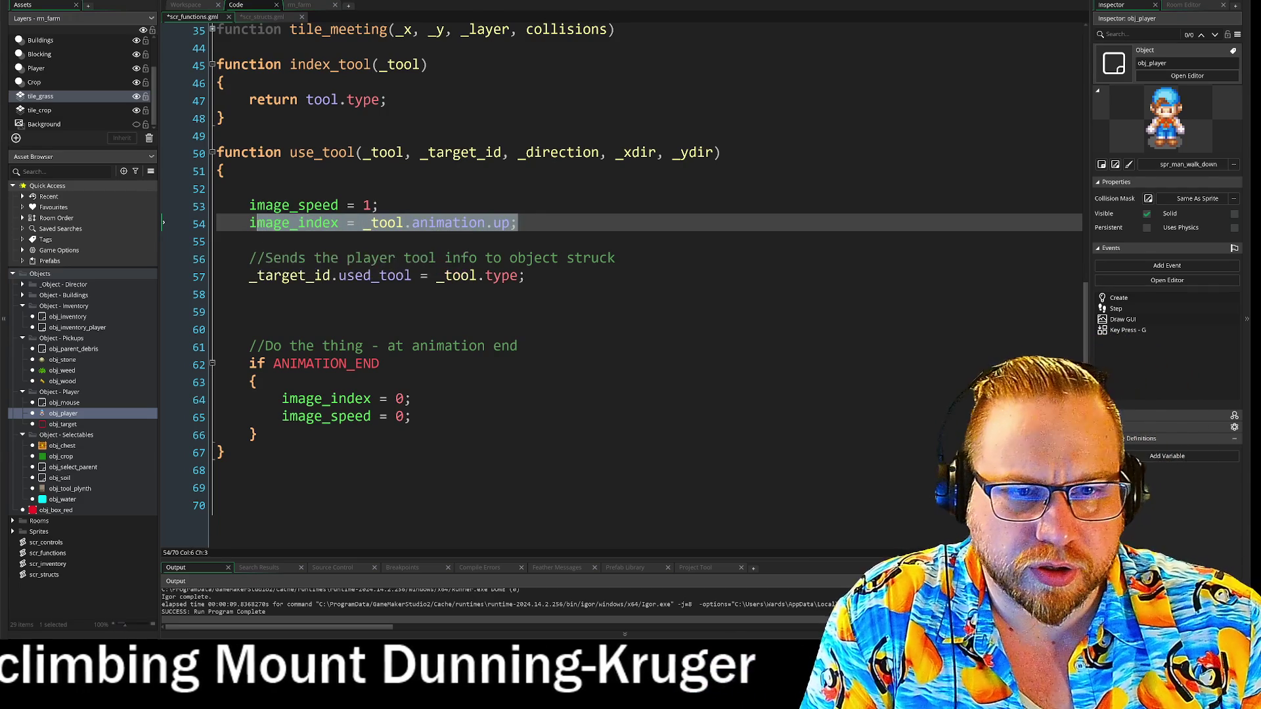
key("ctrl+Right")
Insert a new line above the image_index assignment and write 'if _direction' on it
key("Home")
key("Return")
key("Up")
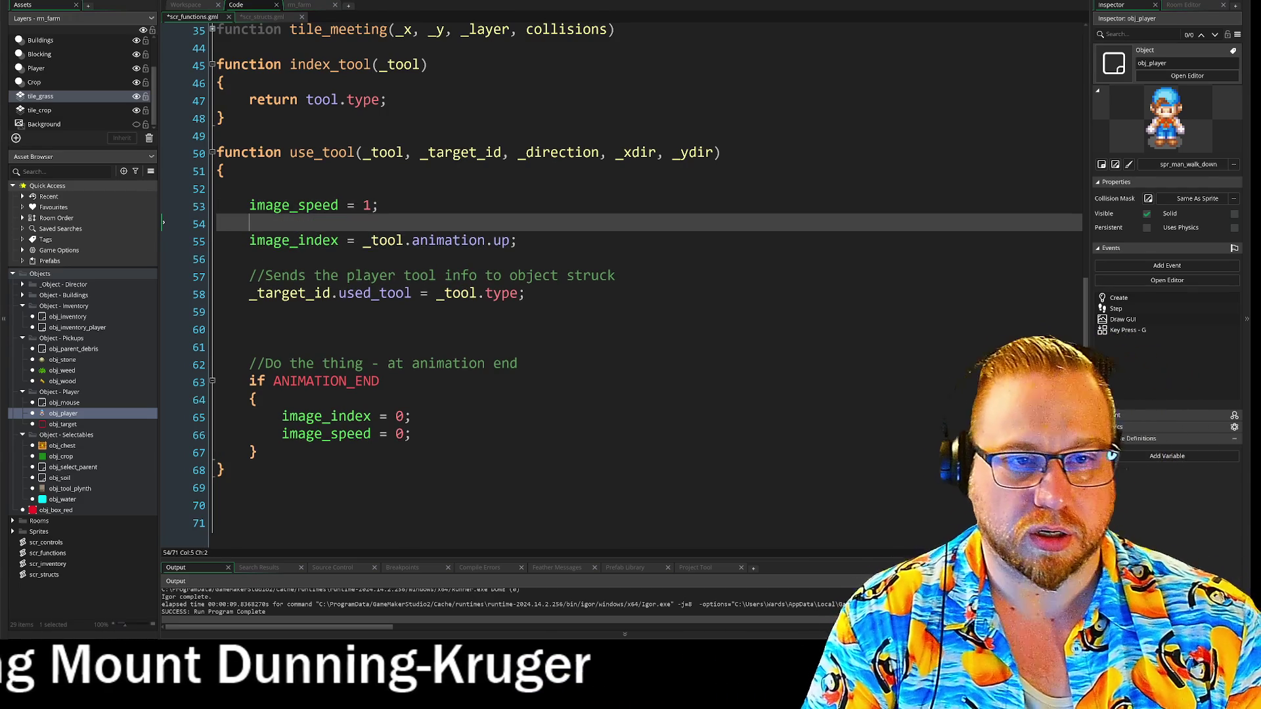
left_click(256, 18)
left_click(208, 20)
type("if _")
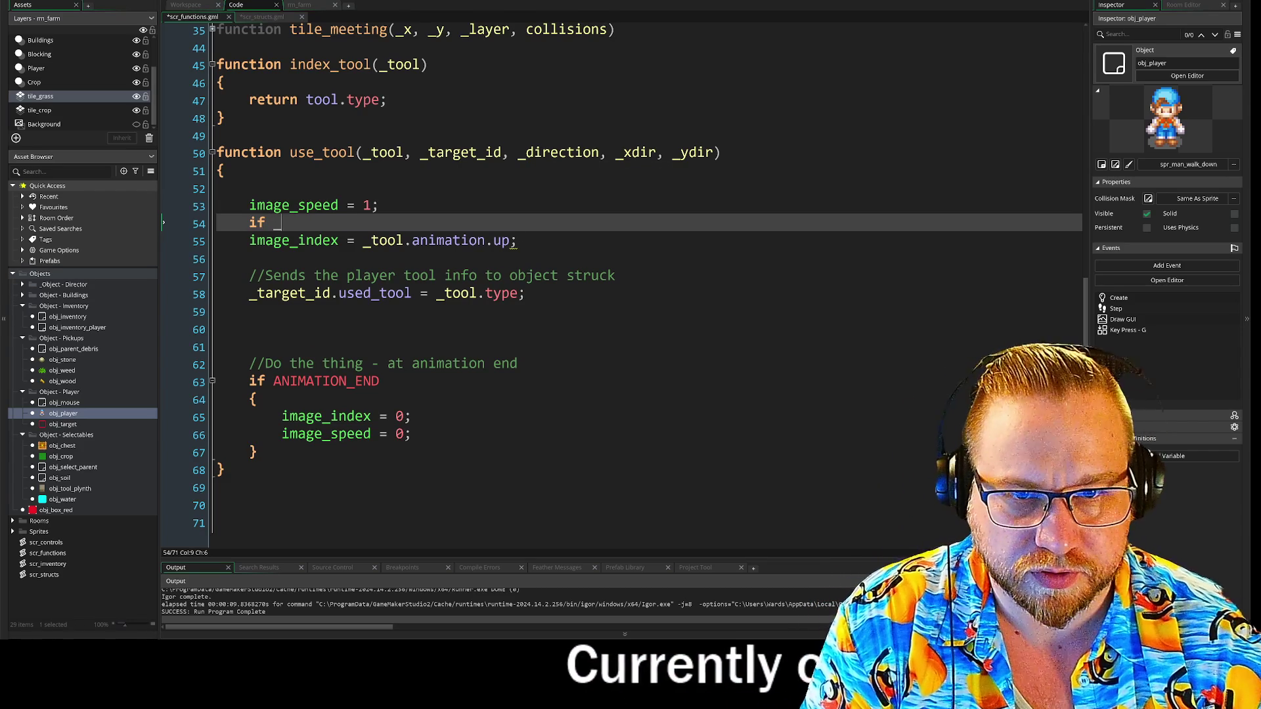
type("d")
key("BackSpace")
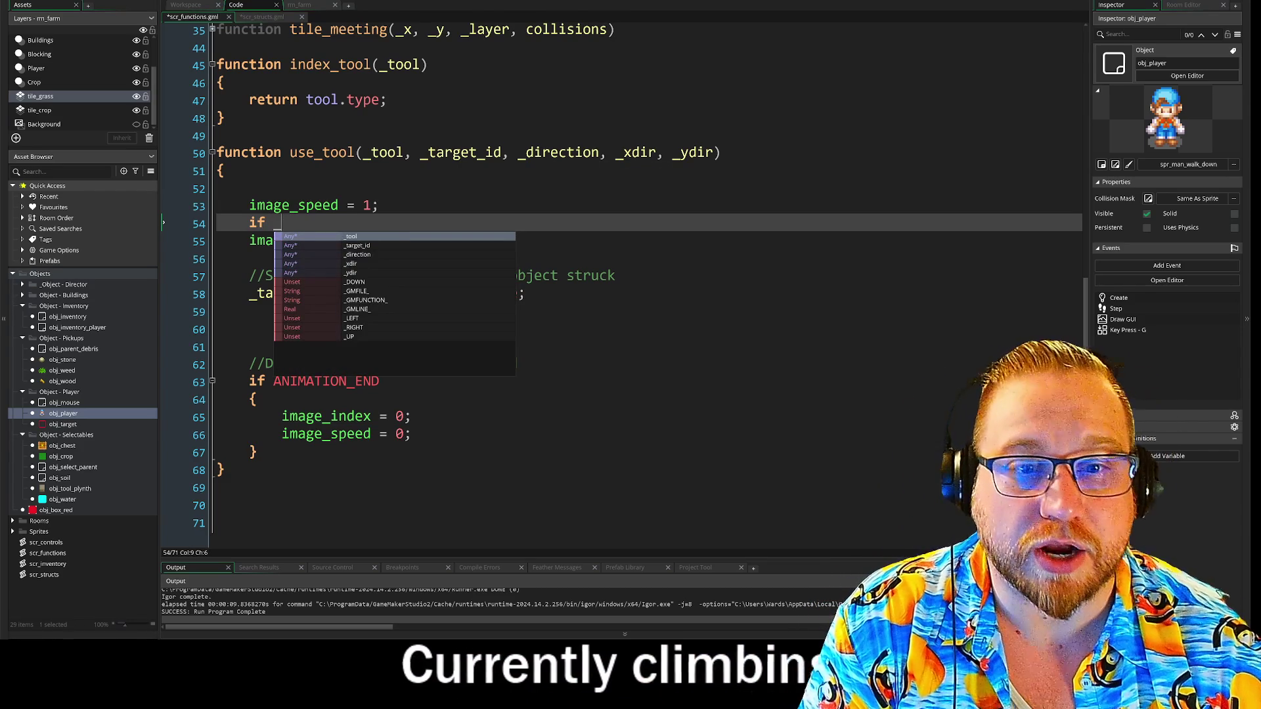
type("d")
key("Return")
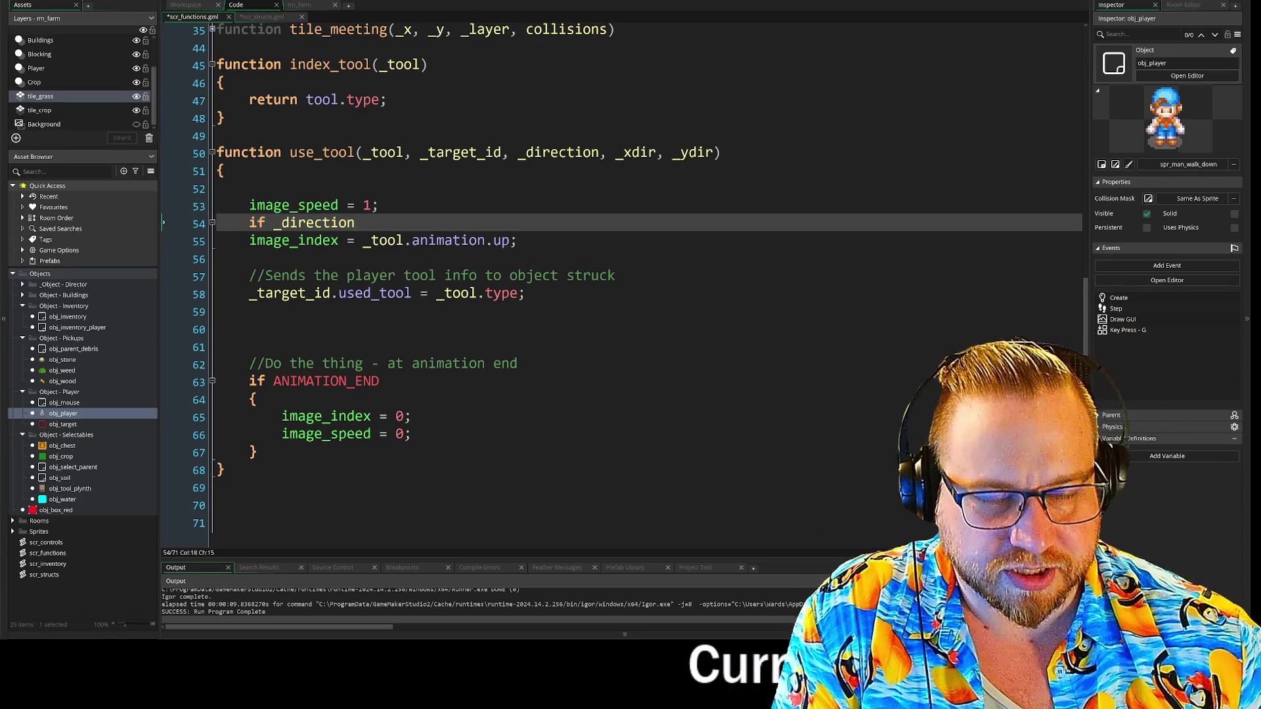
key("Up")
key("End")
Complete the condition as 'if _direction == DIRECTION.UP' and select the two-line check
key("Return")
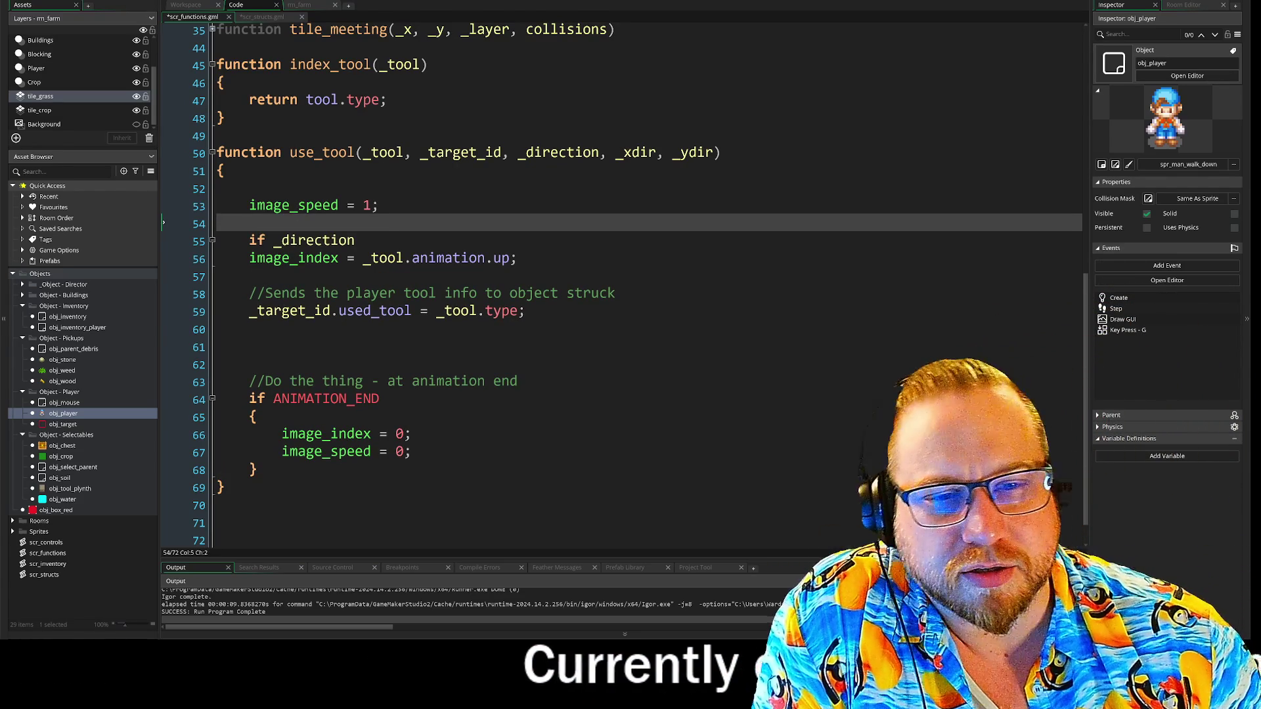
left_click(356, 240)
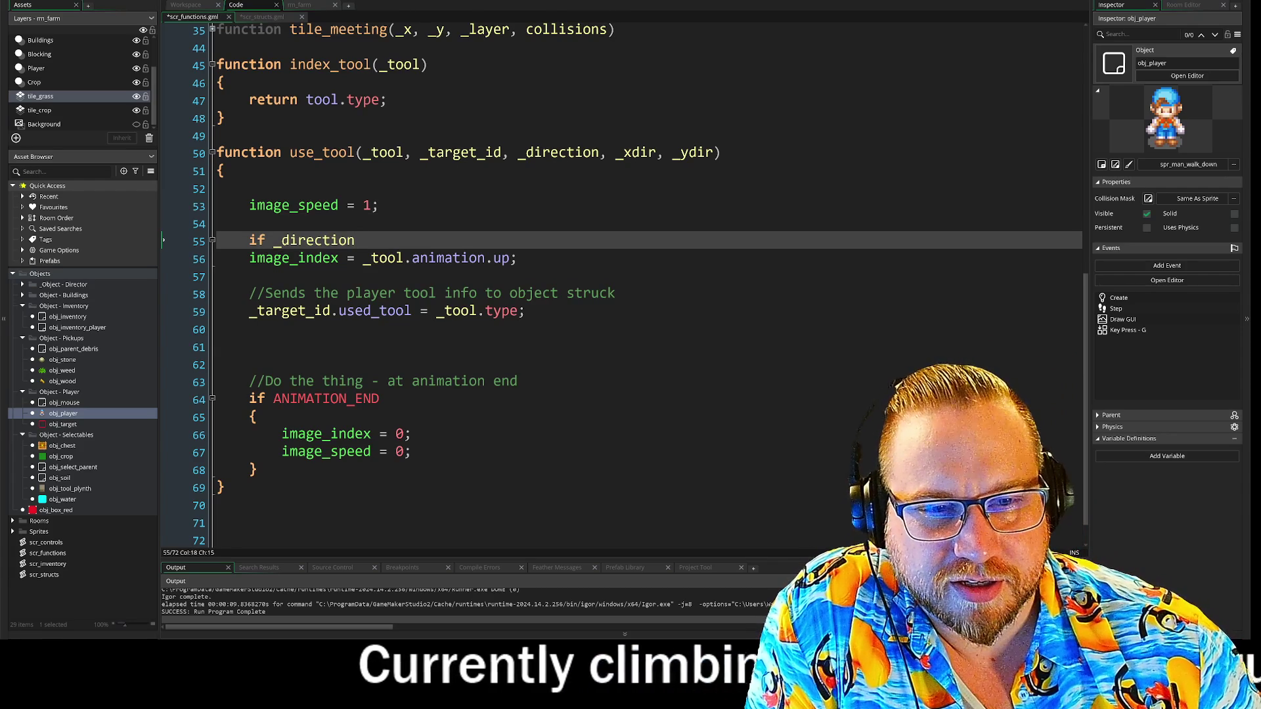
type(" ==")
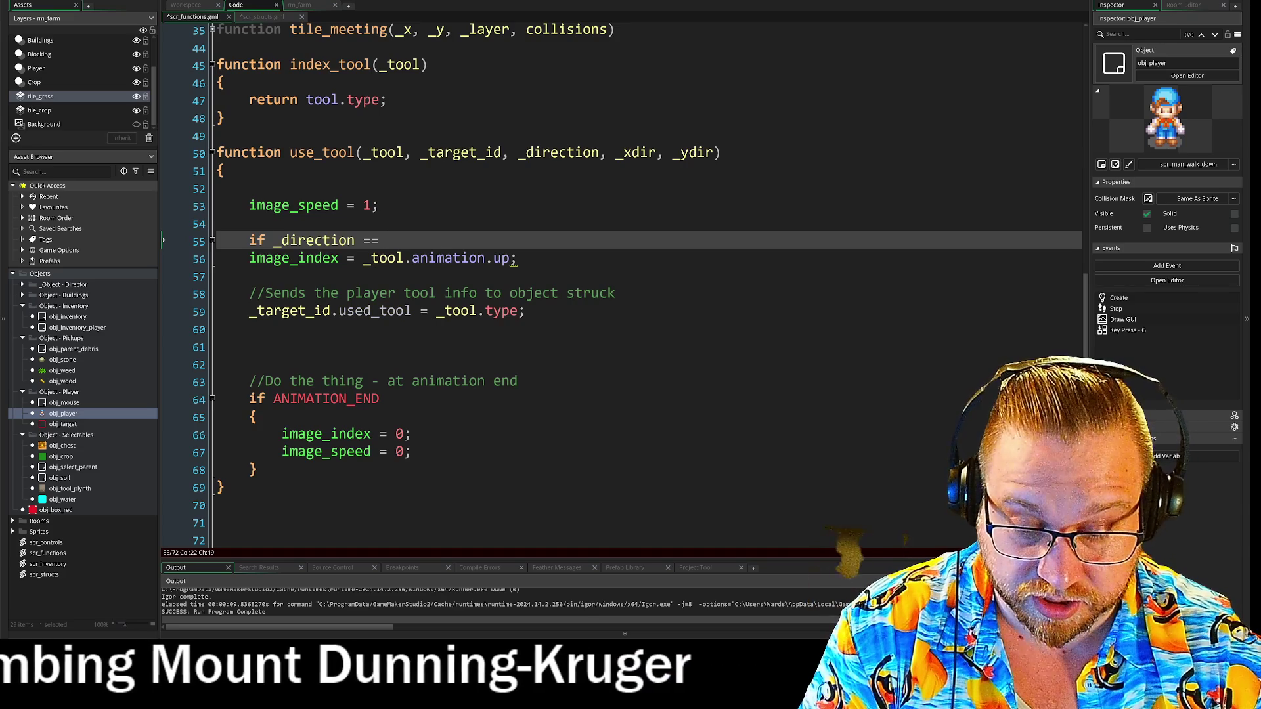
type("DIRE")
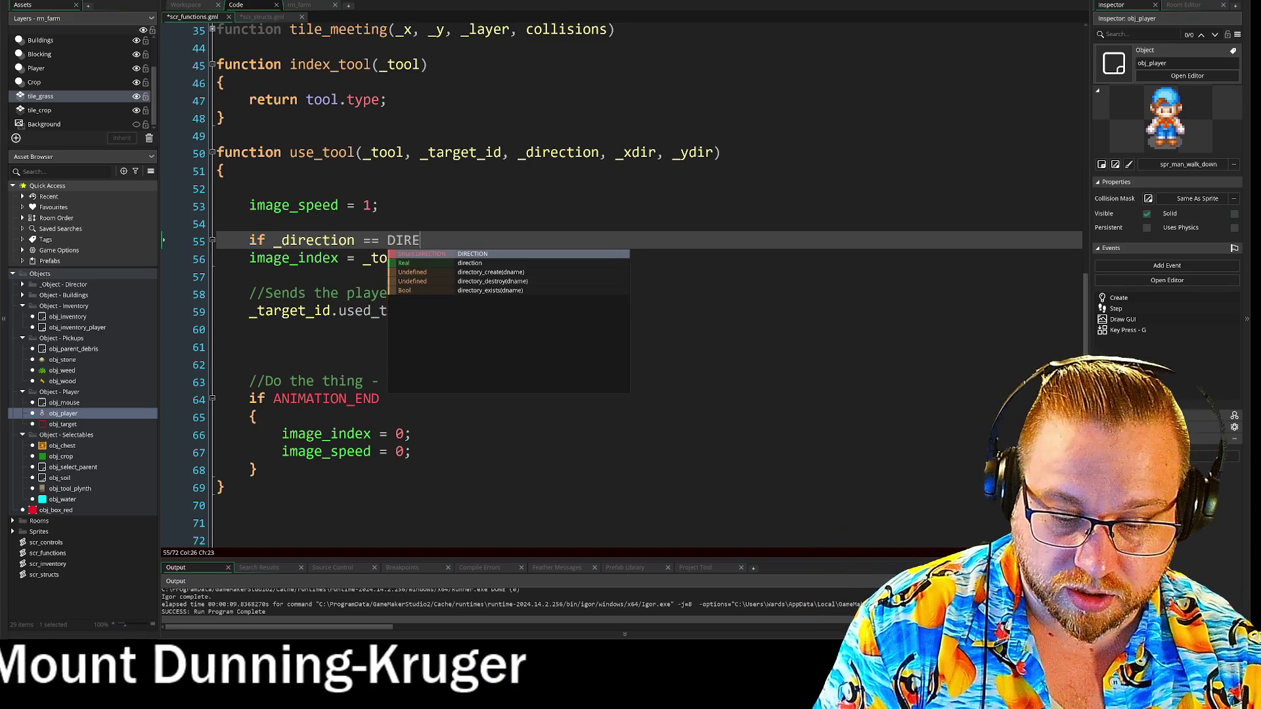
type("CTION.UP")
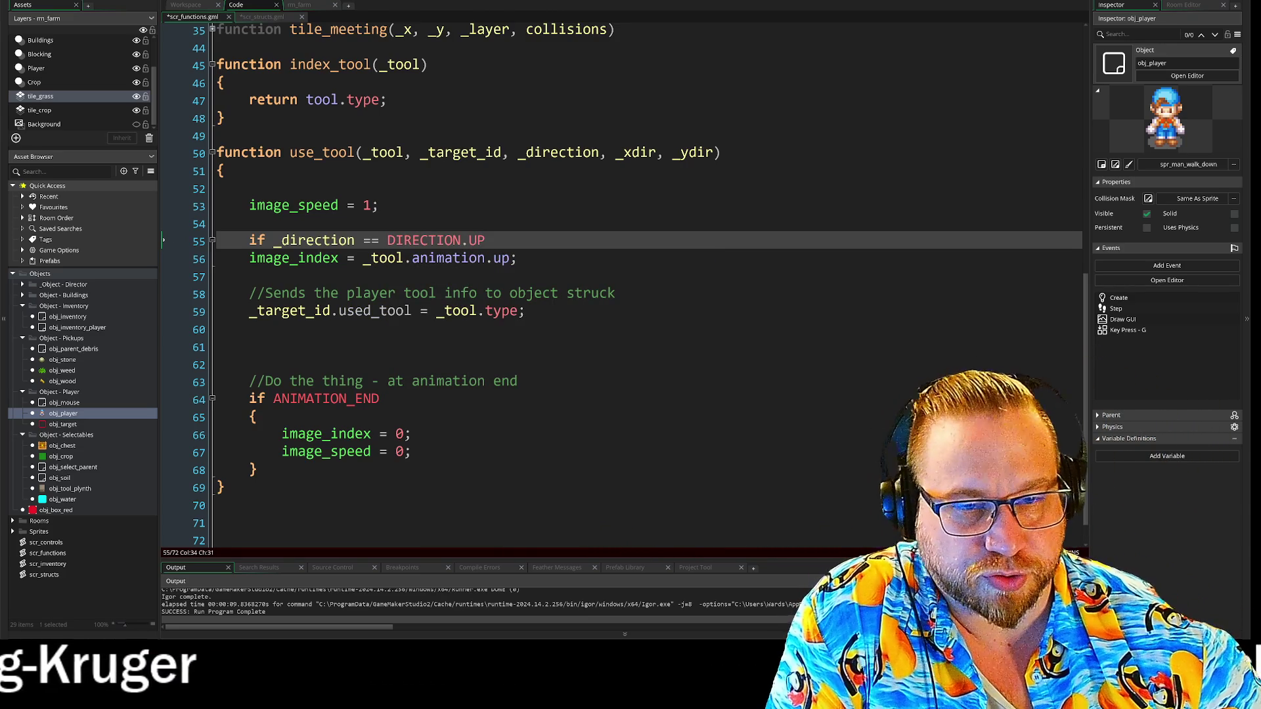
left_click(250, 258)
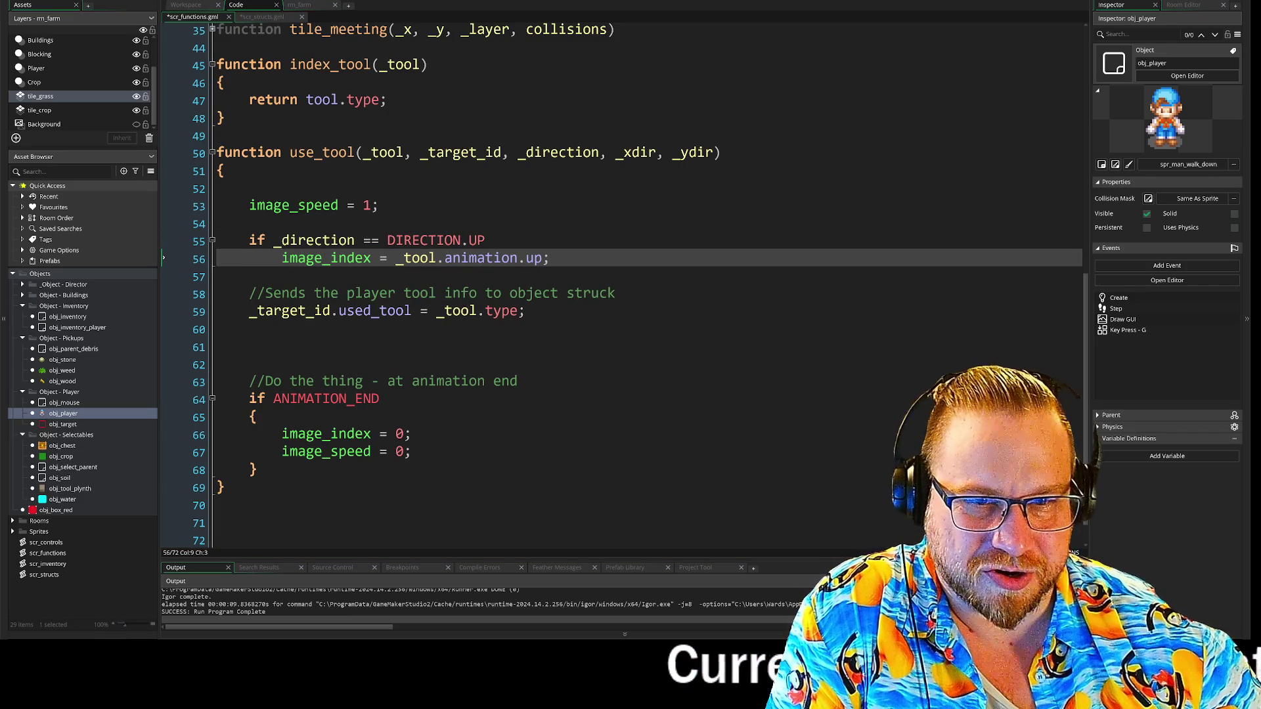
left_click_drag(548, 258, 239, 248)
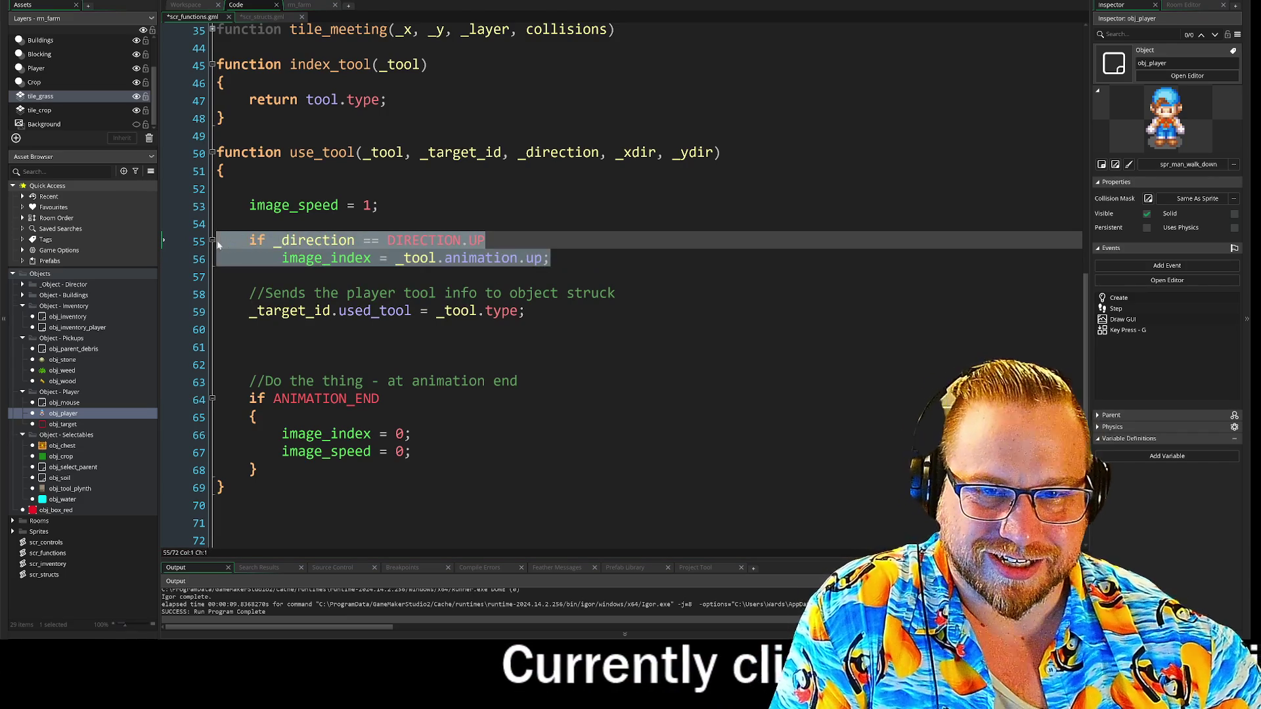
mouse_move(549, 258)
left_mouse_down()
mouse_move(249, 260)
mouse_move(226, 241)
mouse_move(241, 254)
left_mouse_up()
key("ctrl+c")
key("Right")
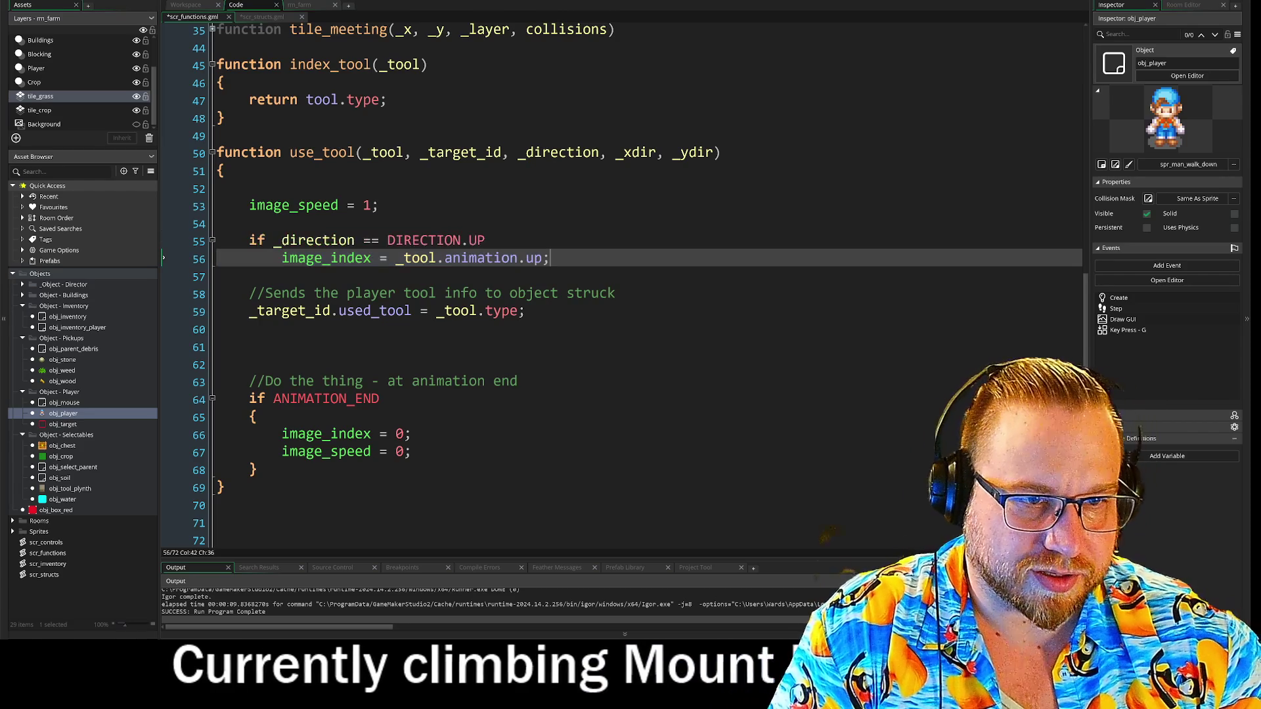
Paste three copies of the UP direction check below it and fix their indentation
key("Return")
key("ctrl+v")
key("Return")
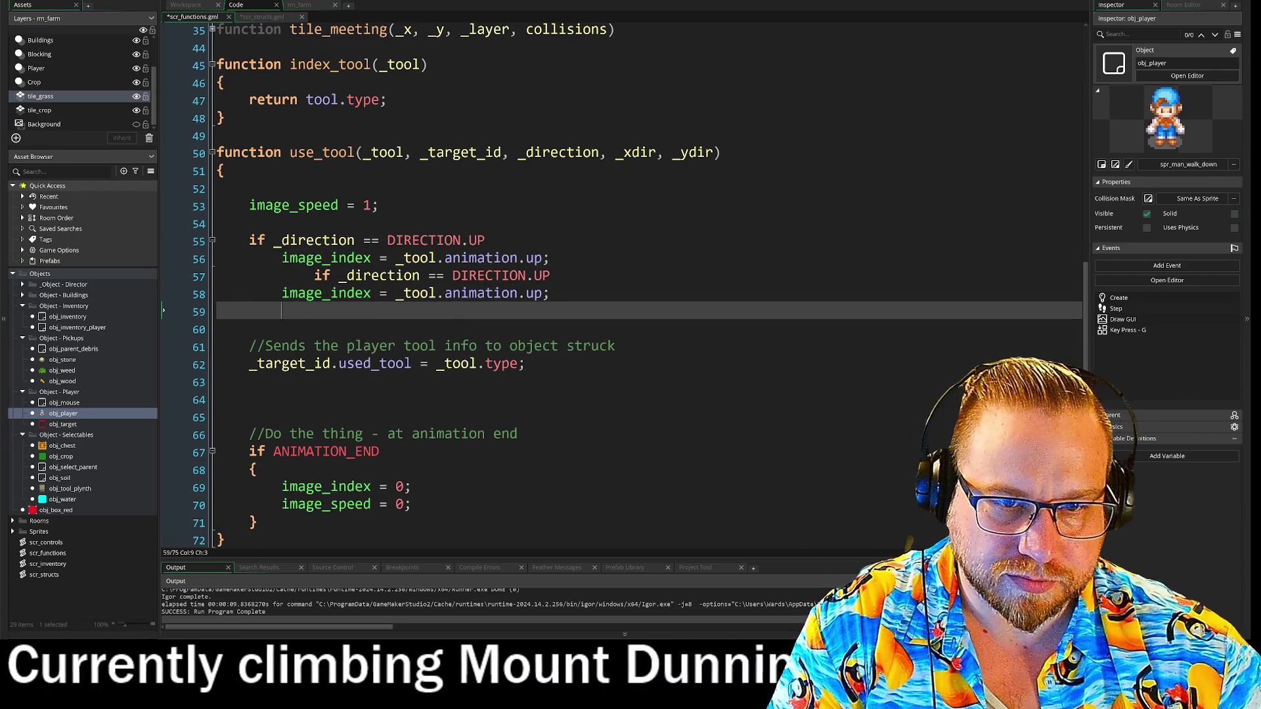
key("ctrl+v")
key("Return")
key("ctrl+v")
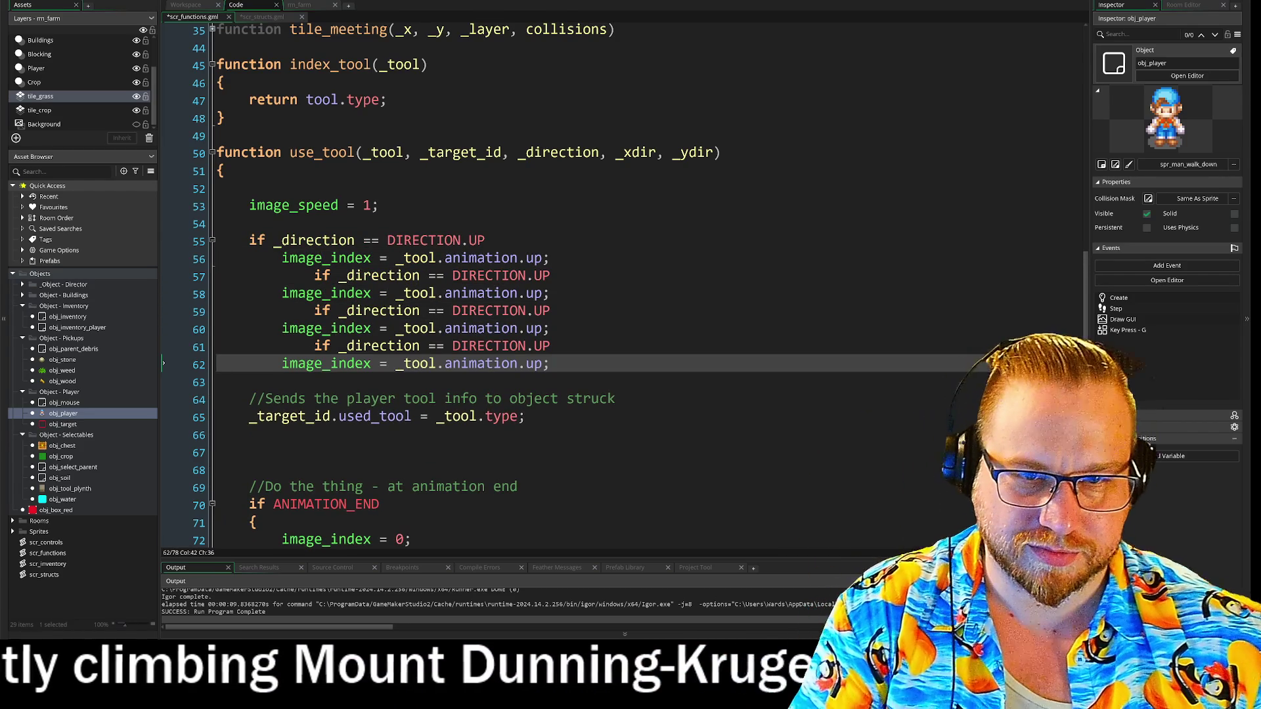
key("Up")
key("shift+Tab")
key("shift+Tab")
key("Up")
key("Up")
key("Home")
key("shift+Tab")
key("shift+Tab")
key("Up")
key("Up")
key("shift+Tab")
key("shift+Tab")
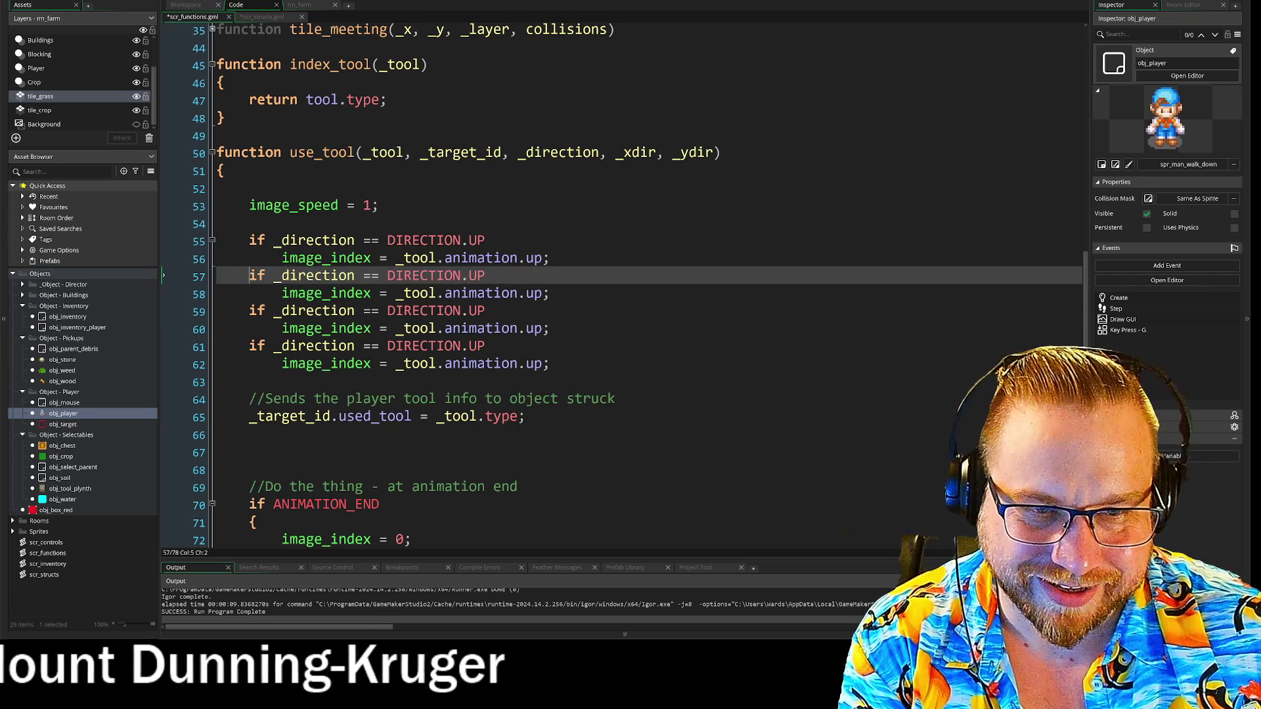
key("End")
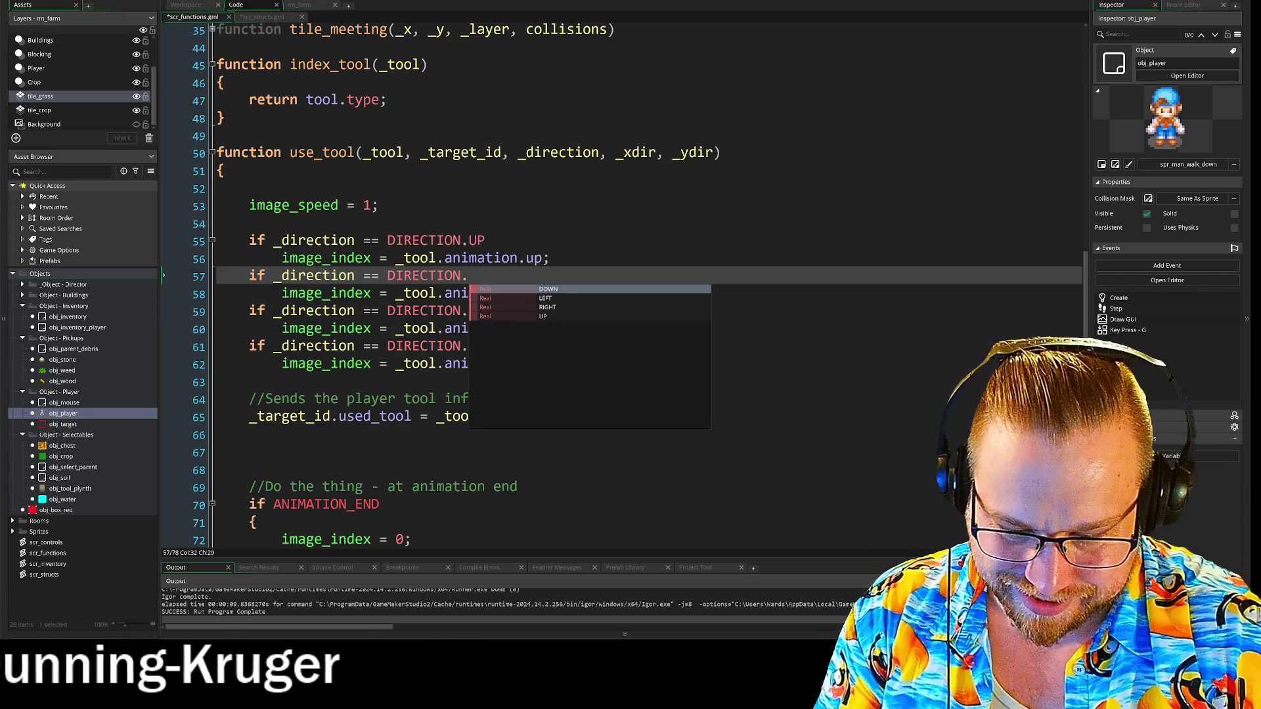
Change the second copy to DOWN/down and the third to LEFT/left
type("DOWN")
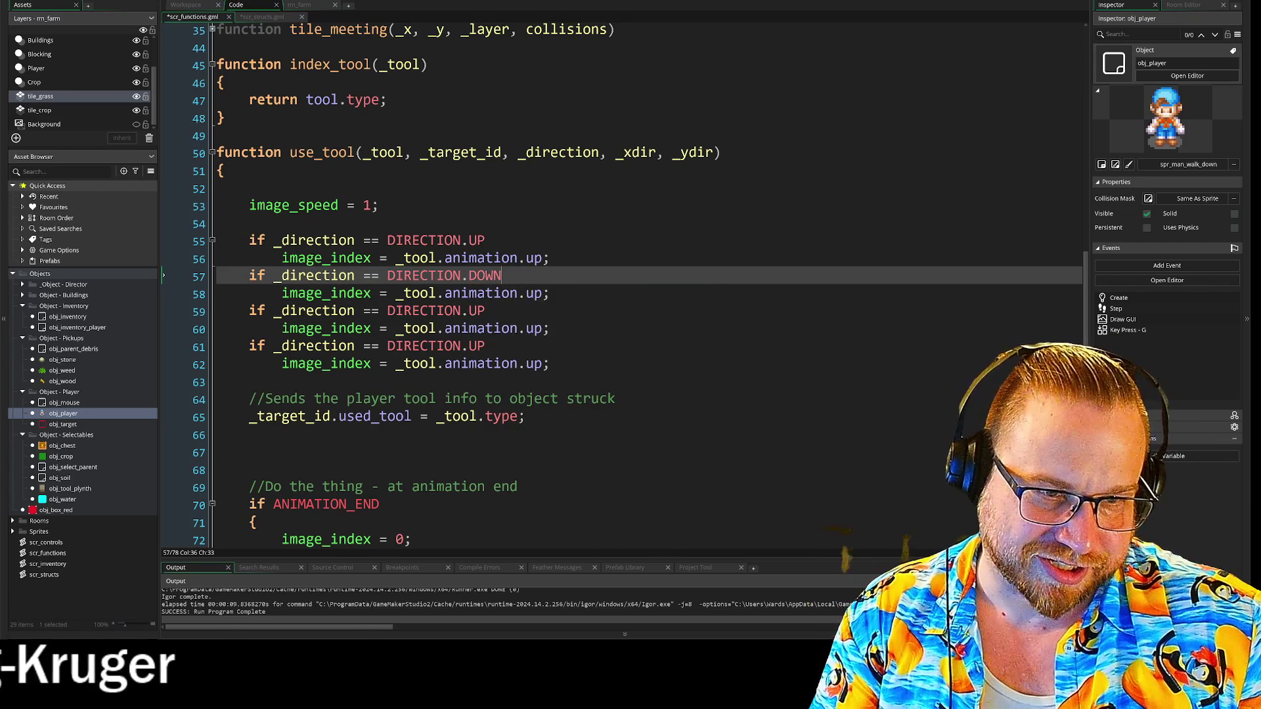
left_click(543, 294)
type("down")
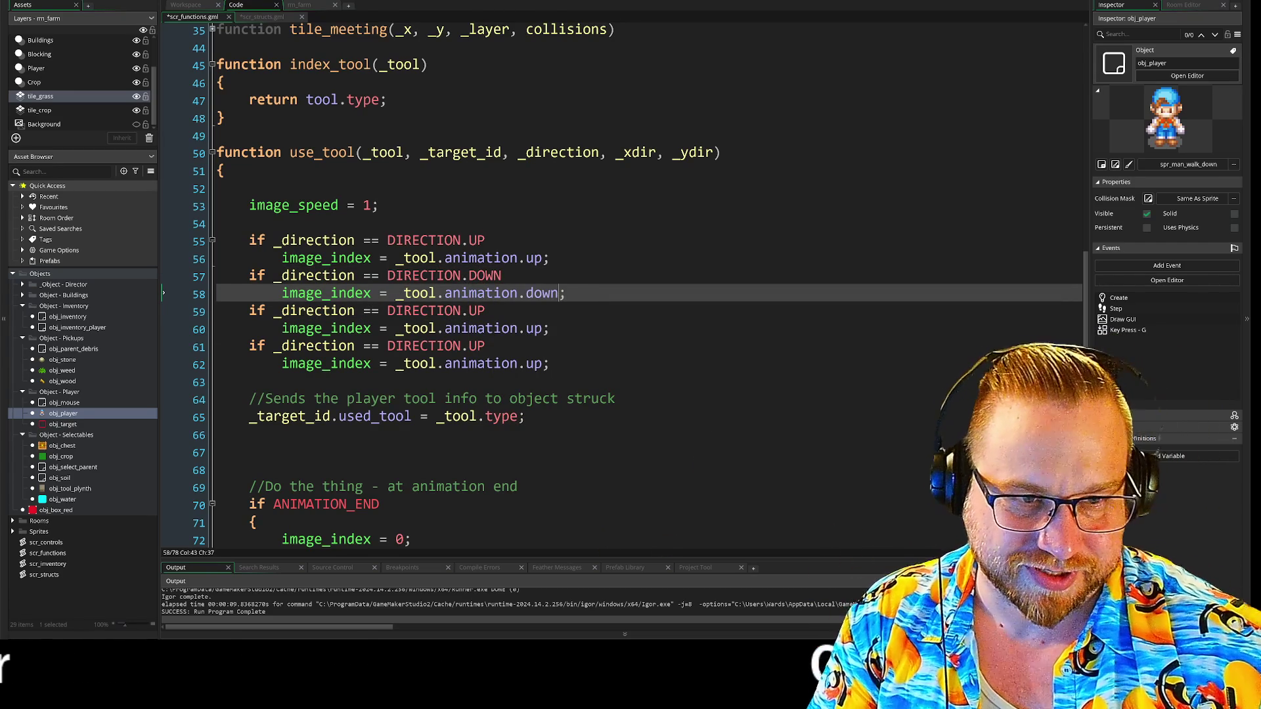
left_click(543, 328)
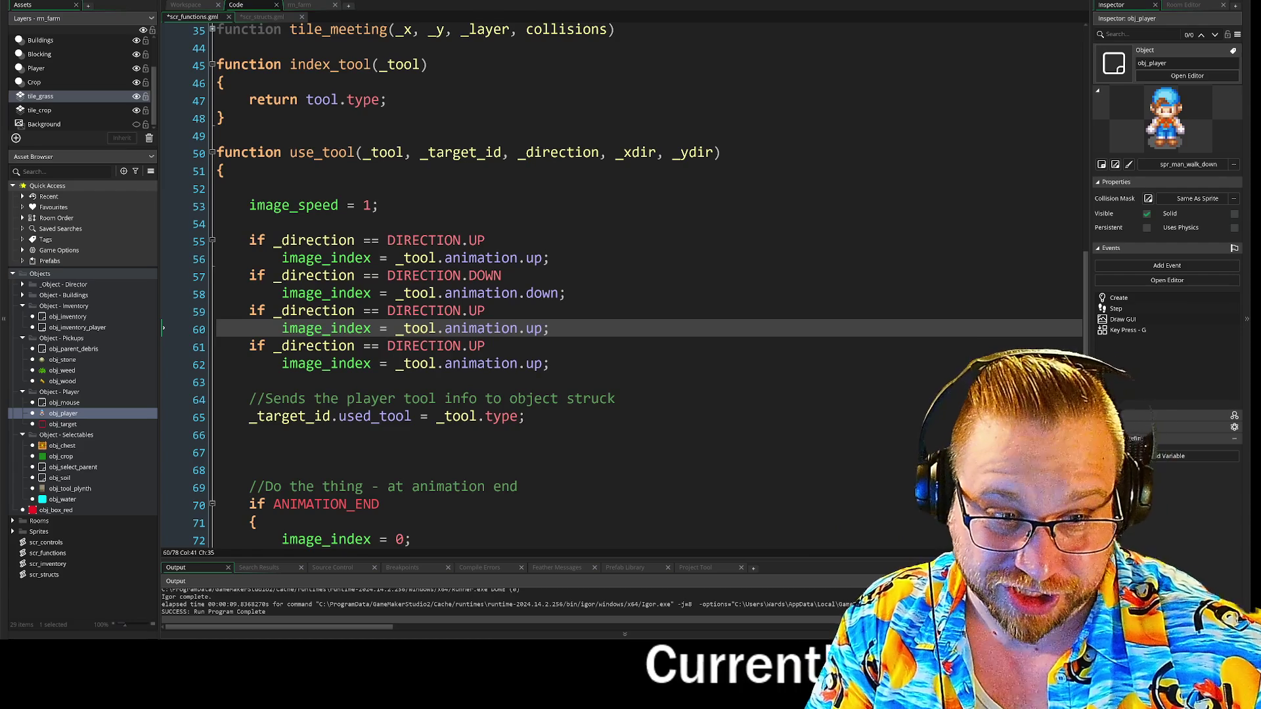
left_click(486, 311)
type("LEFT")
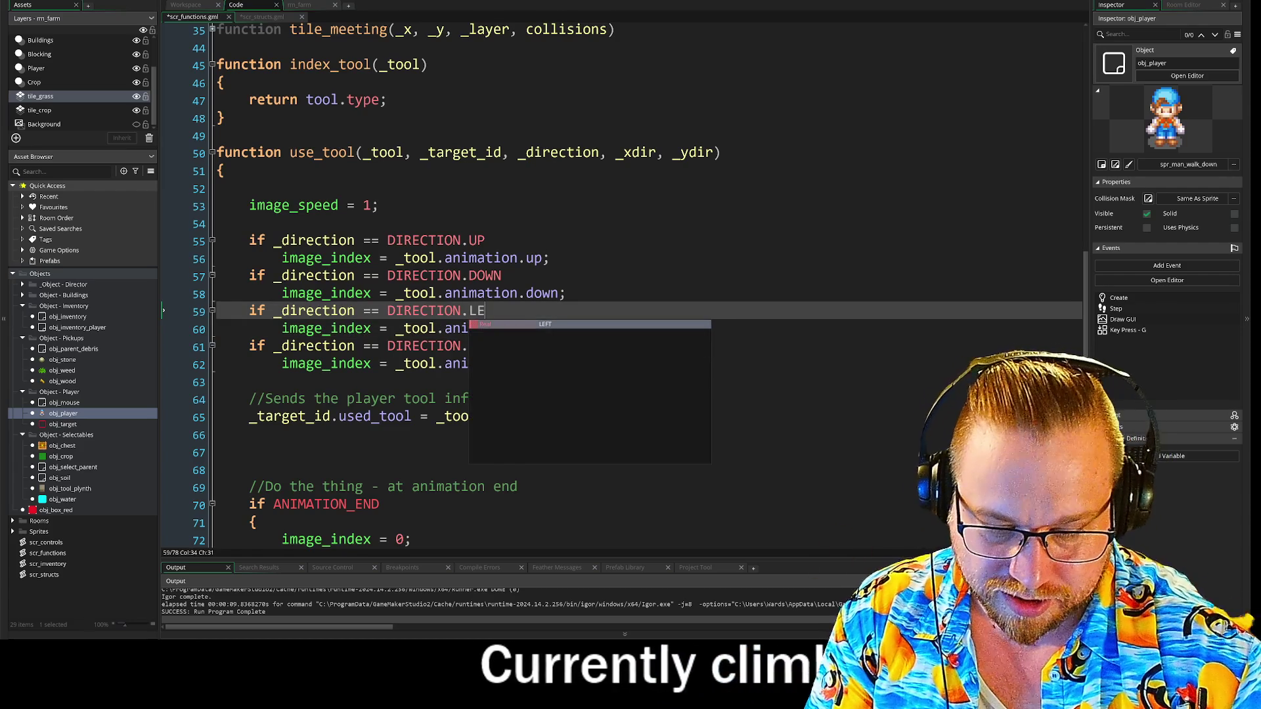
left_click(542, 328)
key("BackSpace")
type("LEFT;")
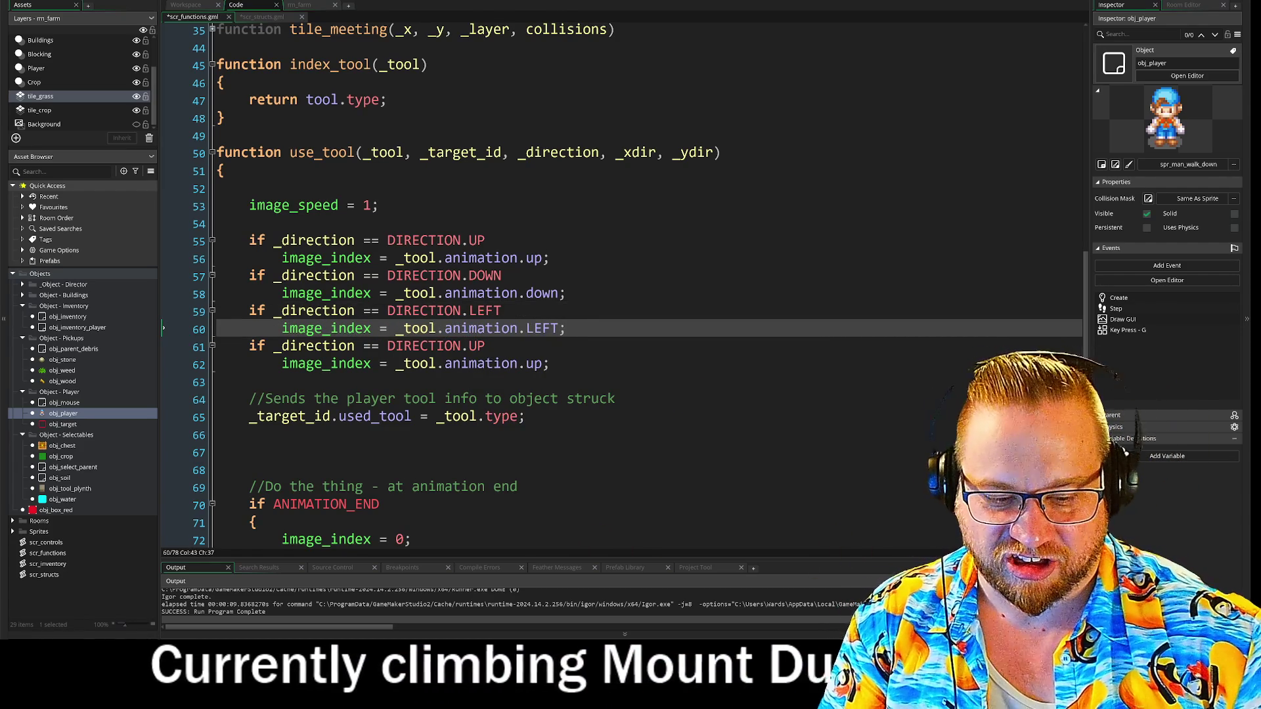
key("BackSpace")
key("BackSpace")
key("BackSpace")
type("left")
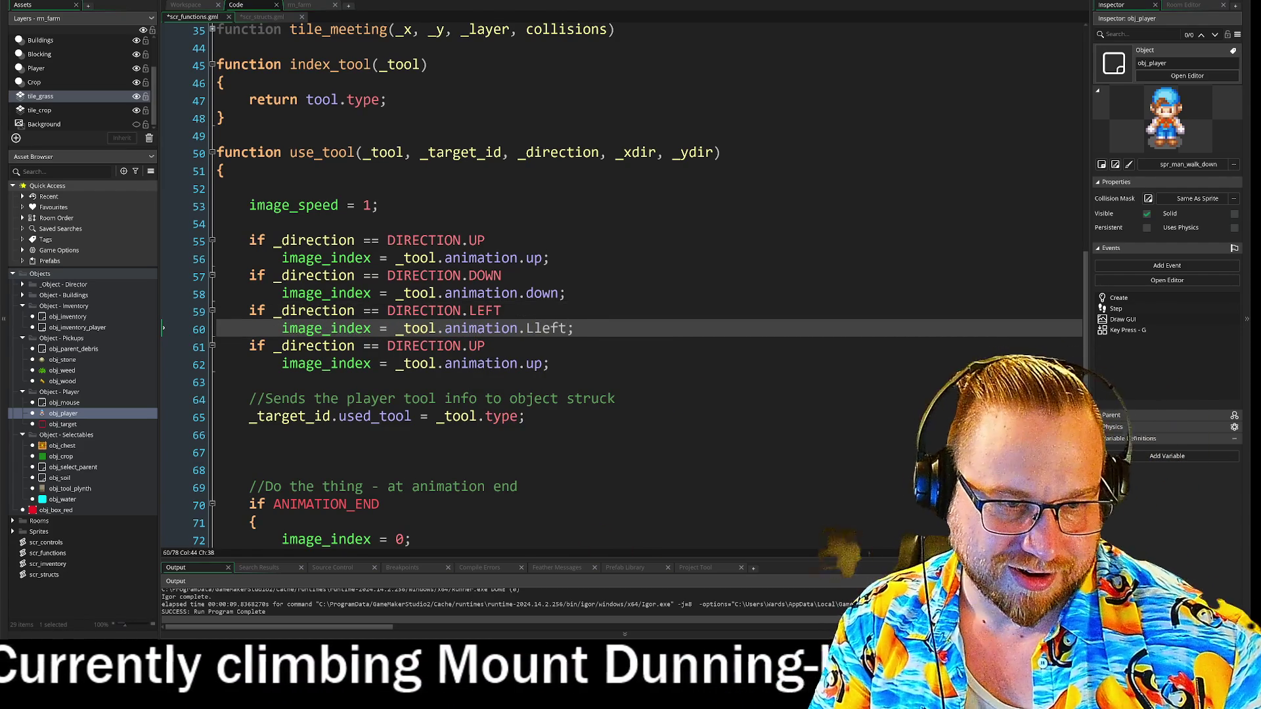
left_click(534, 328)
key("BackSpace")
Change the fourth copy to check DIRECTION.RIGHT and use the right animation
left_click(485, 346)
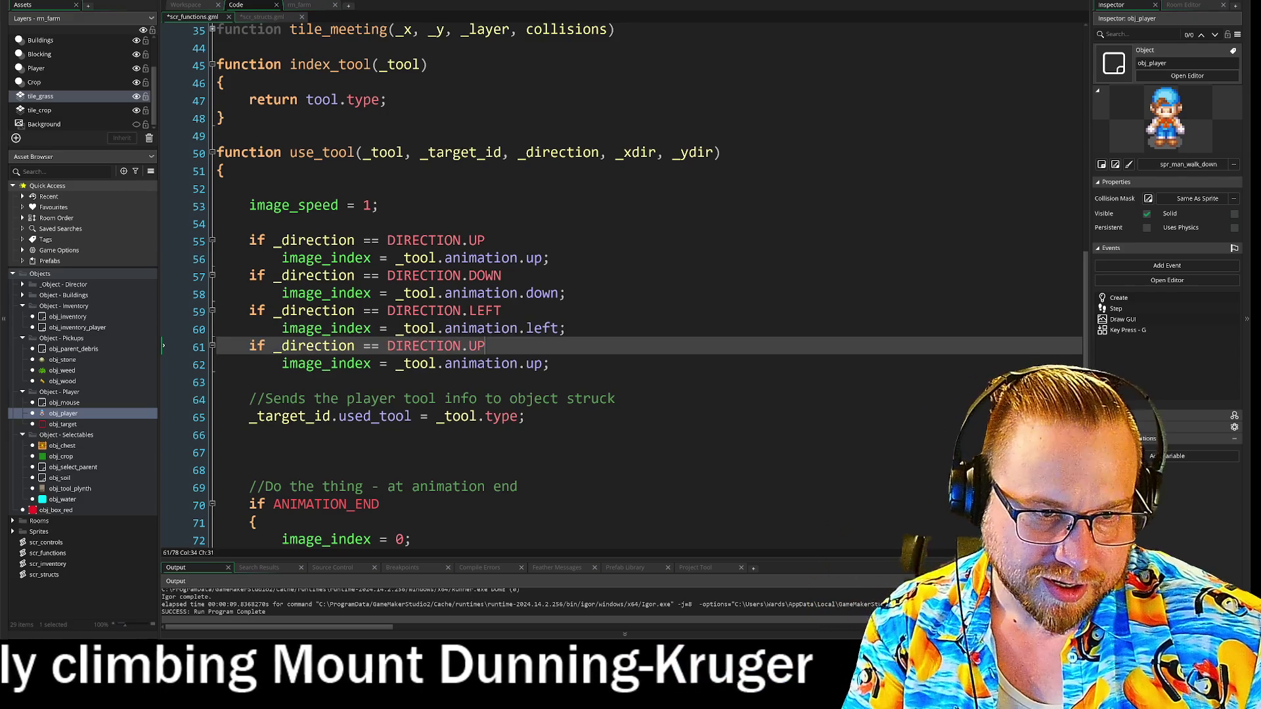
key("Down")
key("Up")
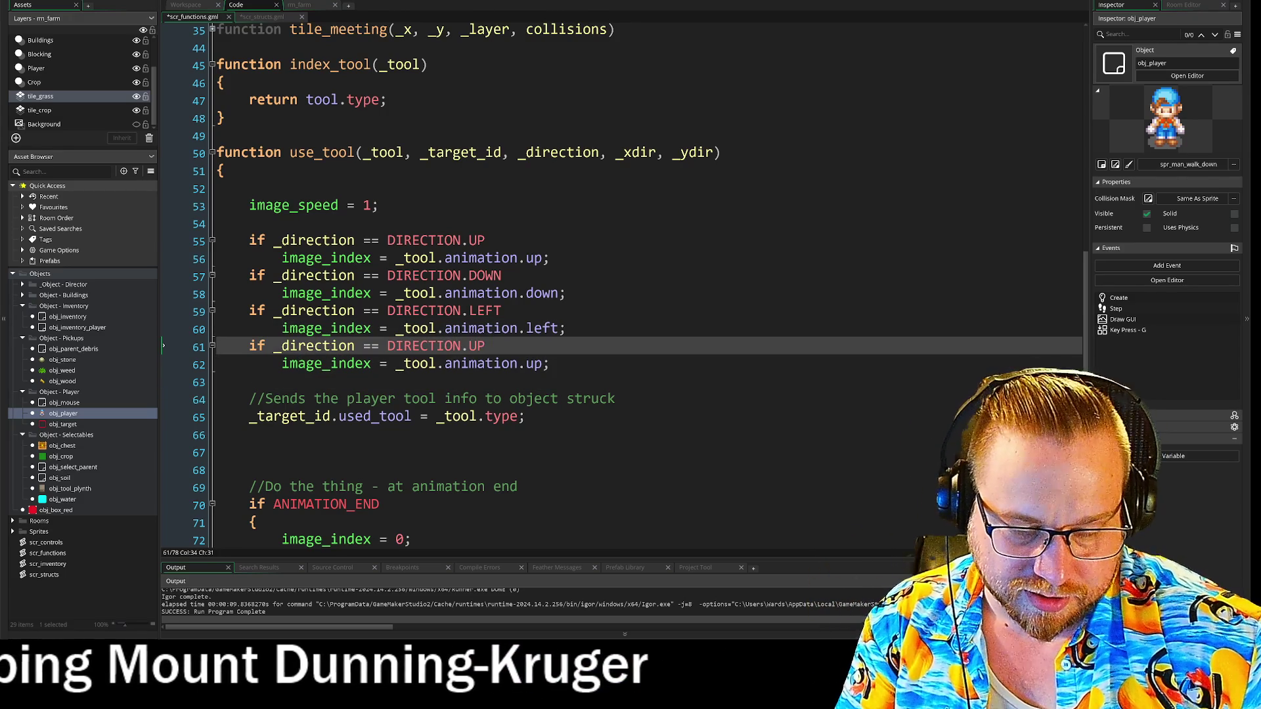
key("BackSpace")
key("BackSpace")
type("RIGH")
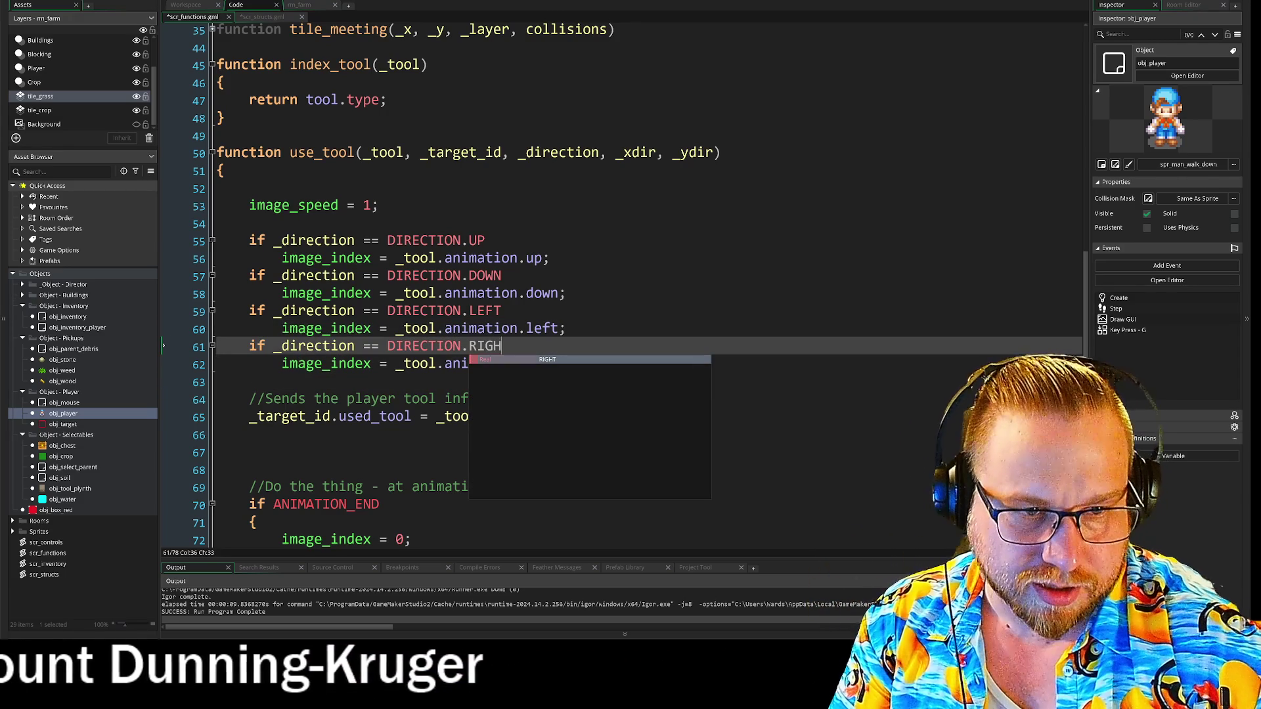
type("T")
left_click(542, 363)
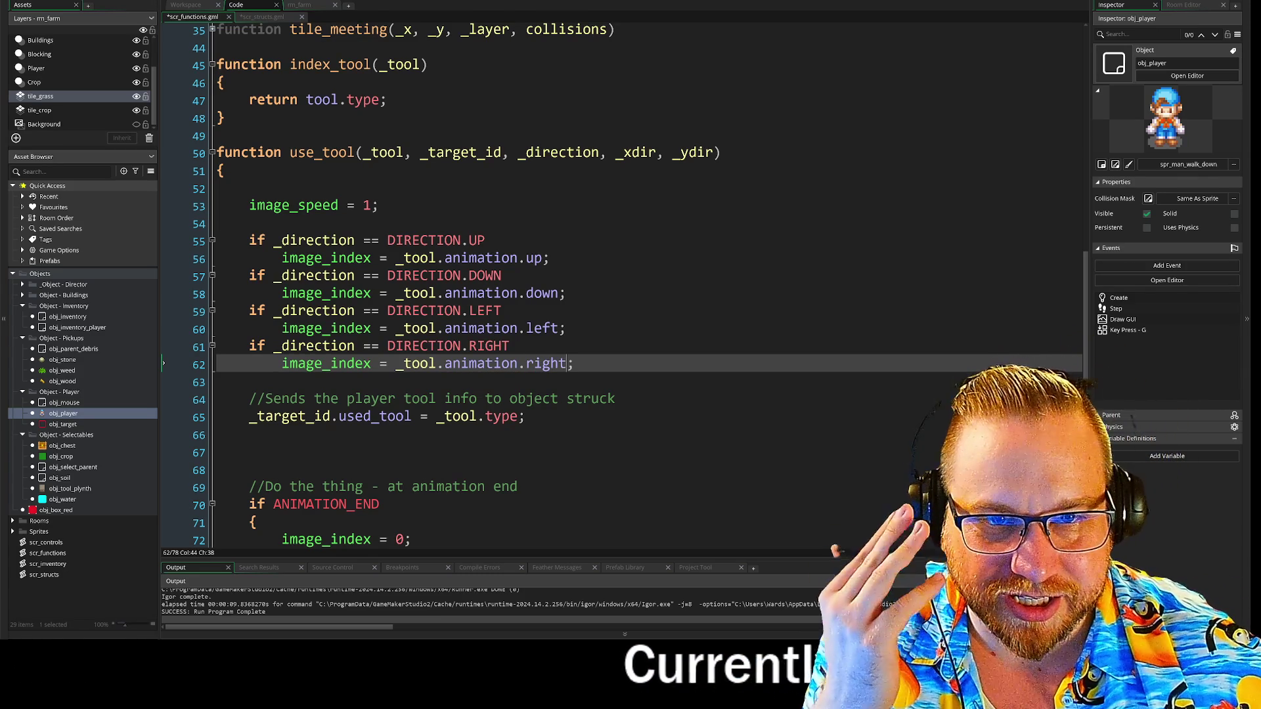
left_click(281, 469)
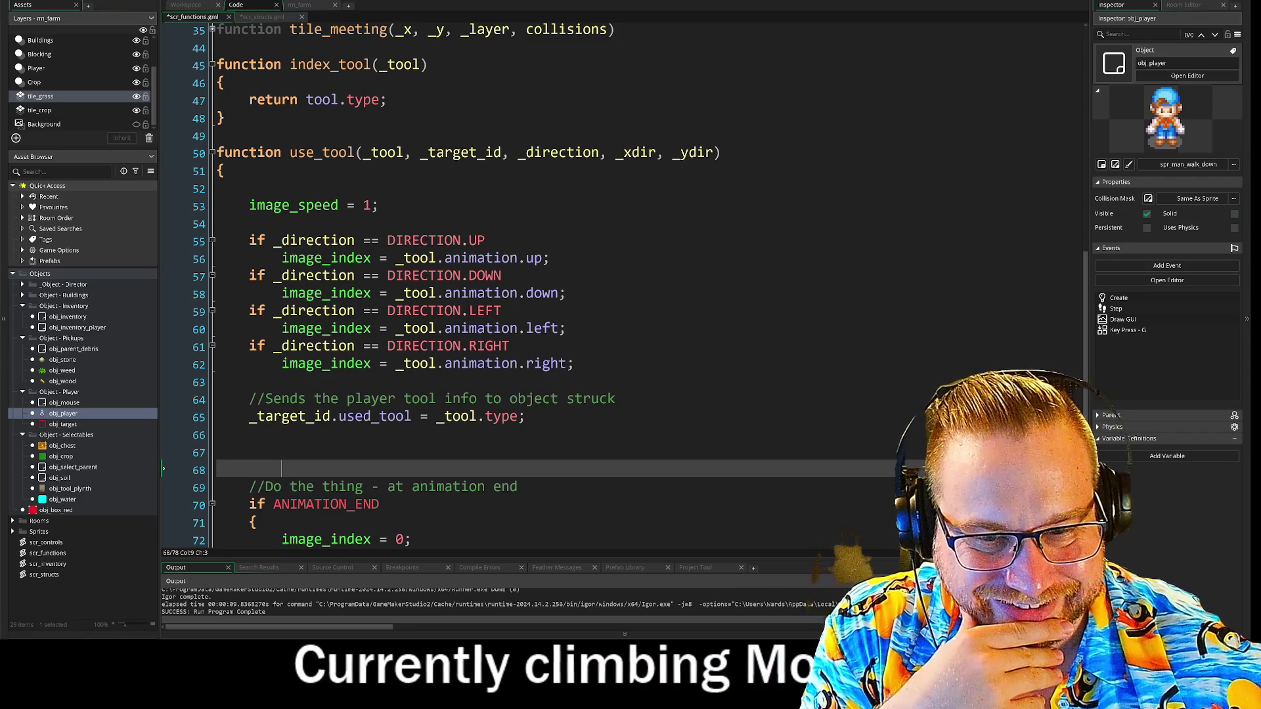
Delete the old image_speed = 1 line and add blank spacing after the tool-type assignment
key("BackSpace")
key("BackSpace")
key("BackSpace")
key("BackSpace")
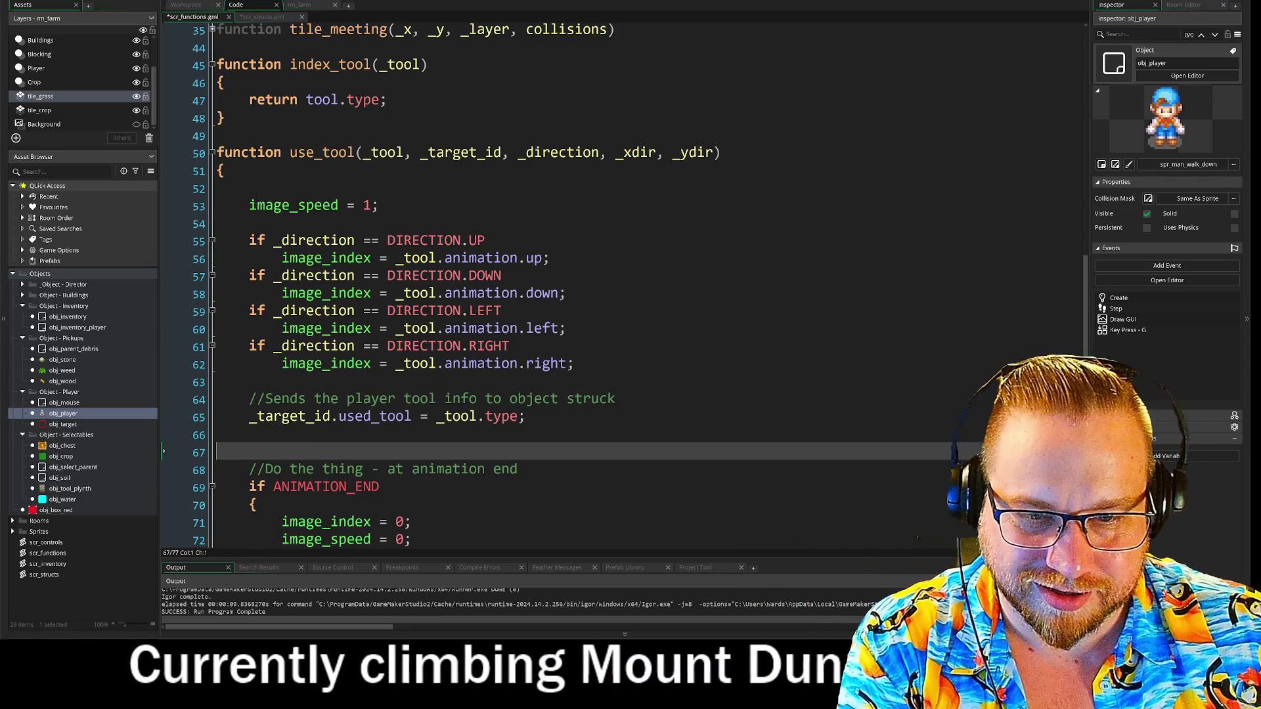
scroll(565, 295, "down", 2)
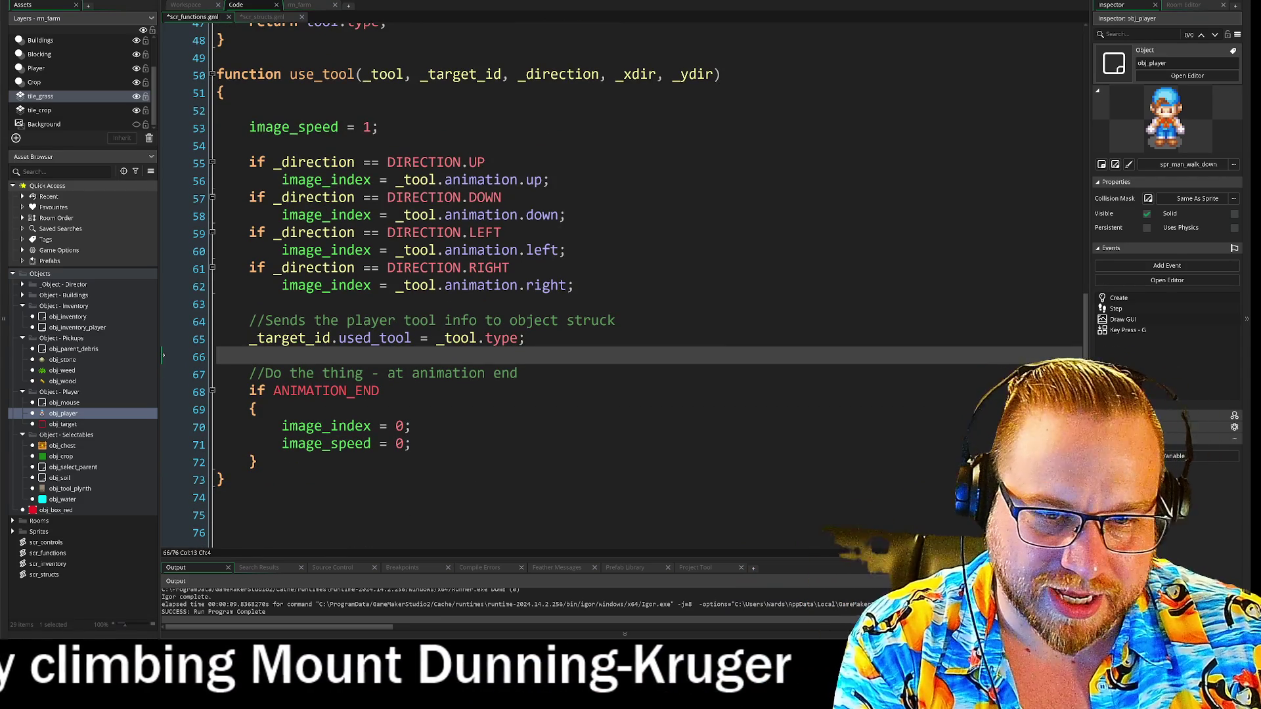
left_click(256, 462)
mouse_move(217, 162)
left_mouse_down()
mouse_move(551, 179)
mouse_move(524, 337)
left_mouse_up()
left_click(618, 321)
left_click(378, 126)
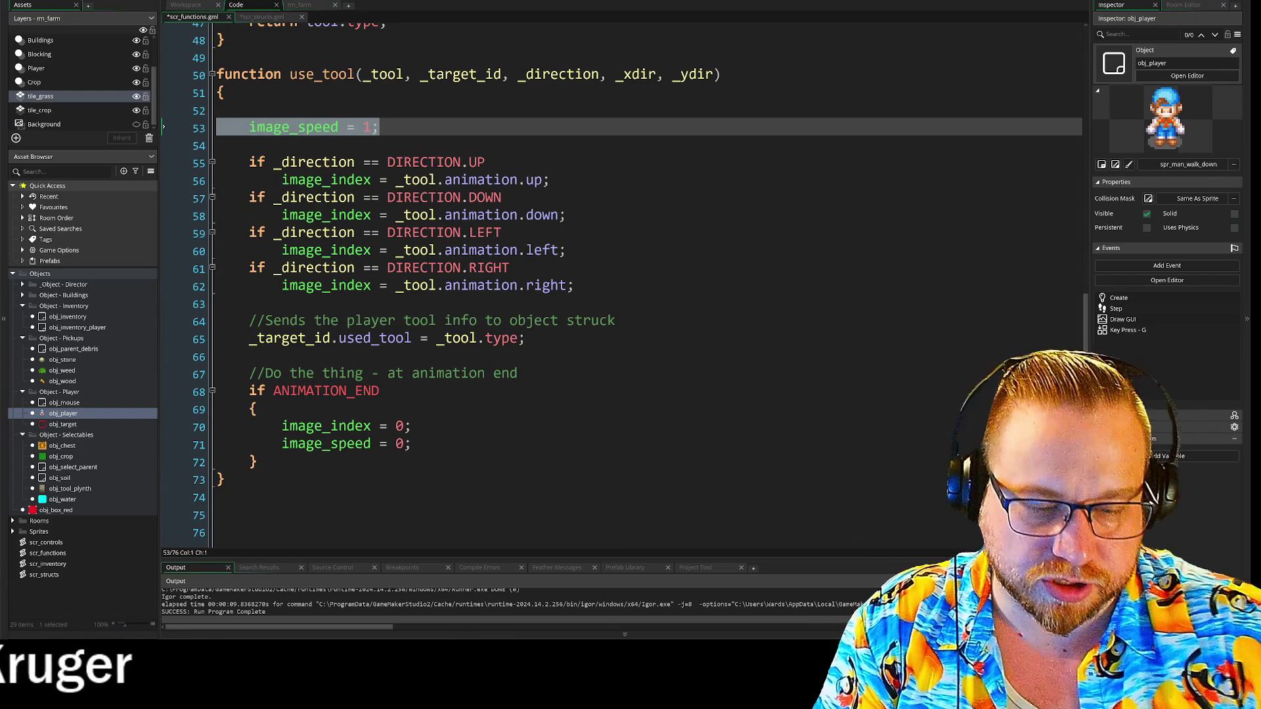
key("BackSpace")
key("BackSpace")
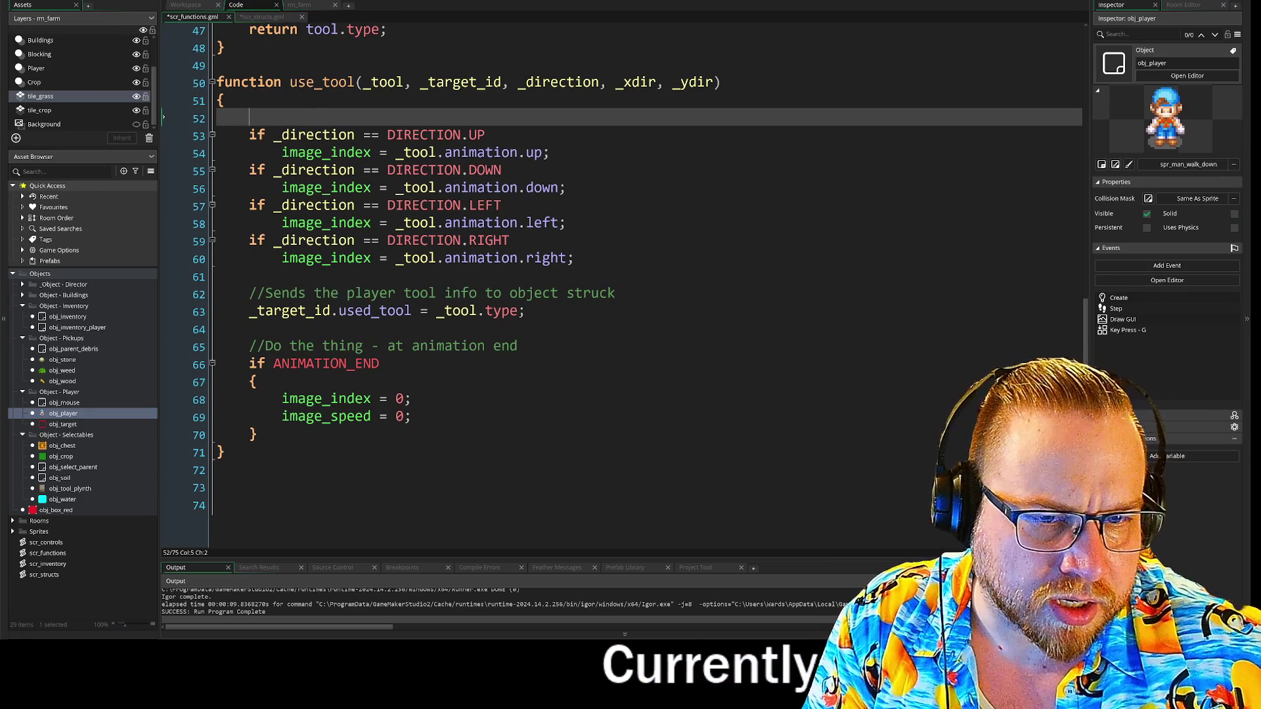
left_click(526, 310)
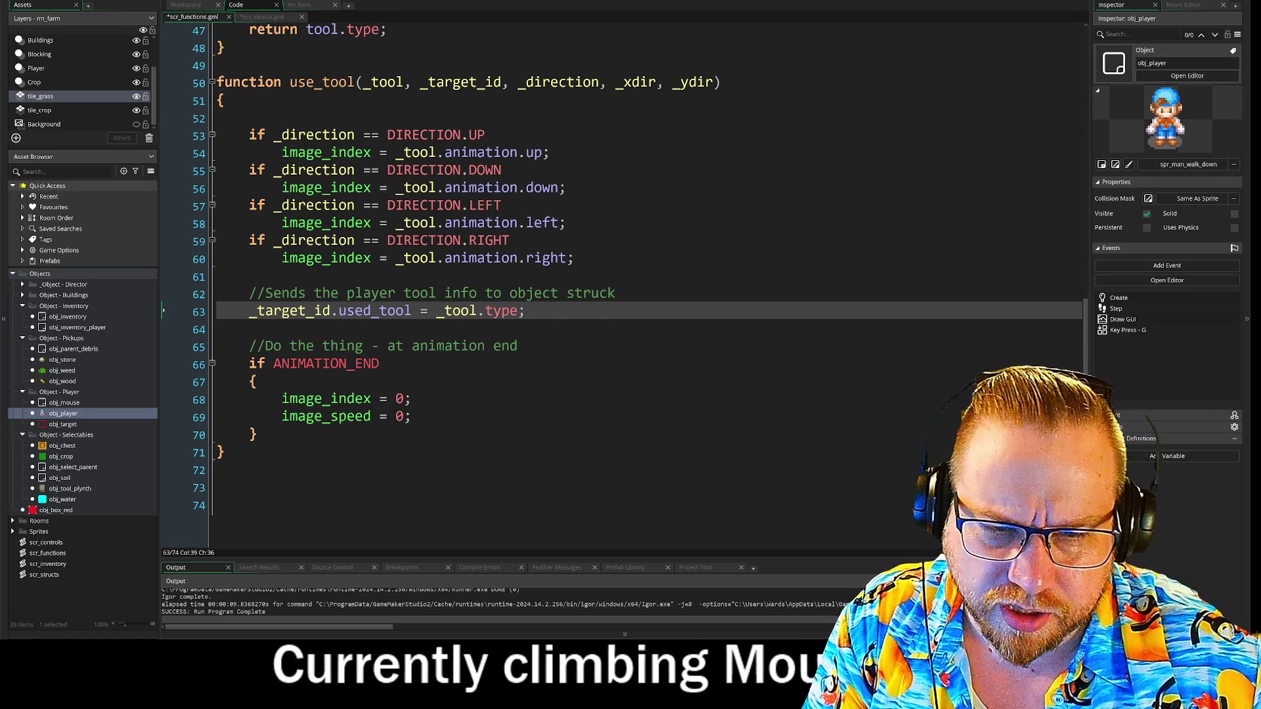
key("Return")
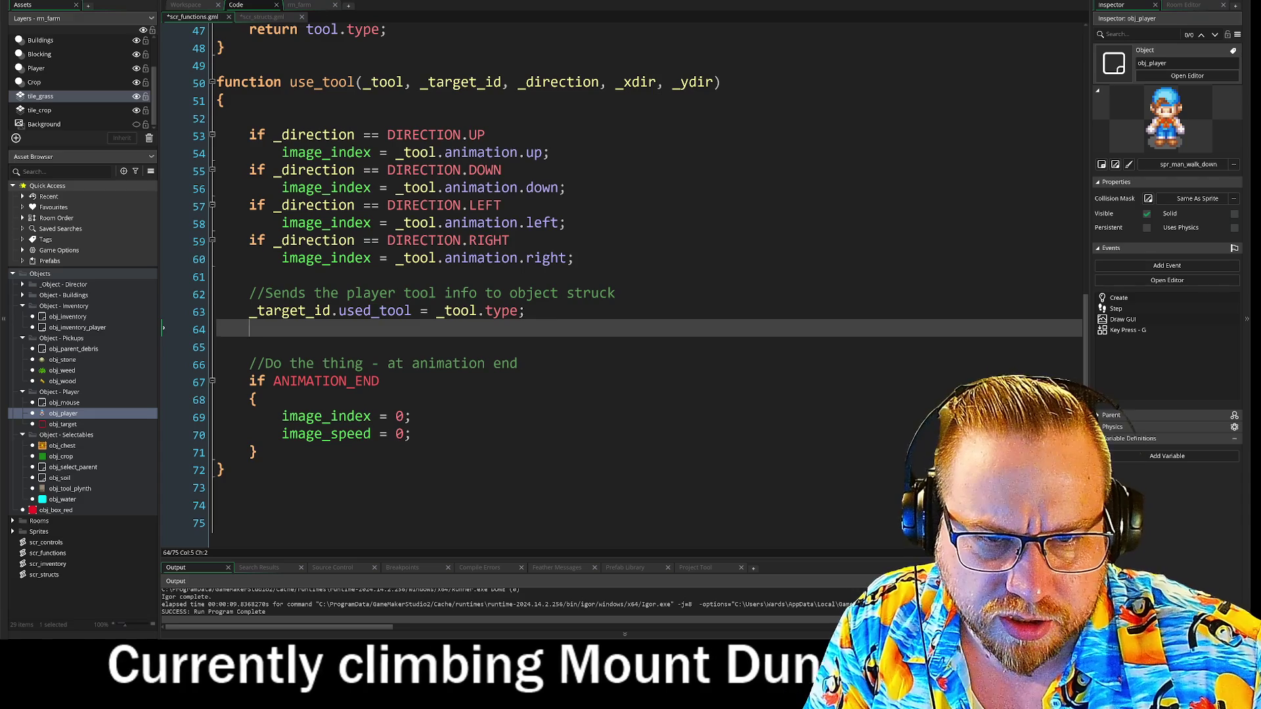
key("Up")
key("Up")
key("Up")
key("Return")
key("Return")
Add 'image_speed = 1;' after the direction checks and put a blank line above the //Sends comment
left_click(282, 293)
type("image_speed = 1;")
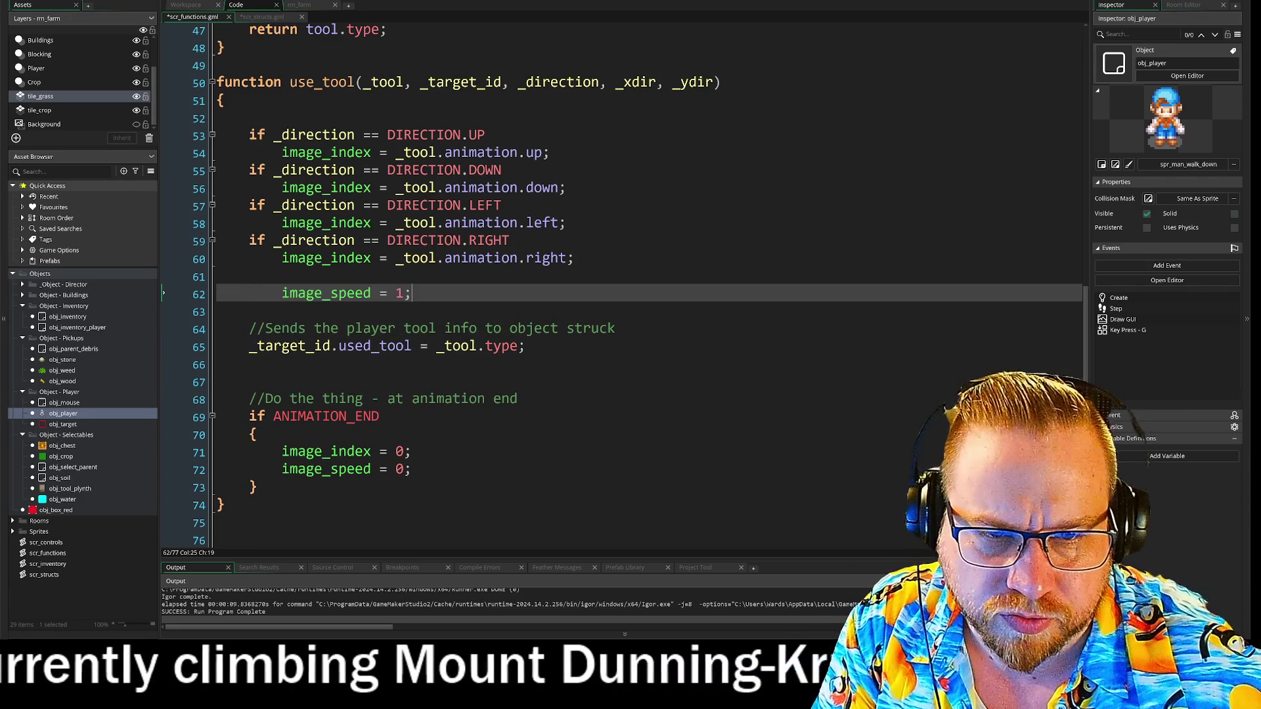
left_click(315, 382)
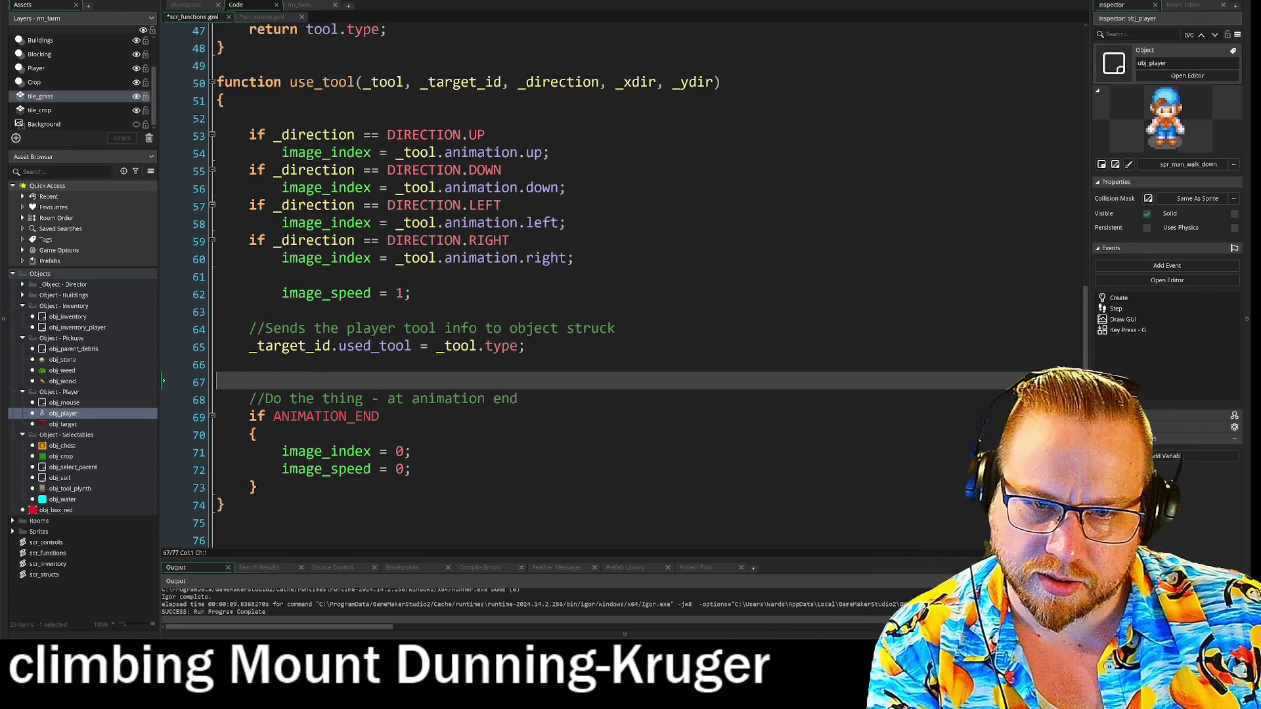
key("ctrl+x")
key("Up")
key("Up")
key("Up")
key("Return")
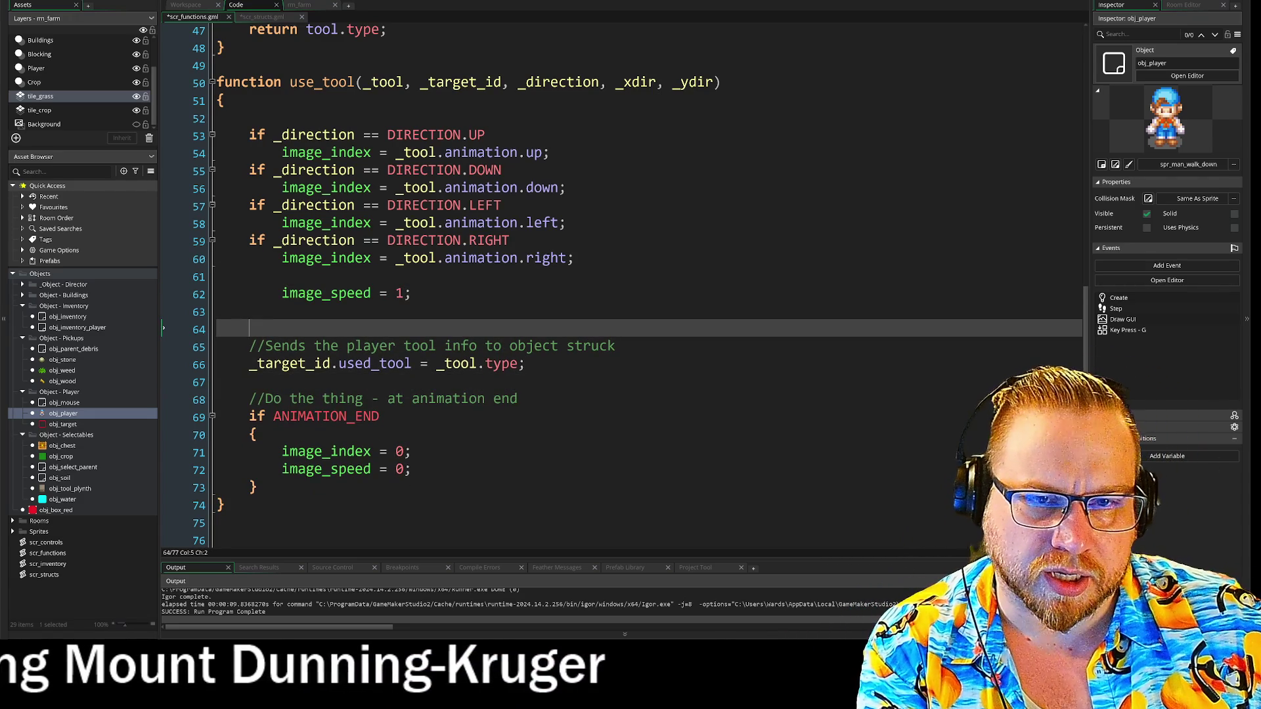
Delete ', _xdir, _ydir' from the use_tool signature, leaving _tool, _target_id and _direction
left_click_drag(249, 118, 250, 312)
left_click(249, 312)
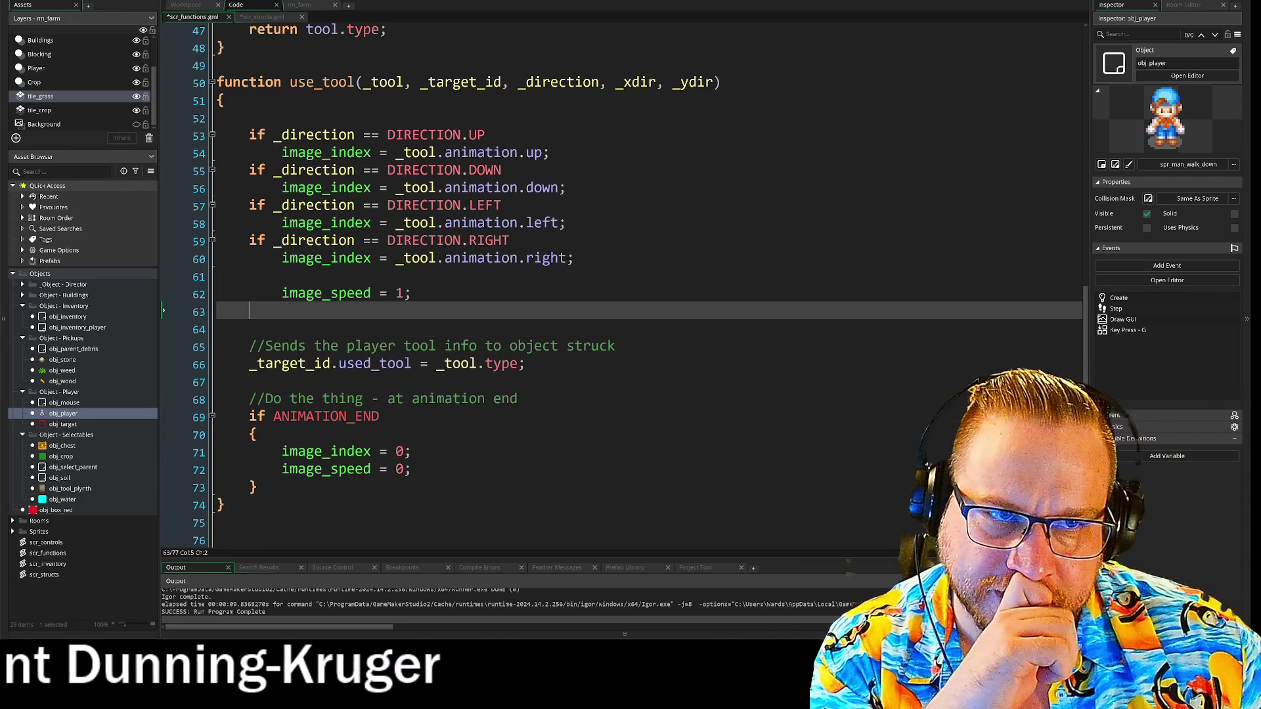
double_click(639, 82)
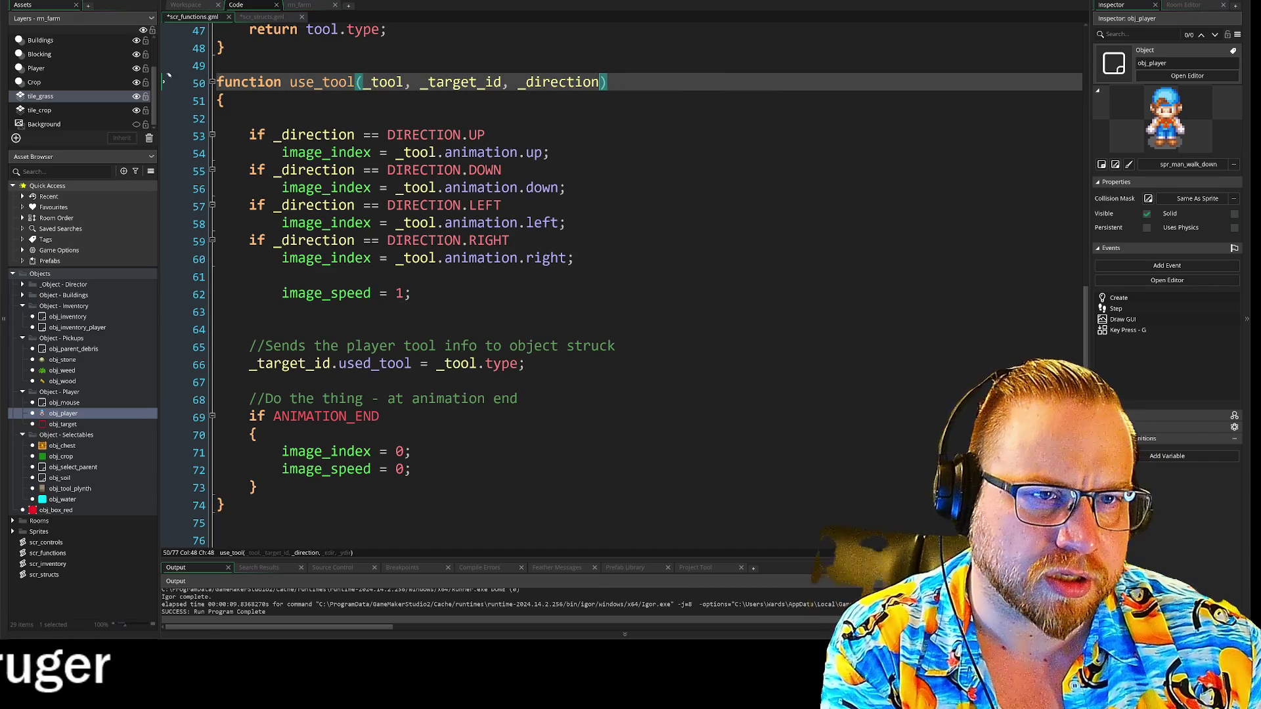
left_click(501, 205)
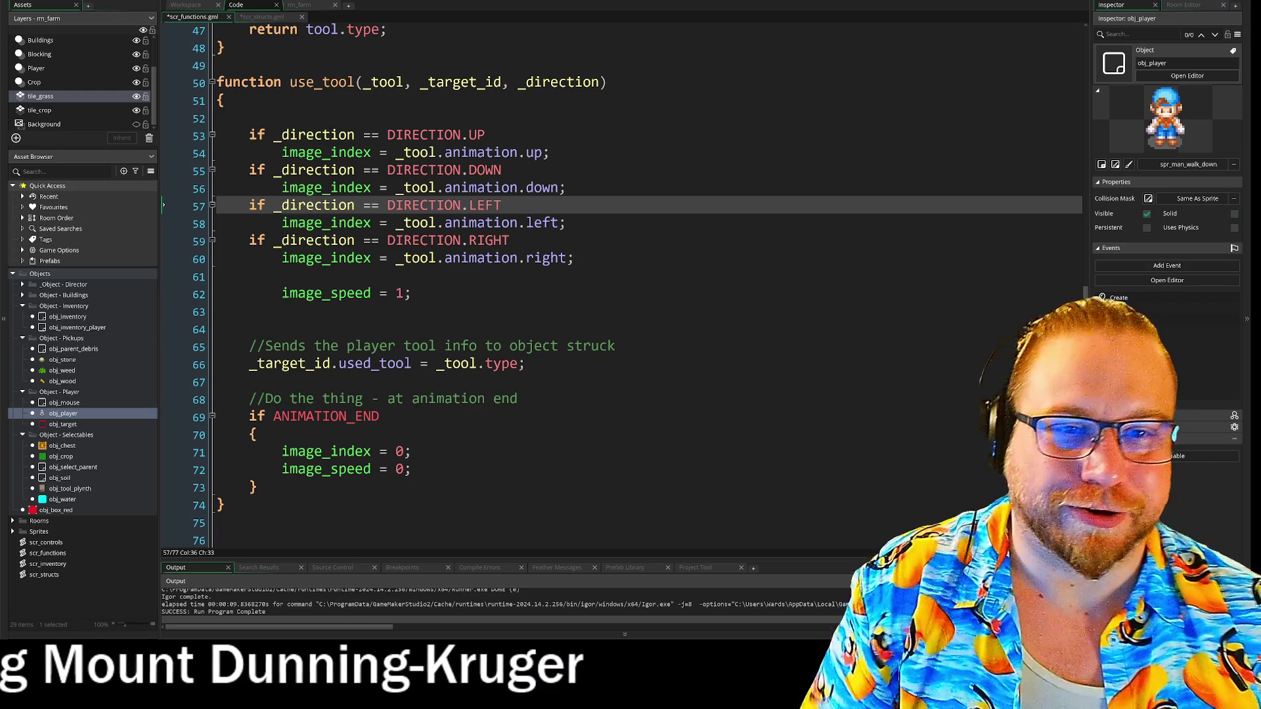
scroll(624, 283, "up", 3)
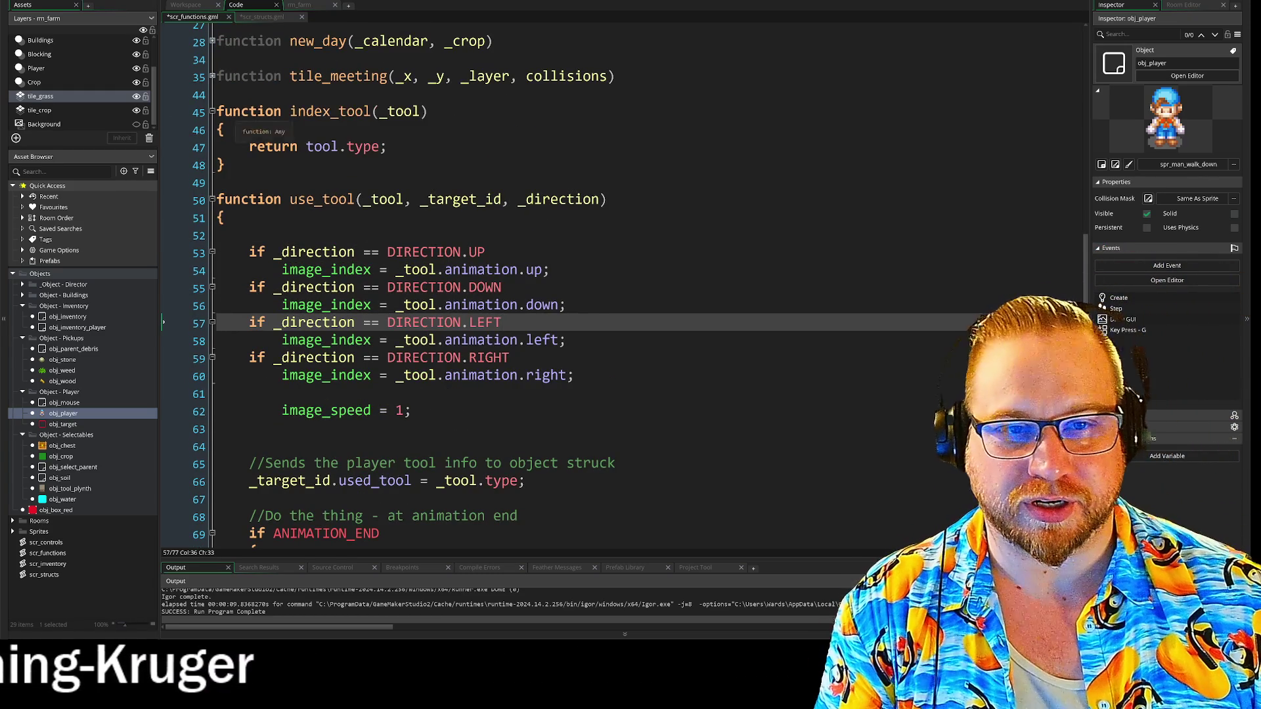
left_click(387, 147)
left_click(220, 183)
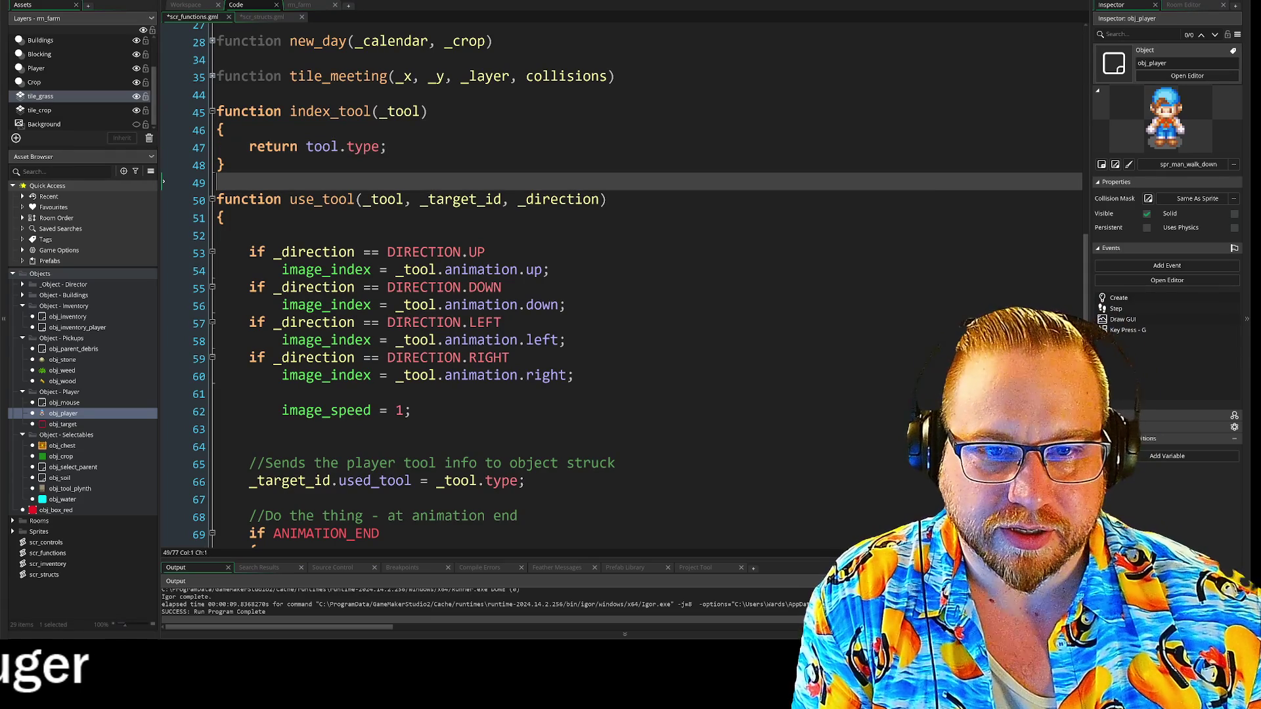
left_click(388, 146)
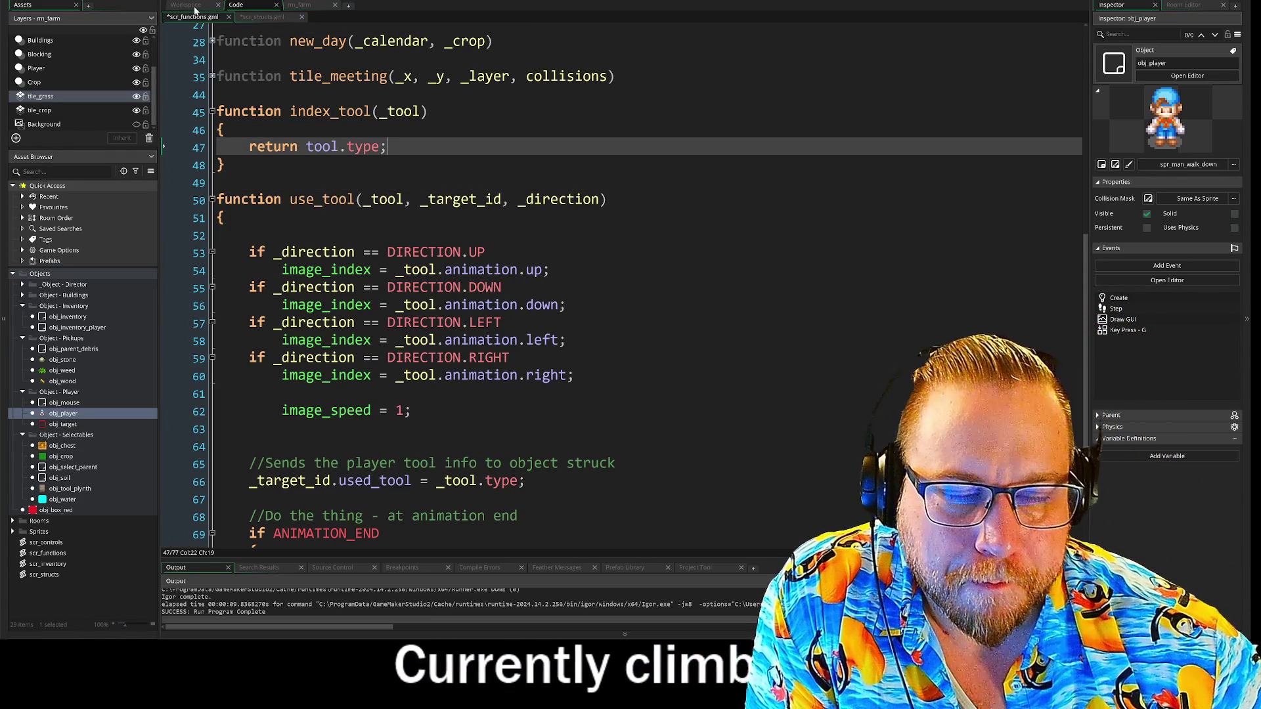
scroll(624, 289, "down", 2)
scroll(624, 289, "up", 1)
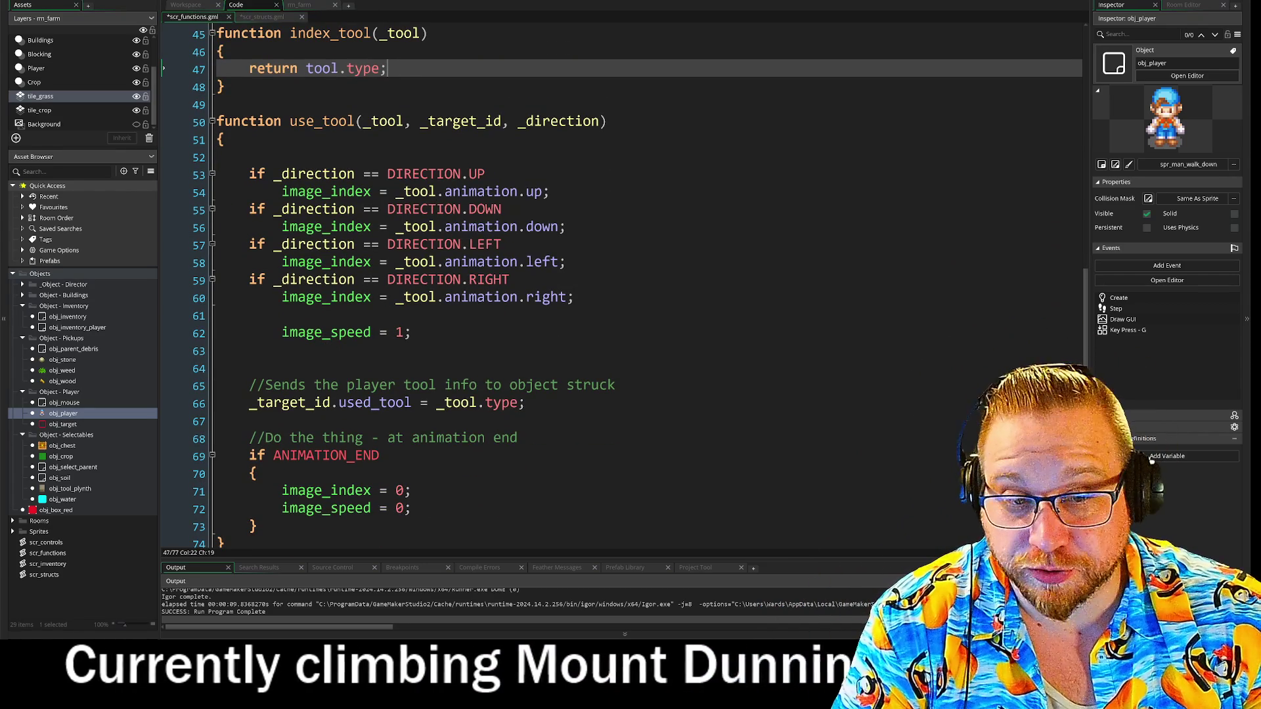
left_click_drag(249, 402, 526, 403)
left_click(526, 402)
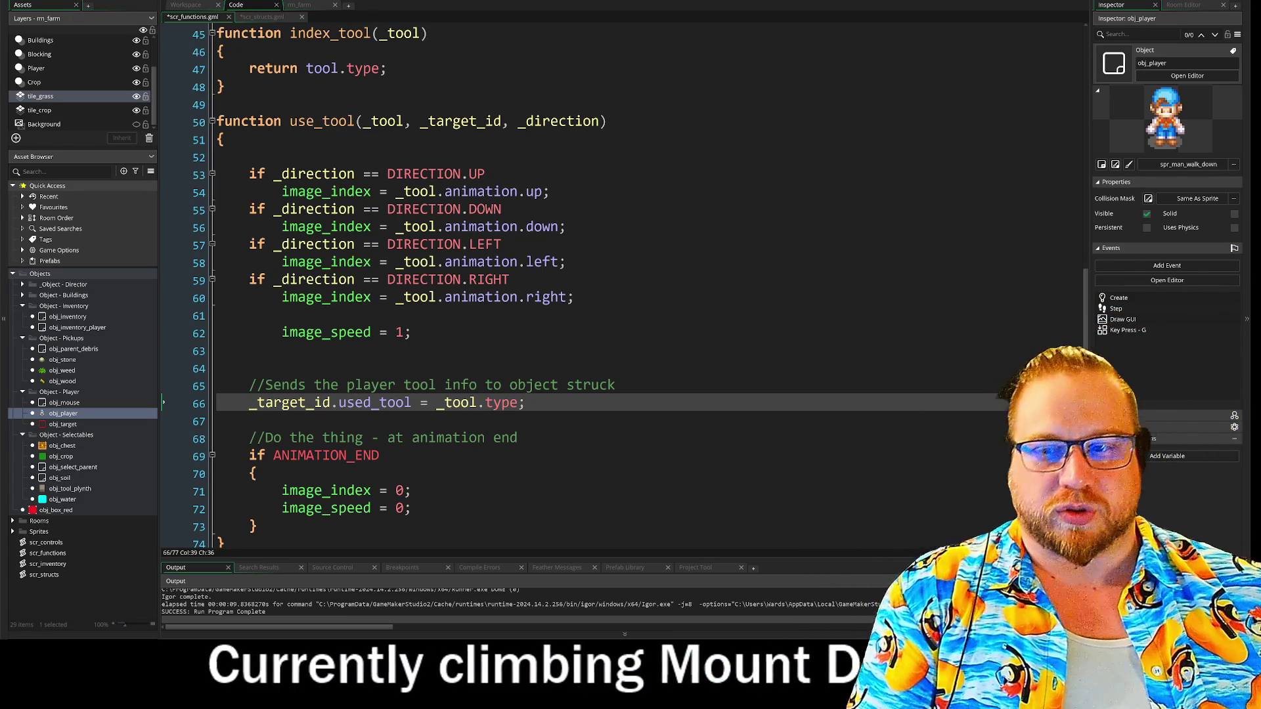
left_click_drag(217, 173, 413, 332)
mouse_move(575, 297)
left_mouse_down()
mouse_move(210, 200)
mouse_move(214, 172)
left_mouse_up()
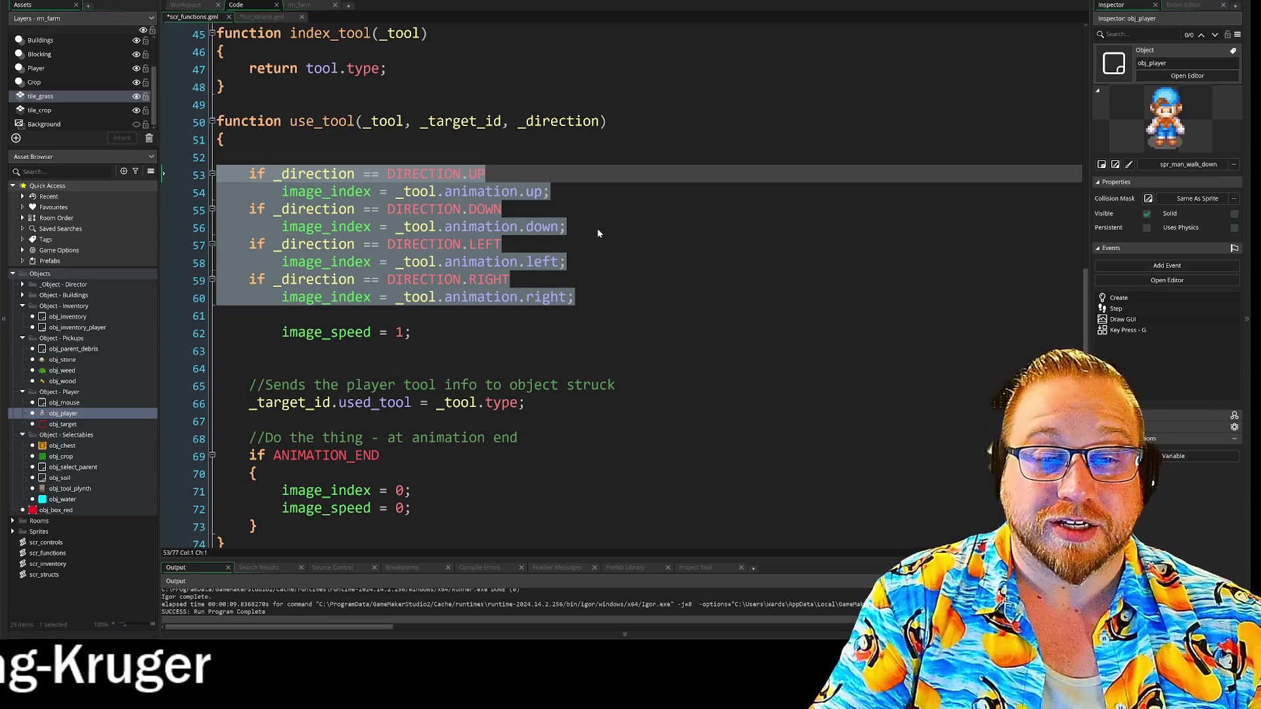
Write '//TODO Binary function?' on the empty first line of use_tool
left_click(281, 156)
type("//TODO")
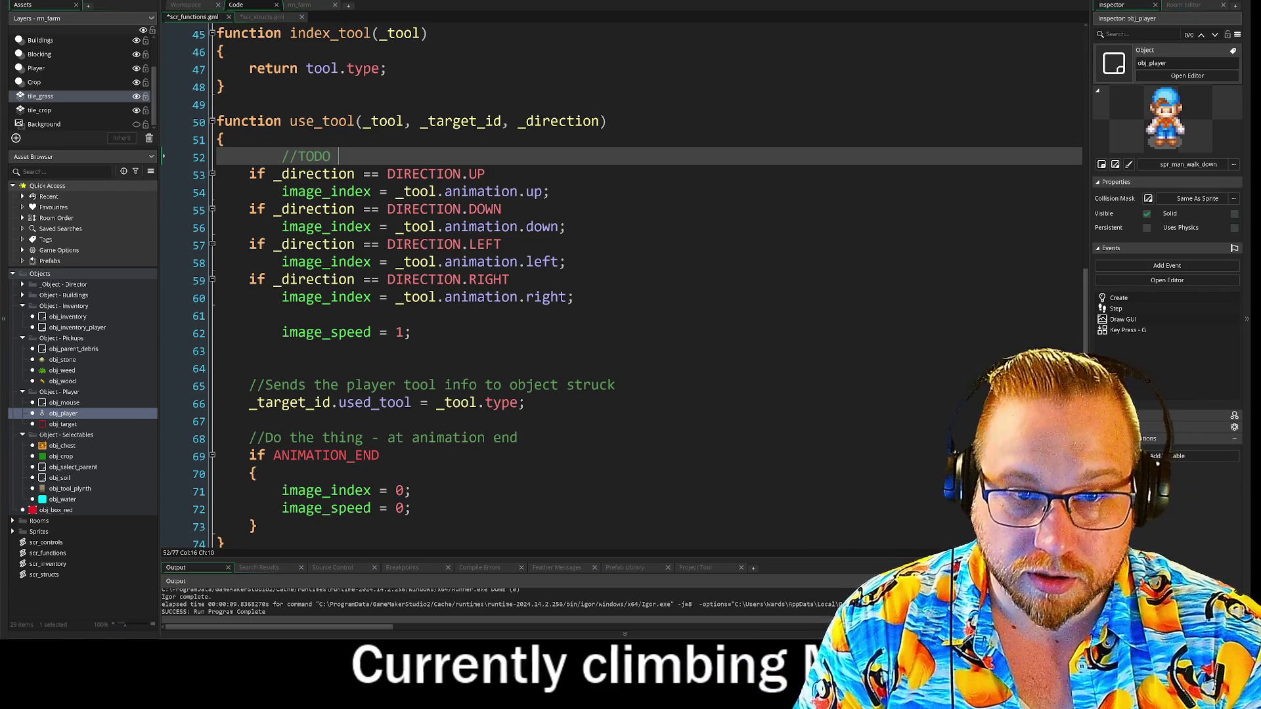
type("Binarty function?")
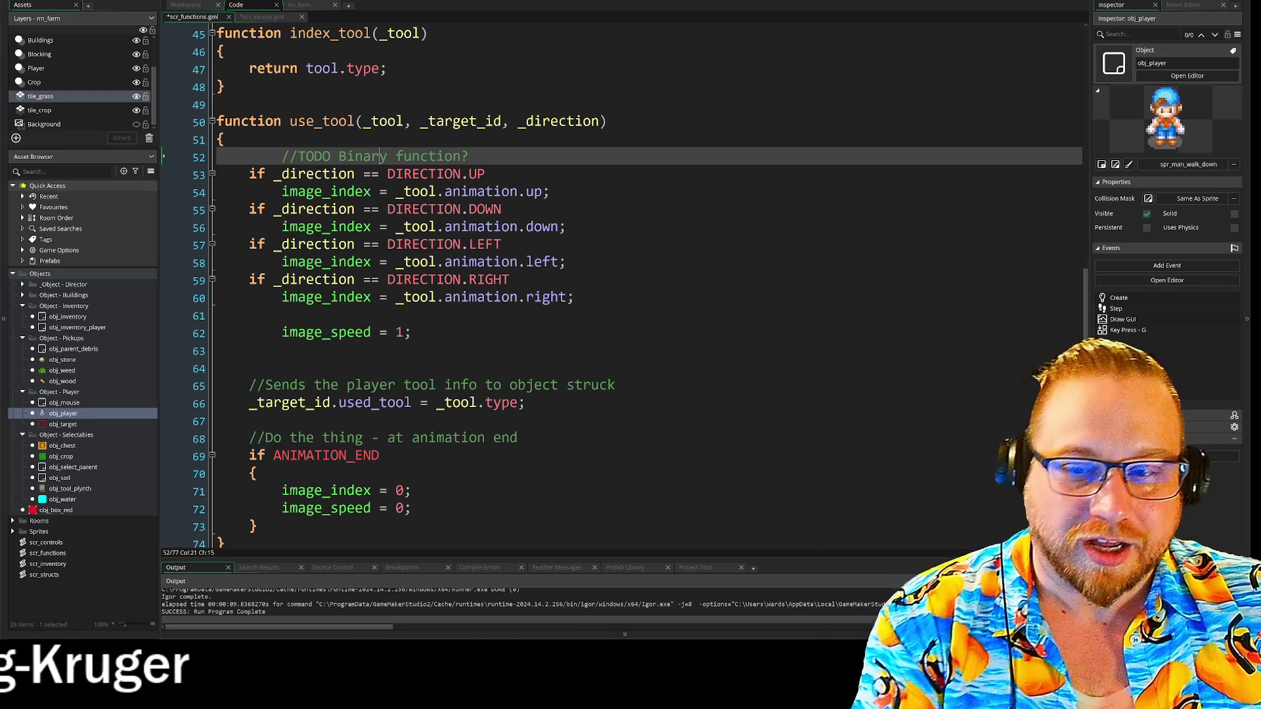
left_click(502, 244)
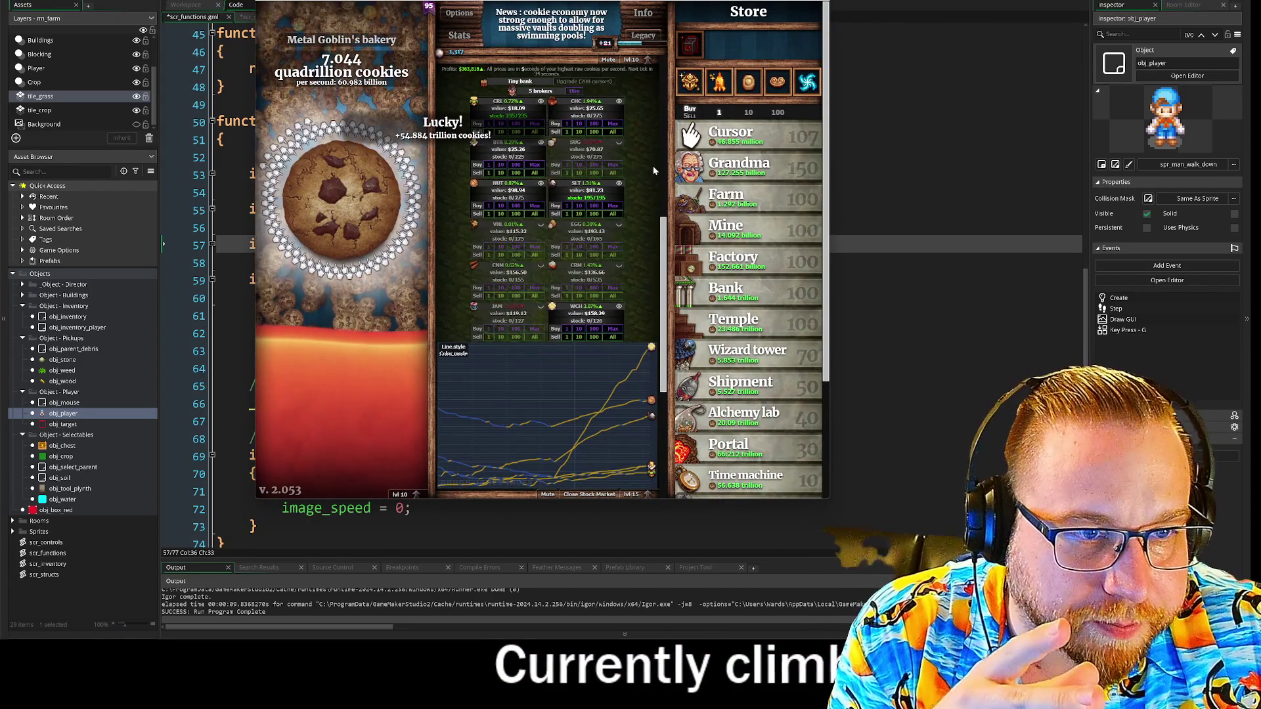
mouse_move(650, 352)
mouse_move(636, 309)
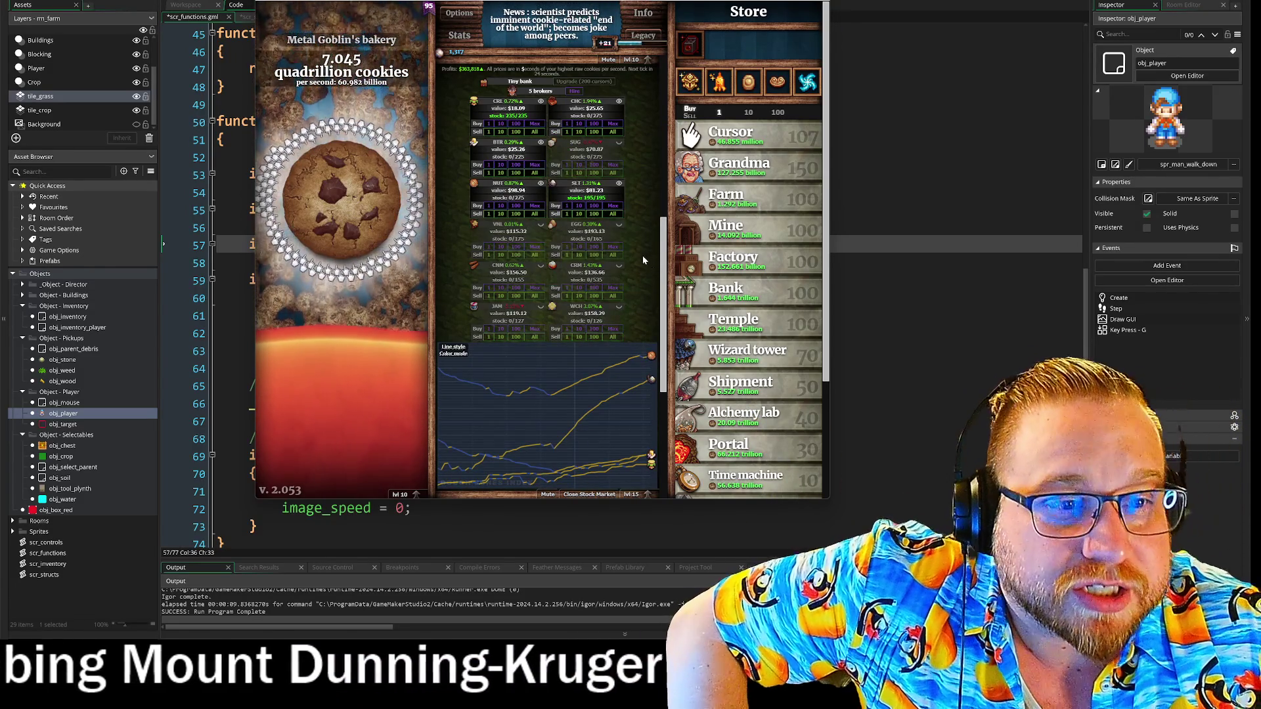
mouse_move(615, 217)
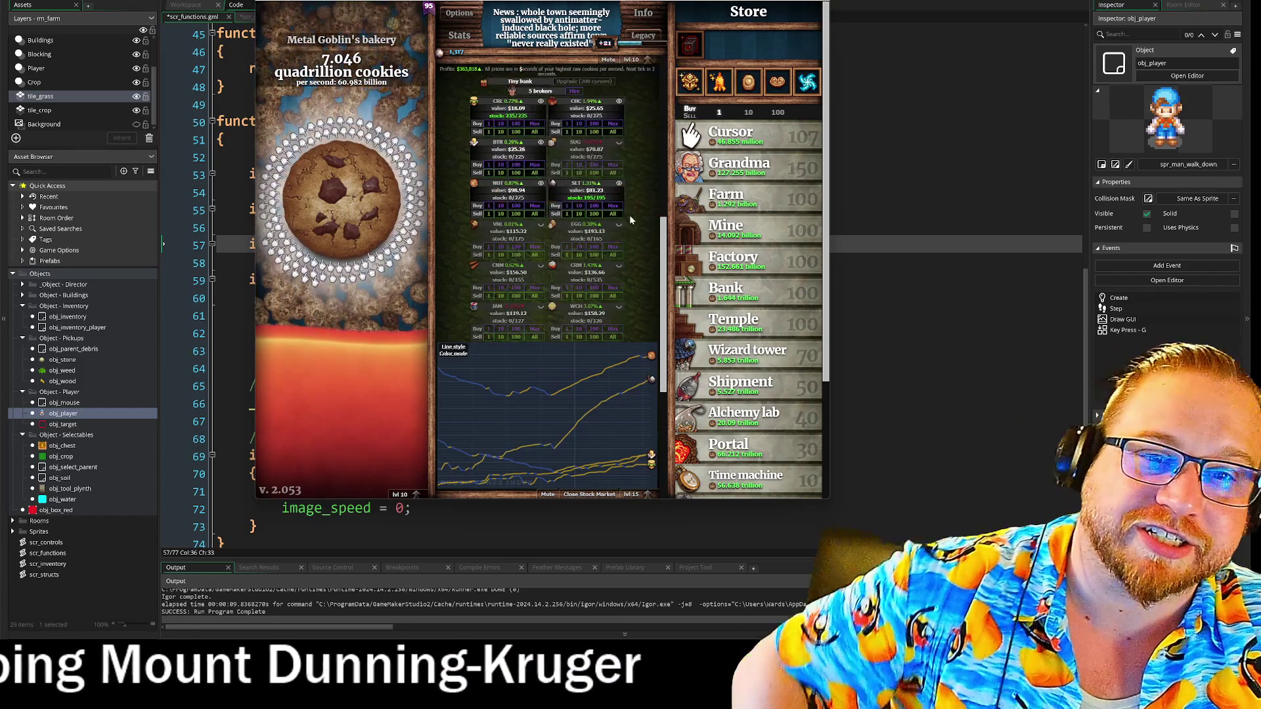
scroll(627, 223, "up", 5)
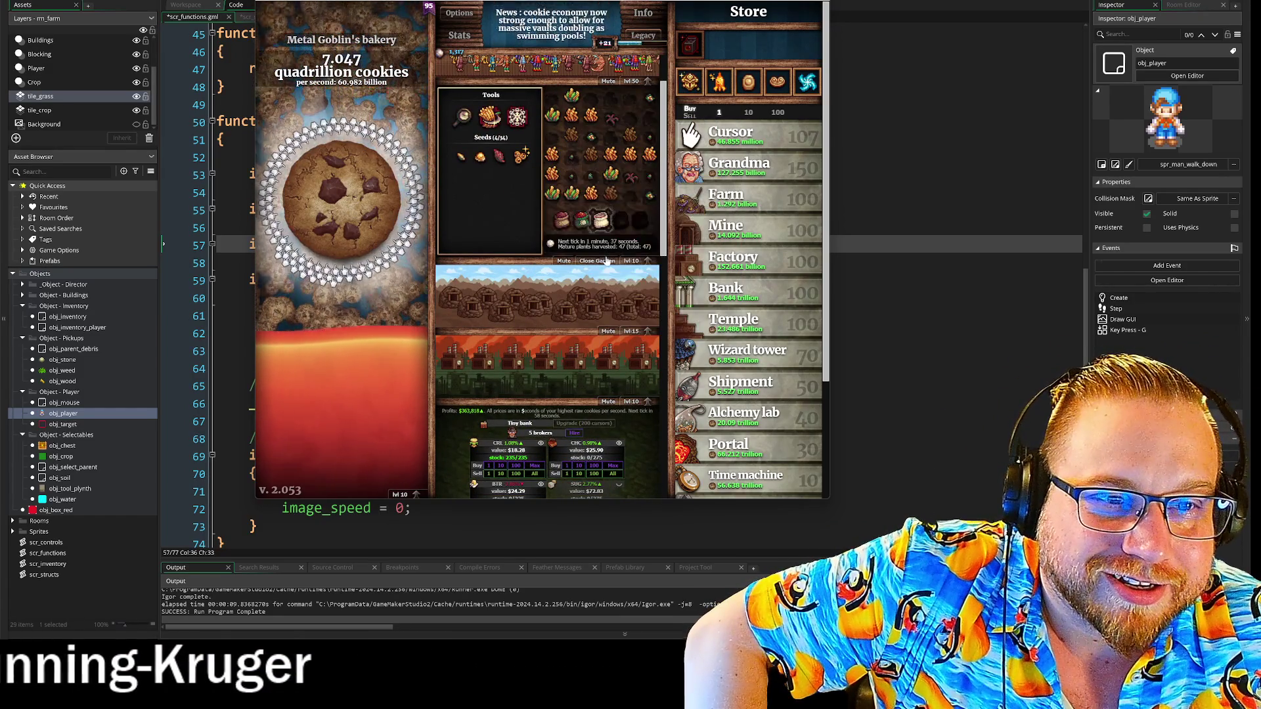
Scroll down to the Grimoire and cast Conjure Baked Goods for 109.768 trillion cookies
scroll(607, 256, "down", 5)
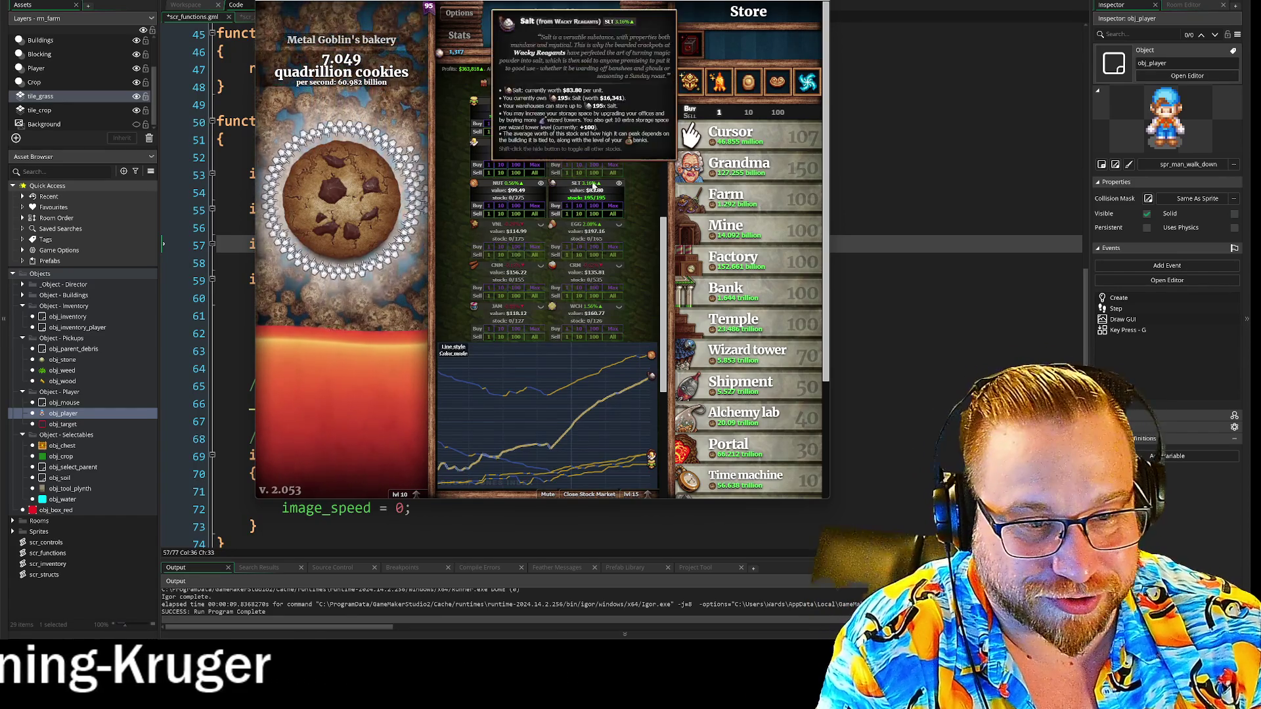
scroll(622, 176, "down", 5)
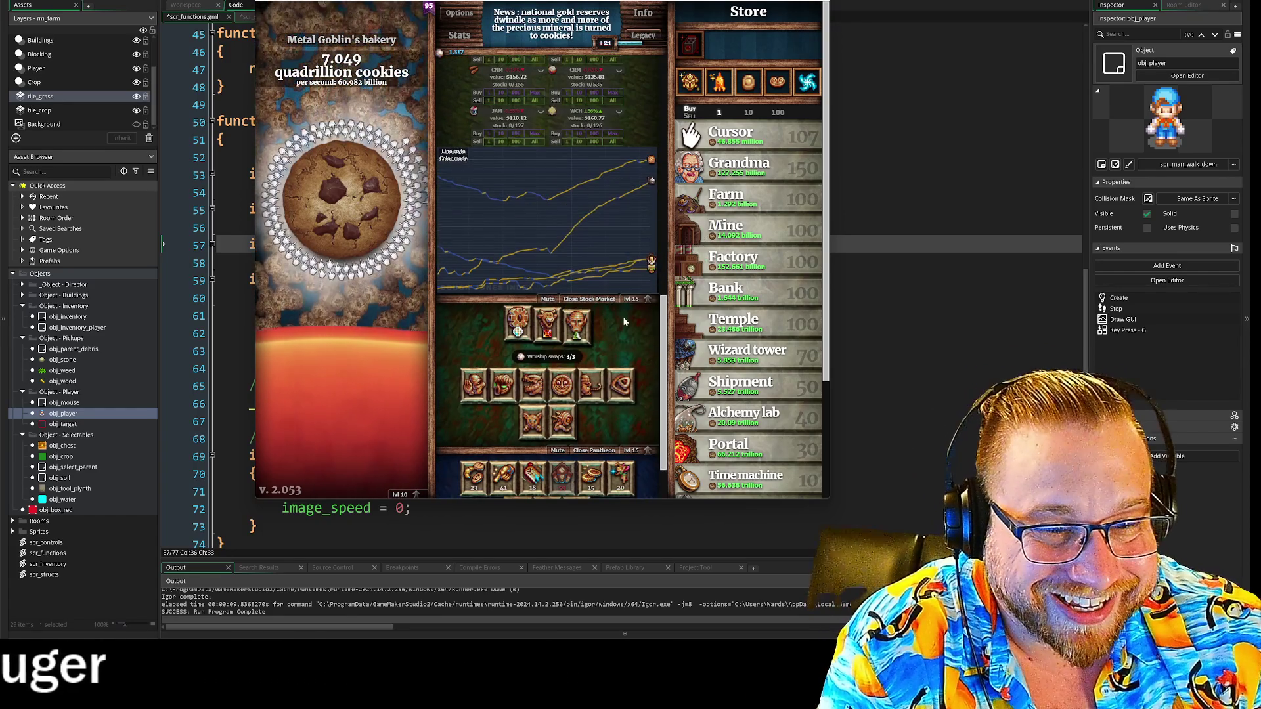
left_click(473, 410)
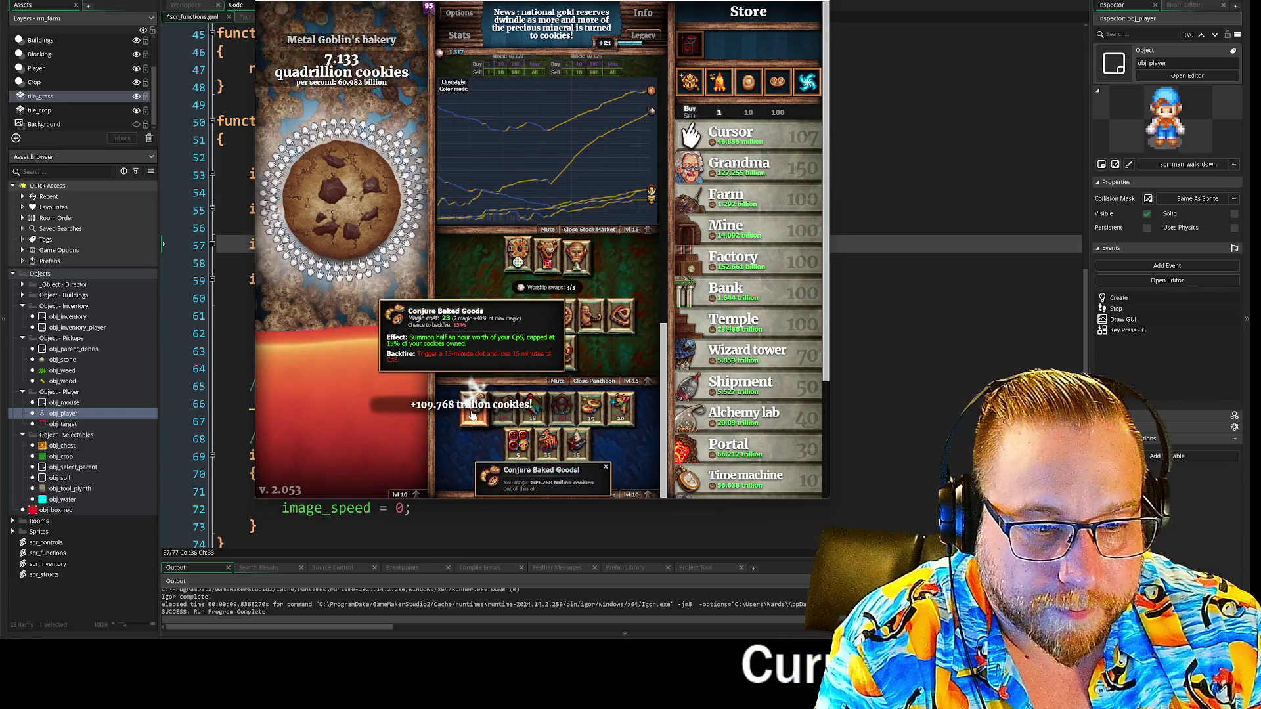
Cast Conjure Baked Goods a second time in Cookie Clicker
left_click(473, 410)
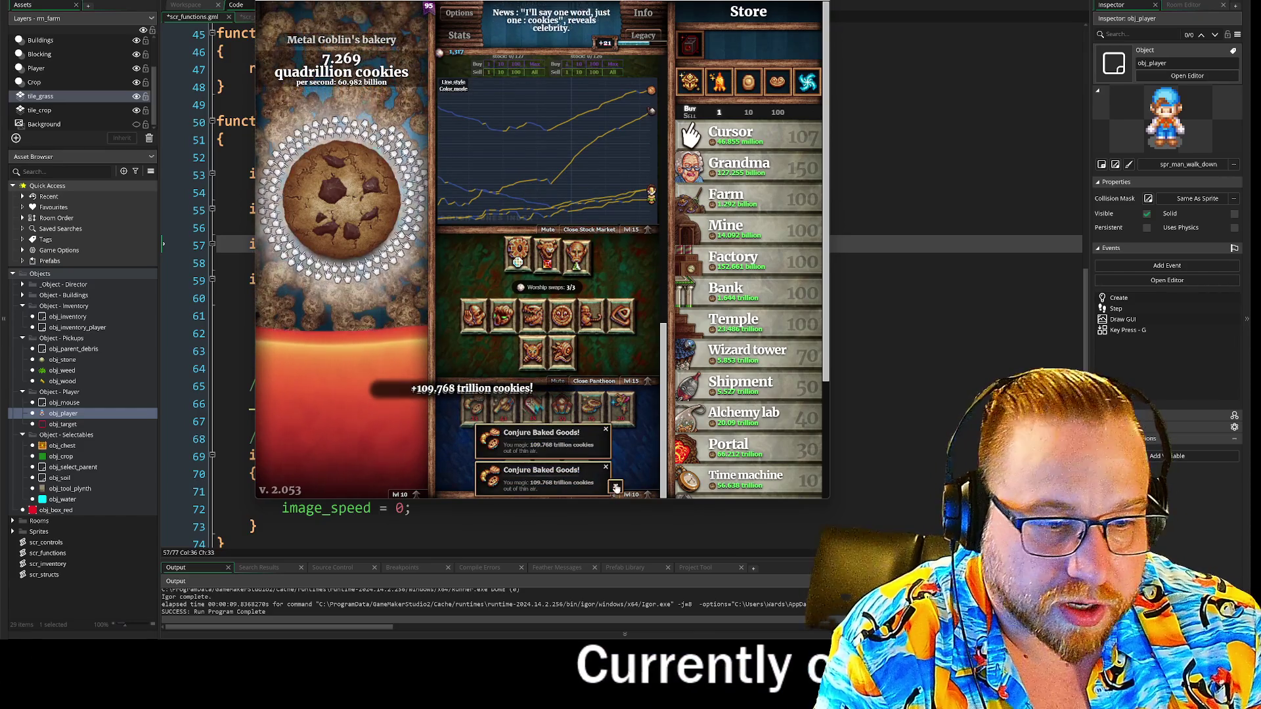
scroll(621, 392, "up", 5)
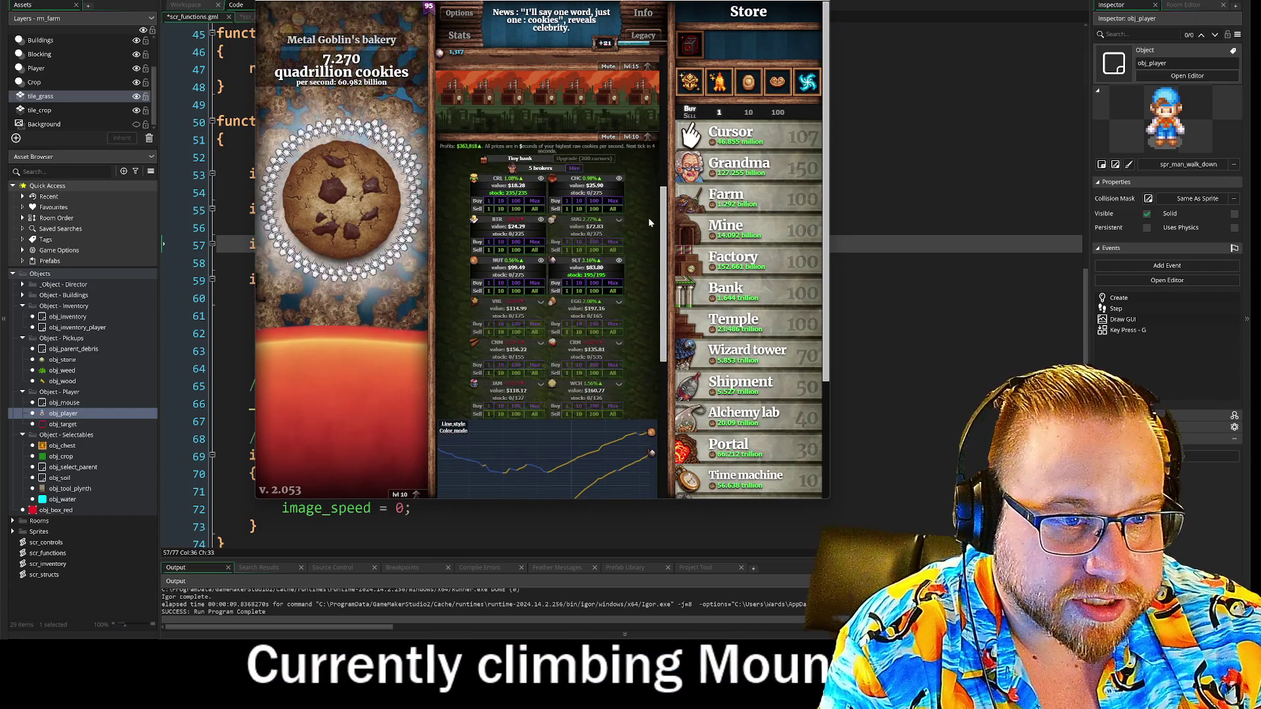
scroll(634, 282, "down", 1)
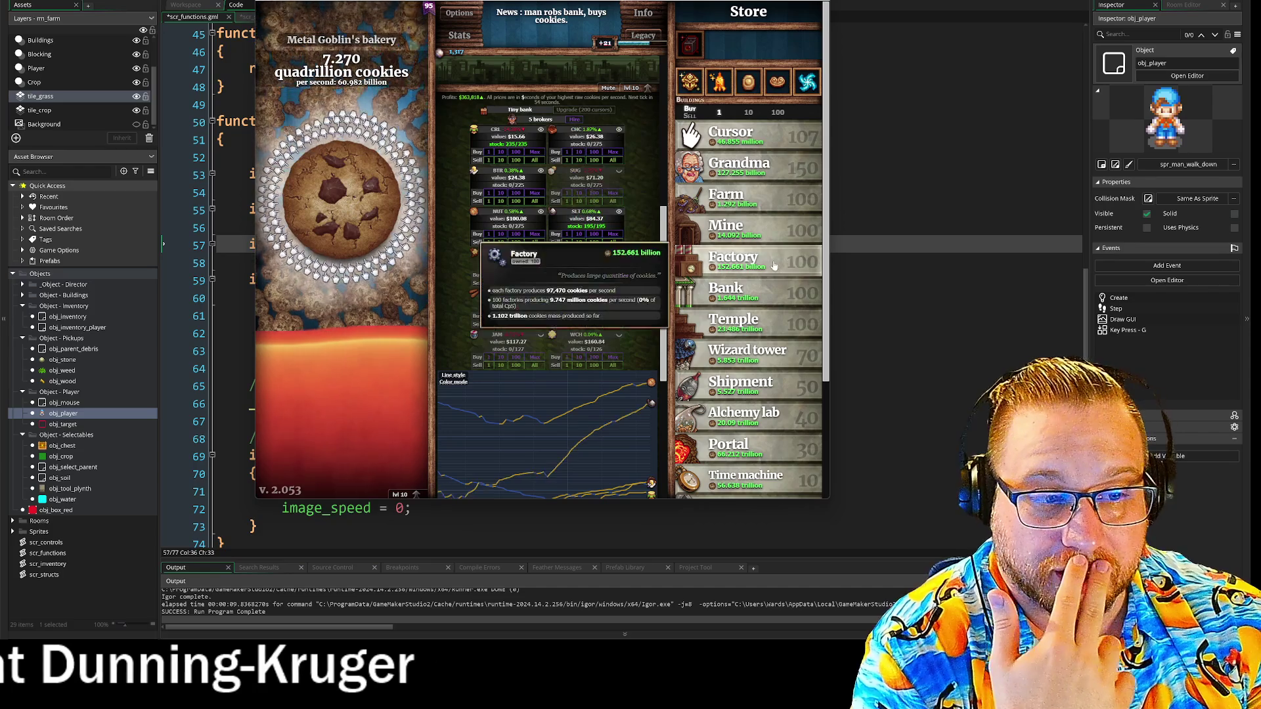
scroll(773, 263, "down", 2)
scroll(773, 262, "up", 3)
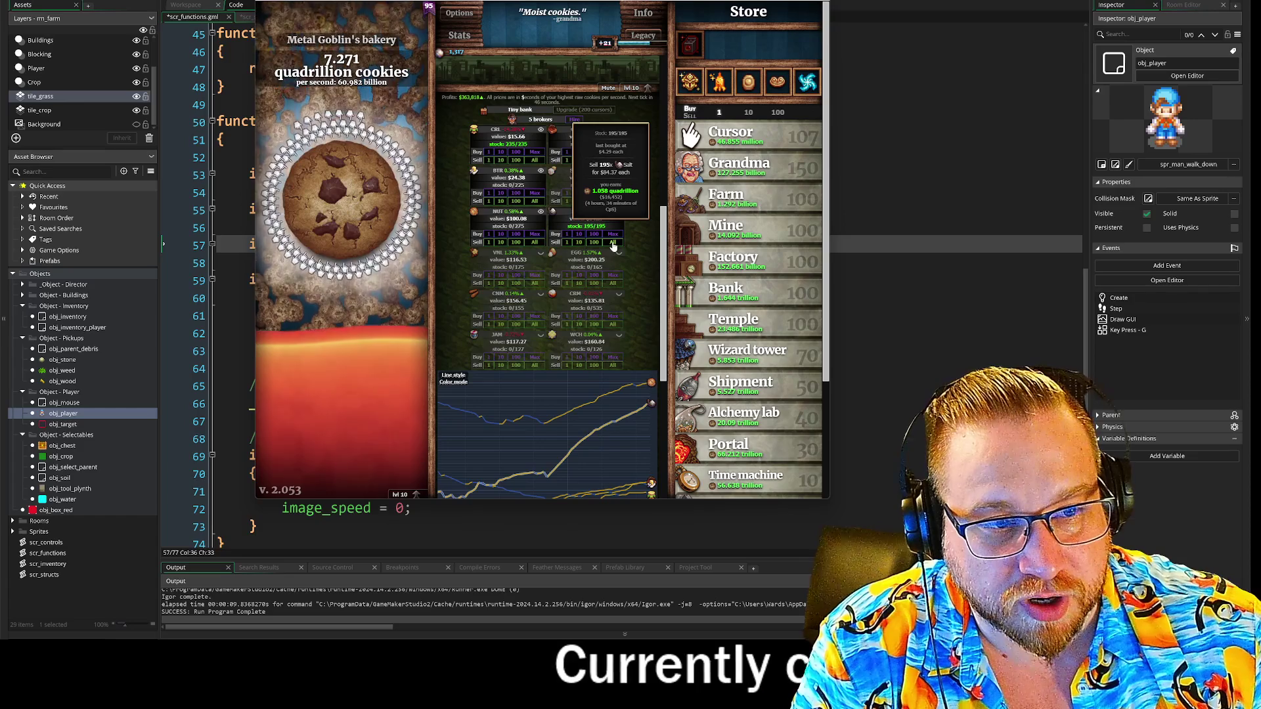
Sell all the Salt stock, buy the next store upgrade, and hide Cookie Clicker
left_click(616, 243)
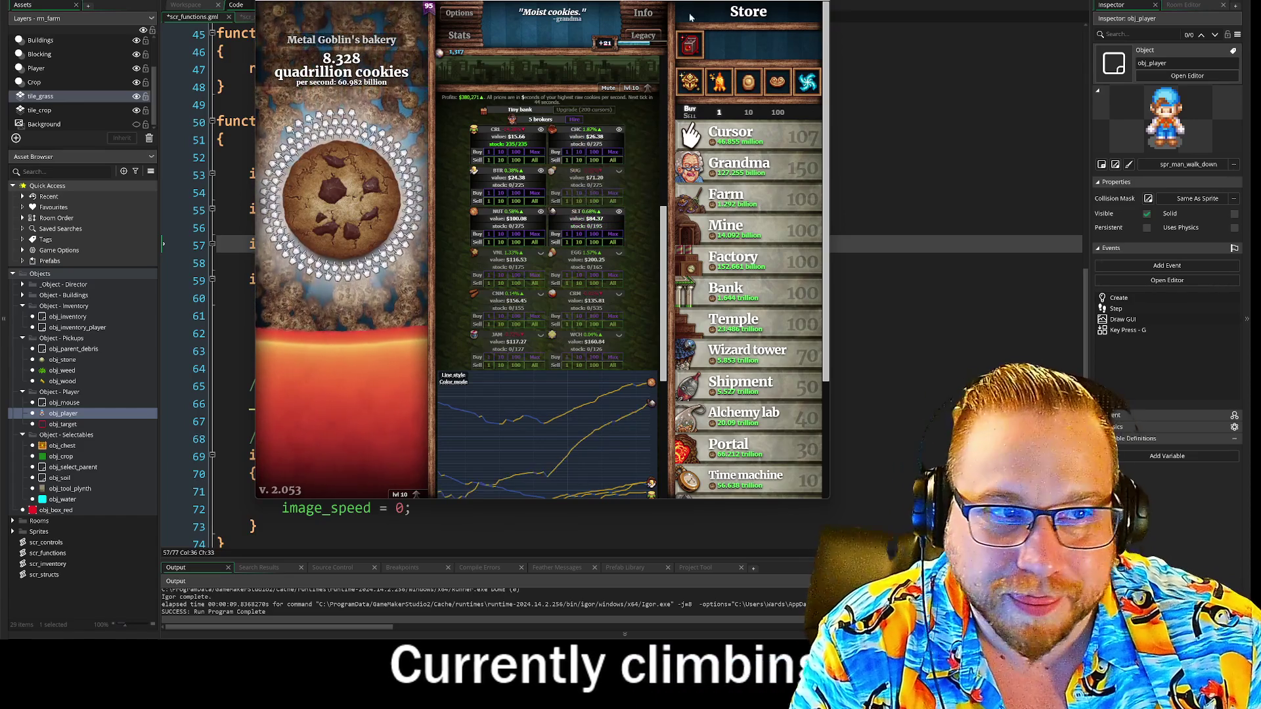
left_click(689, 44)
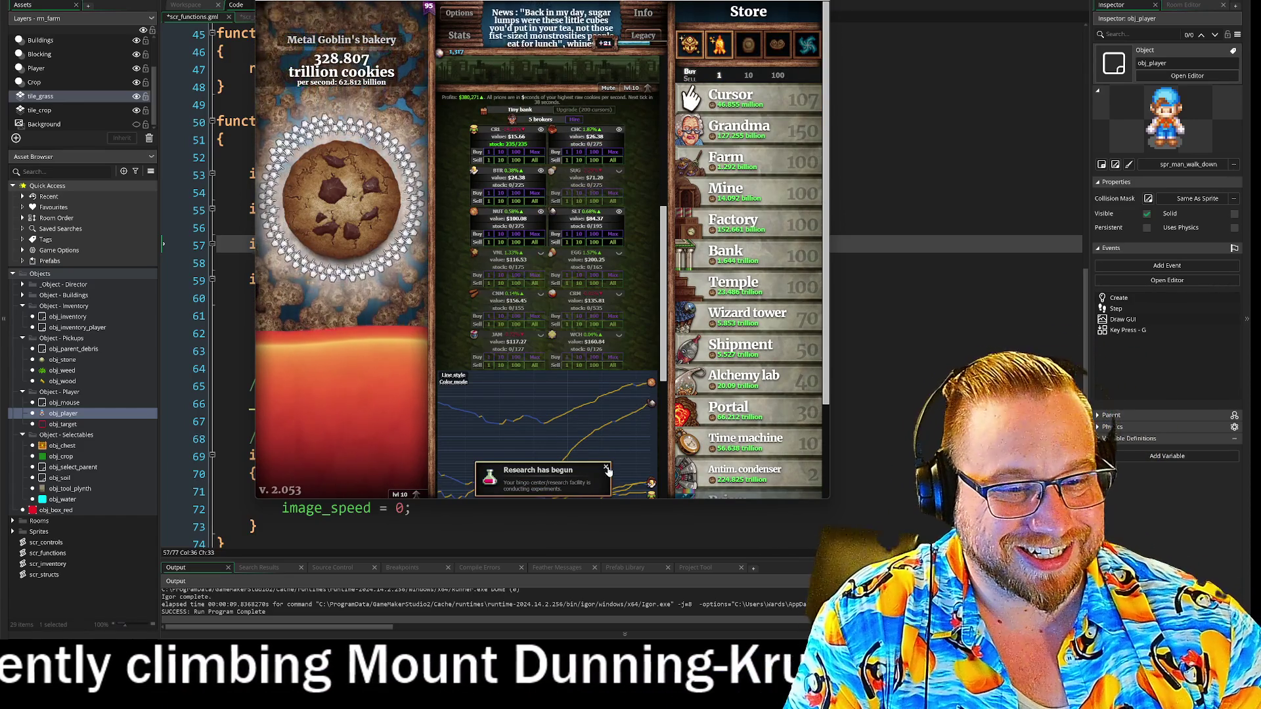
scroll(645, 258, "up", 5)
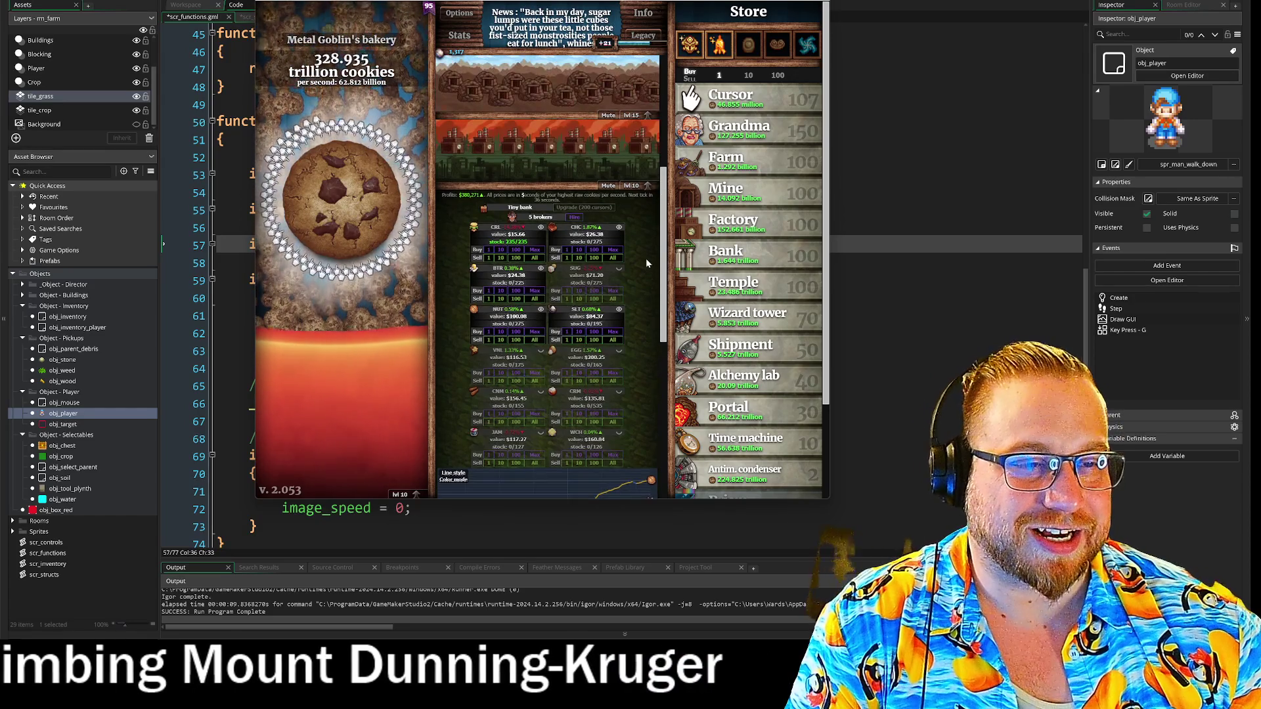
scroll(638, 258, "up", 2)
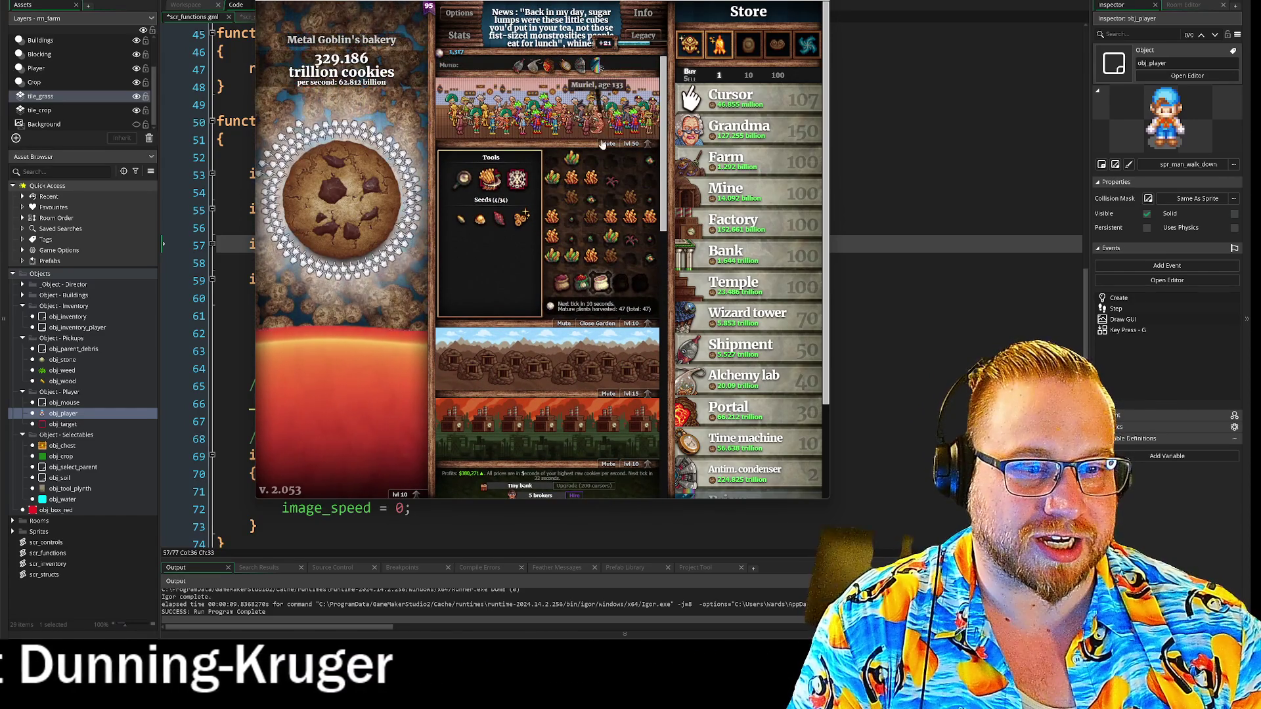
scroll(600, 137, "down", 10)
scroll(664, 247, "down", 1)
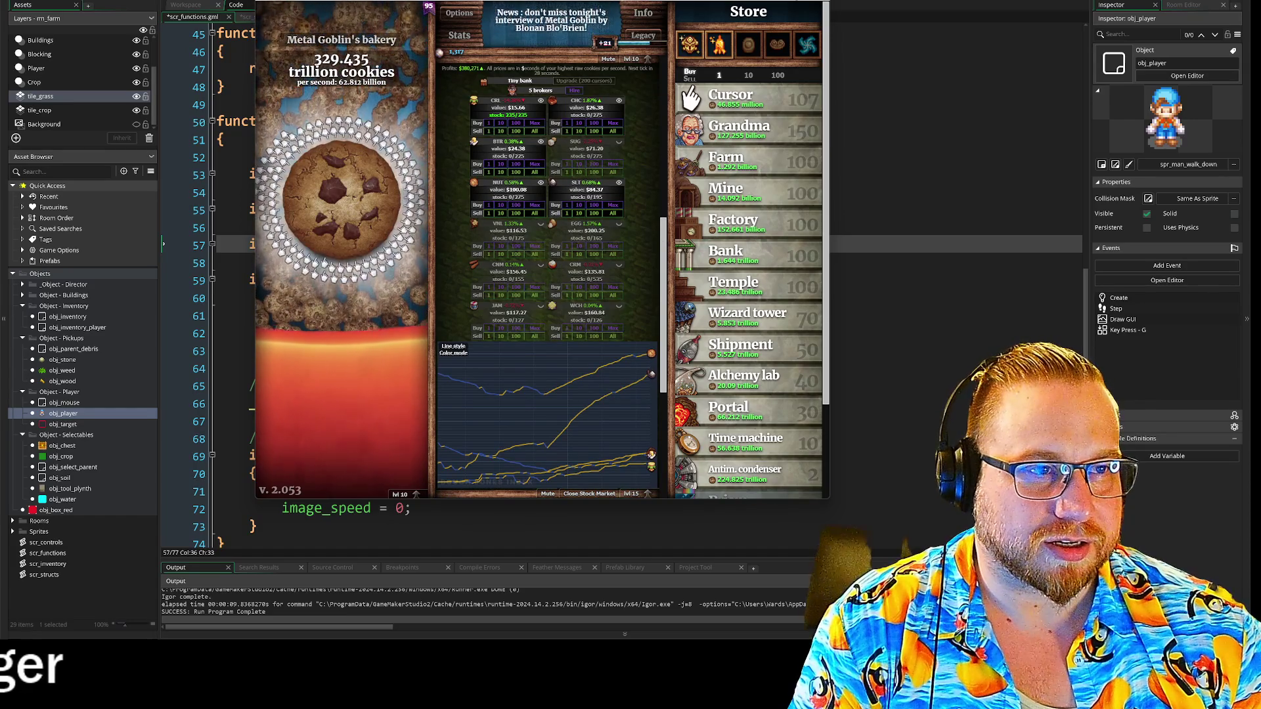
key("alt+Tab")
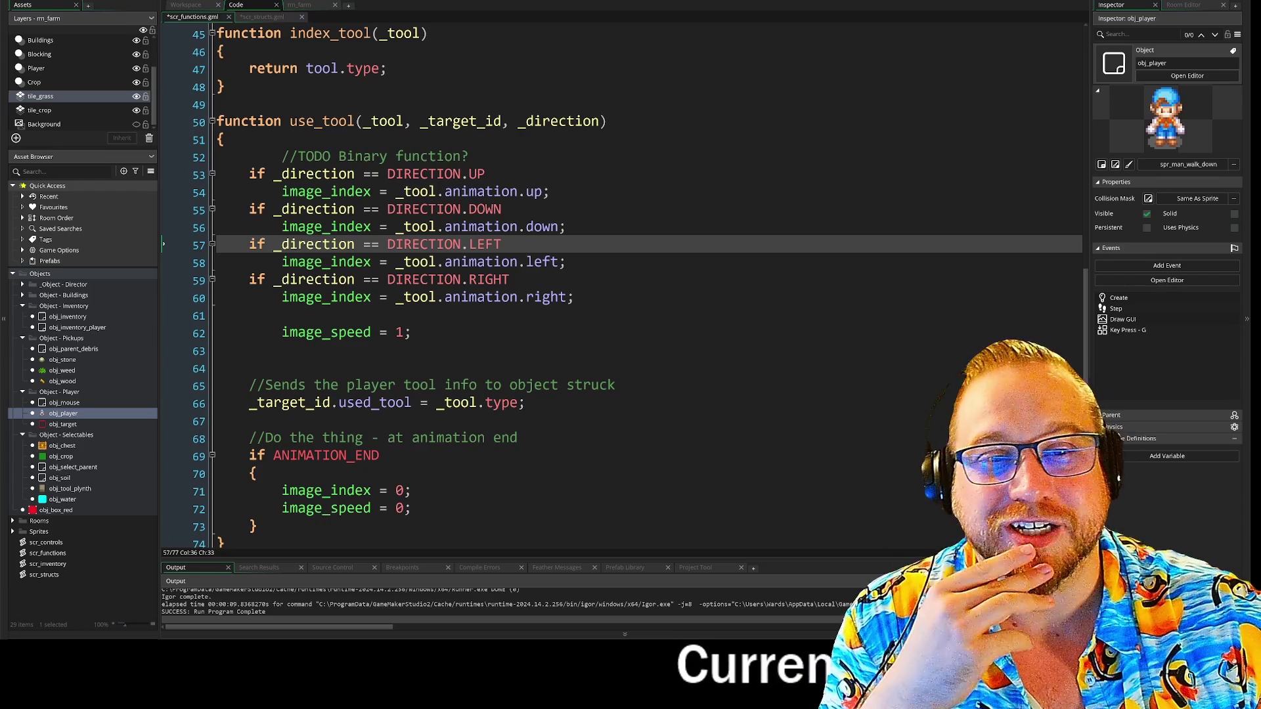
key("Up")
key("Up")
key("Up")
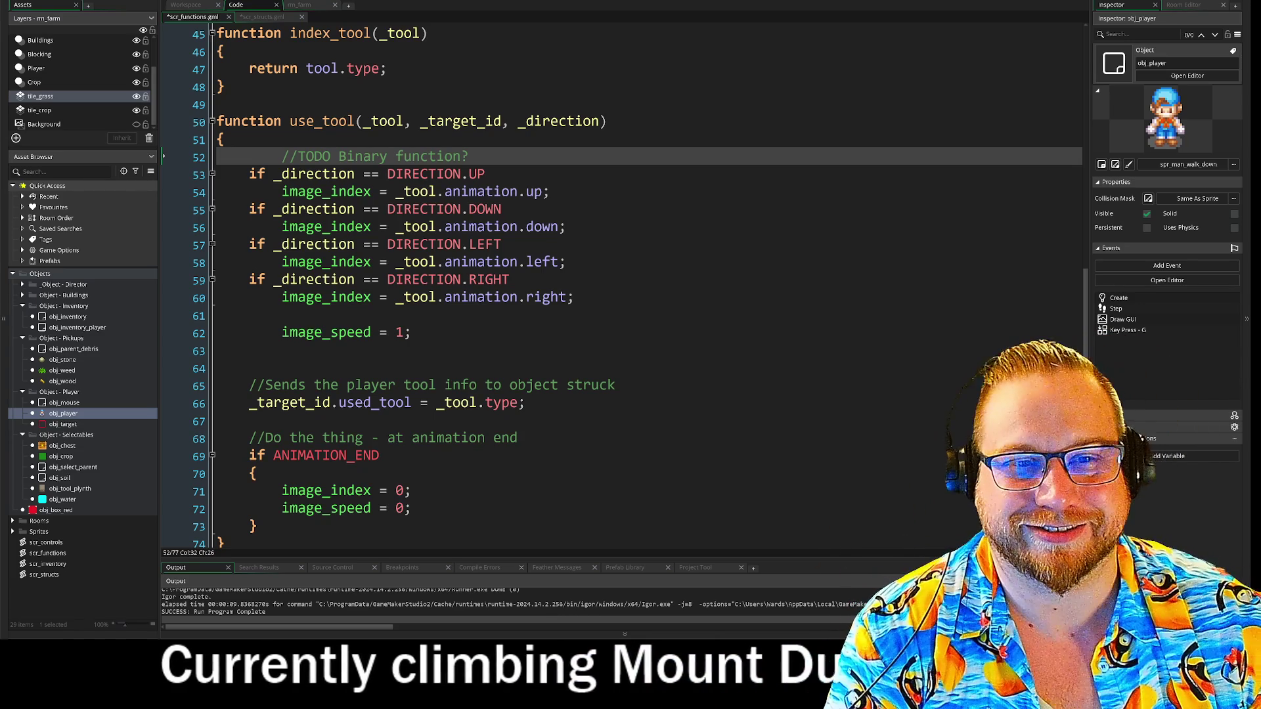
left_click_drag(290, 120, 608, 121)
Check the DIRECTION enum in the scr_structs script
left_click(607, 120)
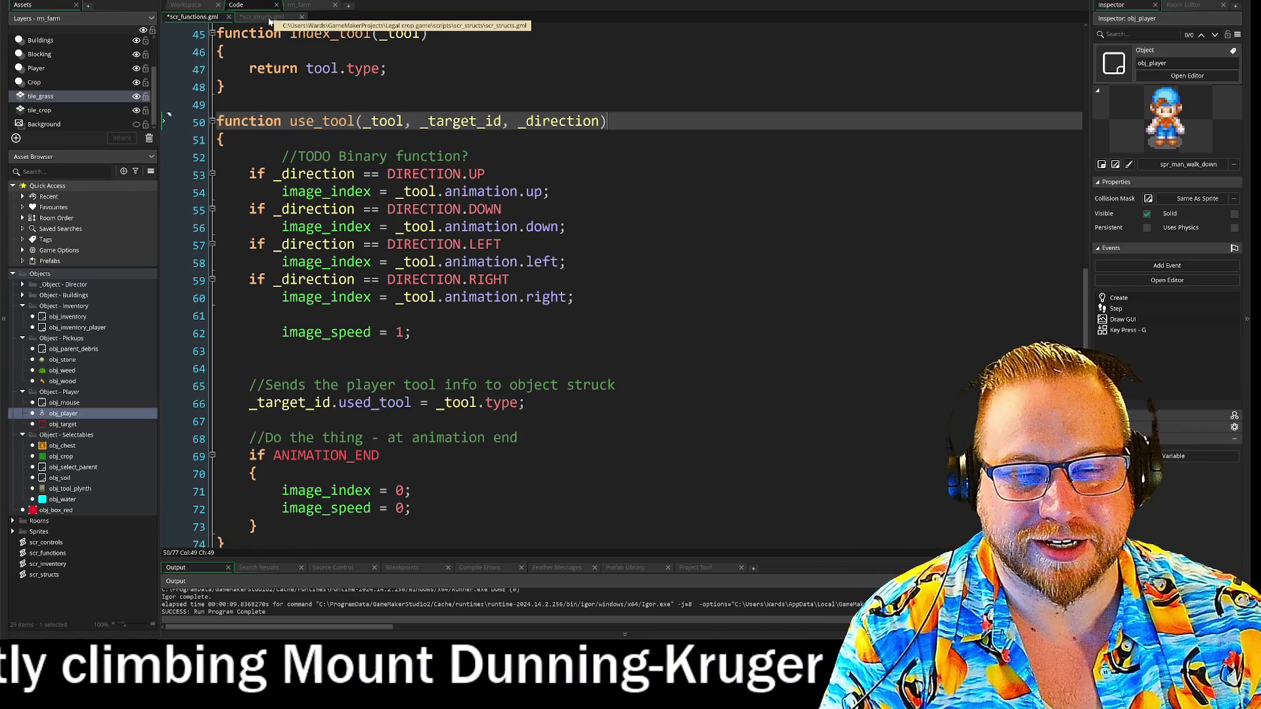
left_click(269, 20)
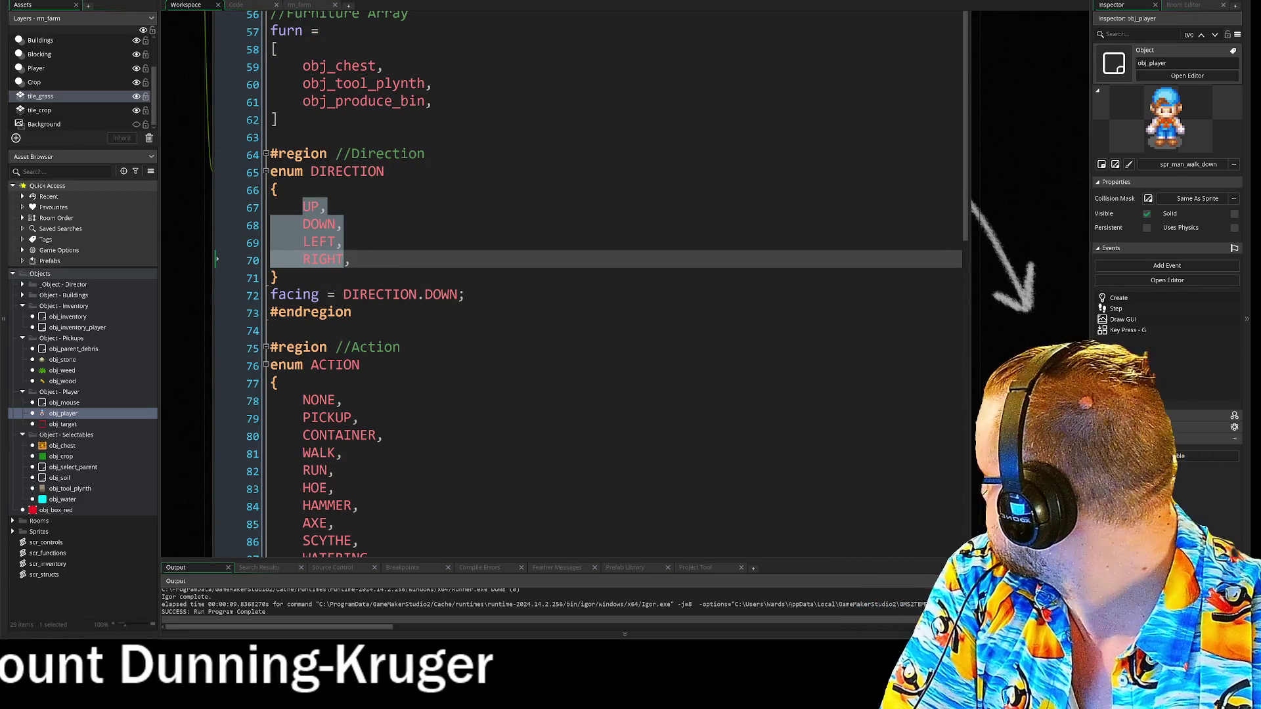
scroll(591, 282, "up", 12)
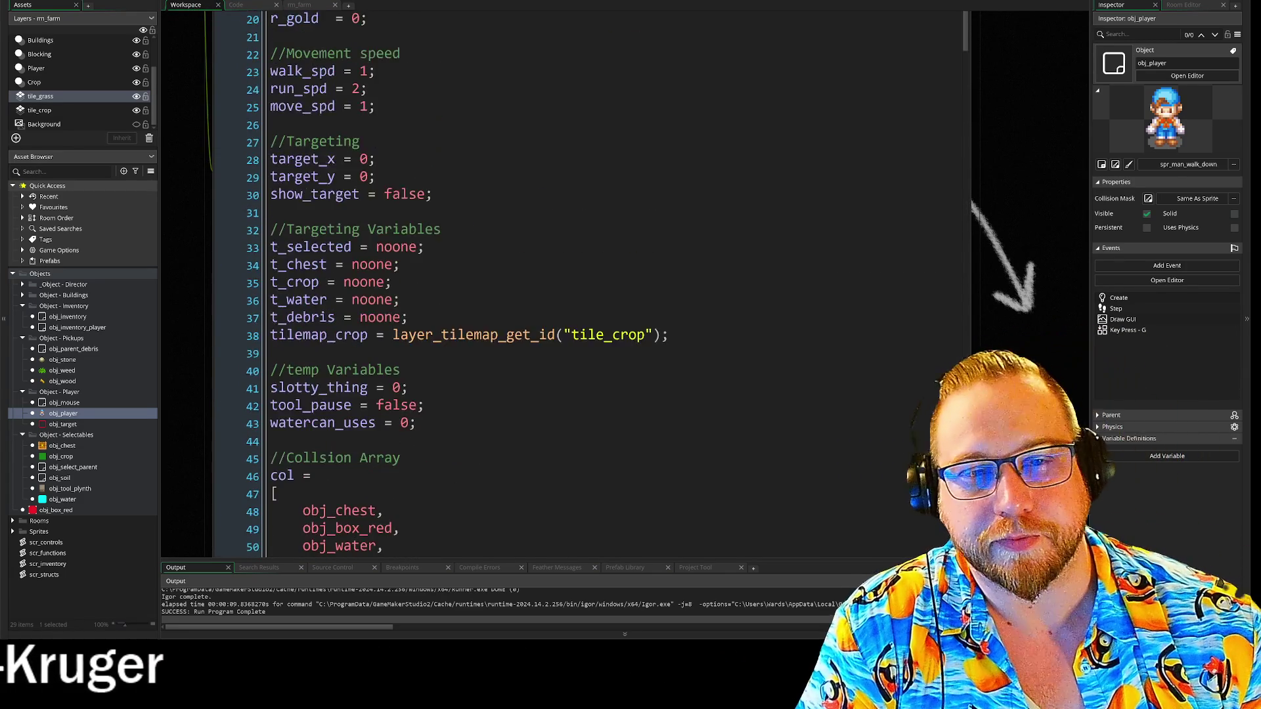
scroll(591, 282, "up", 2)
scroll(235, 151, "up", 4)
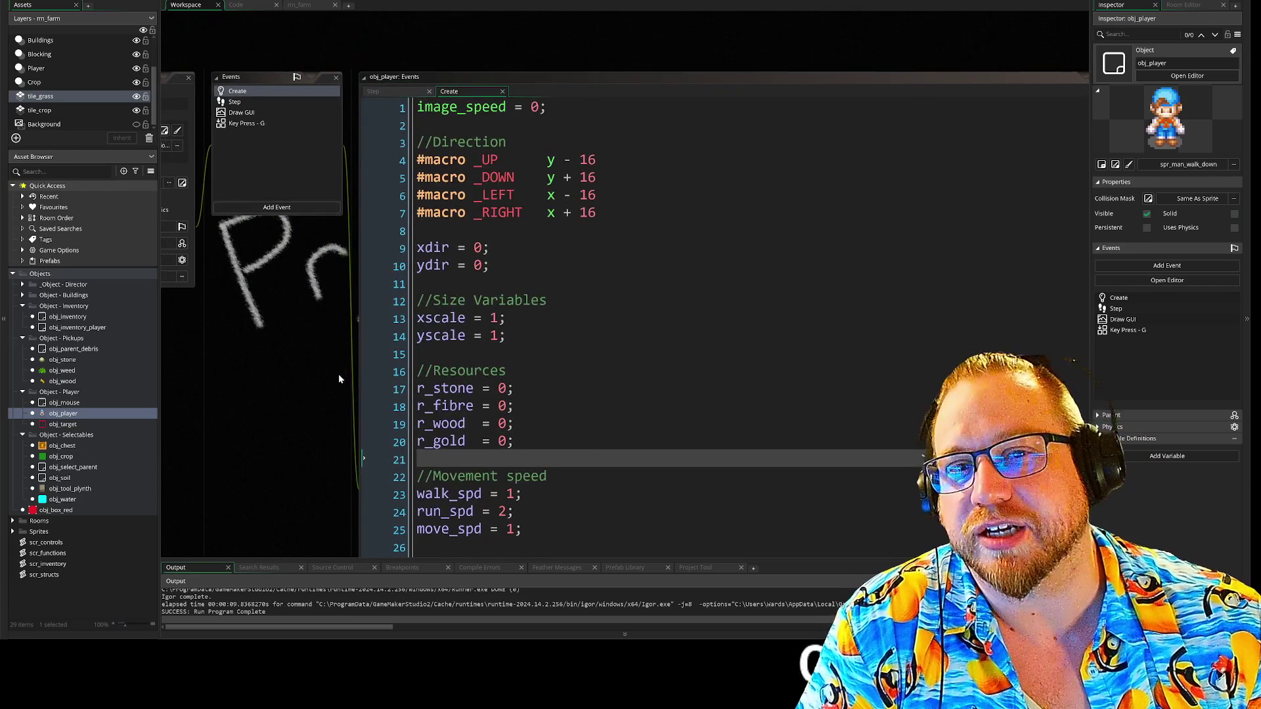
Open obj_player's Step event and collapse the Inputs region
left_click(238, 103)
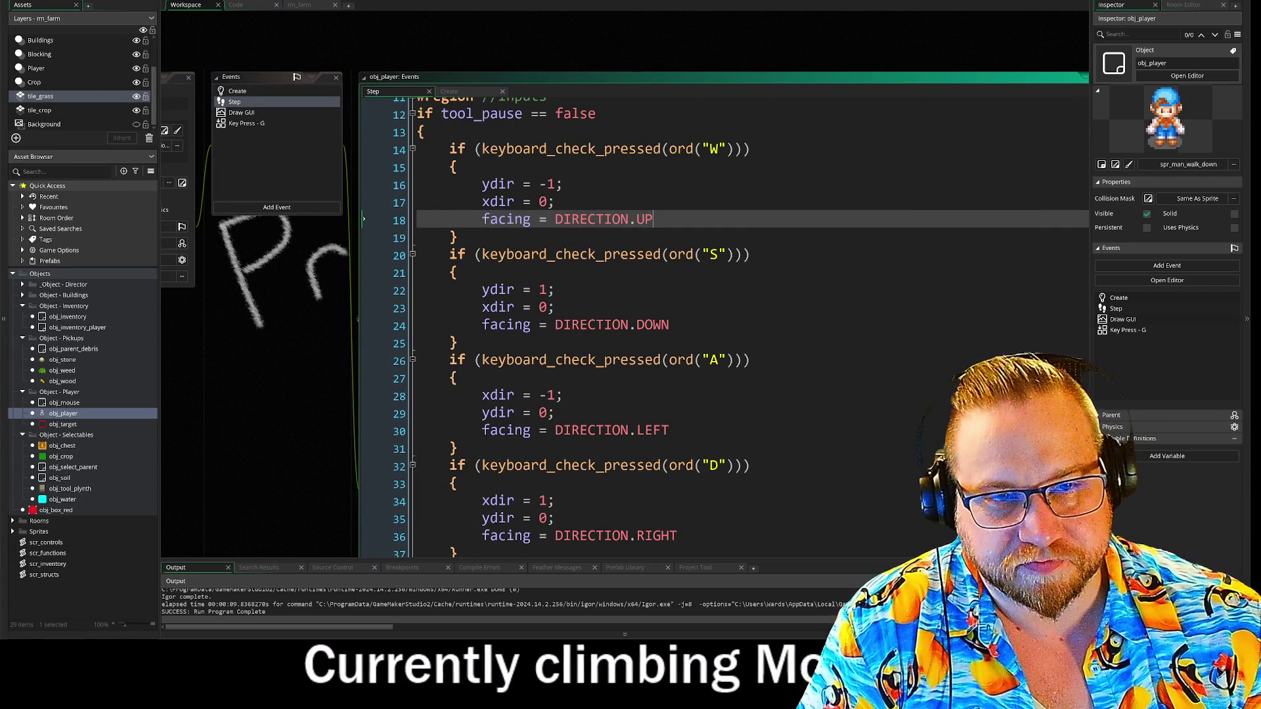
scroll(723, 329, "up", 3)
left_click(413, 265)
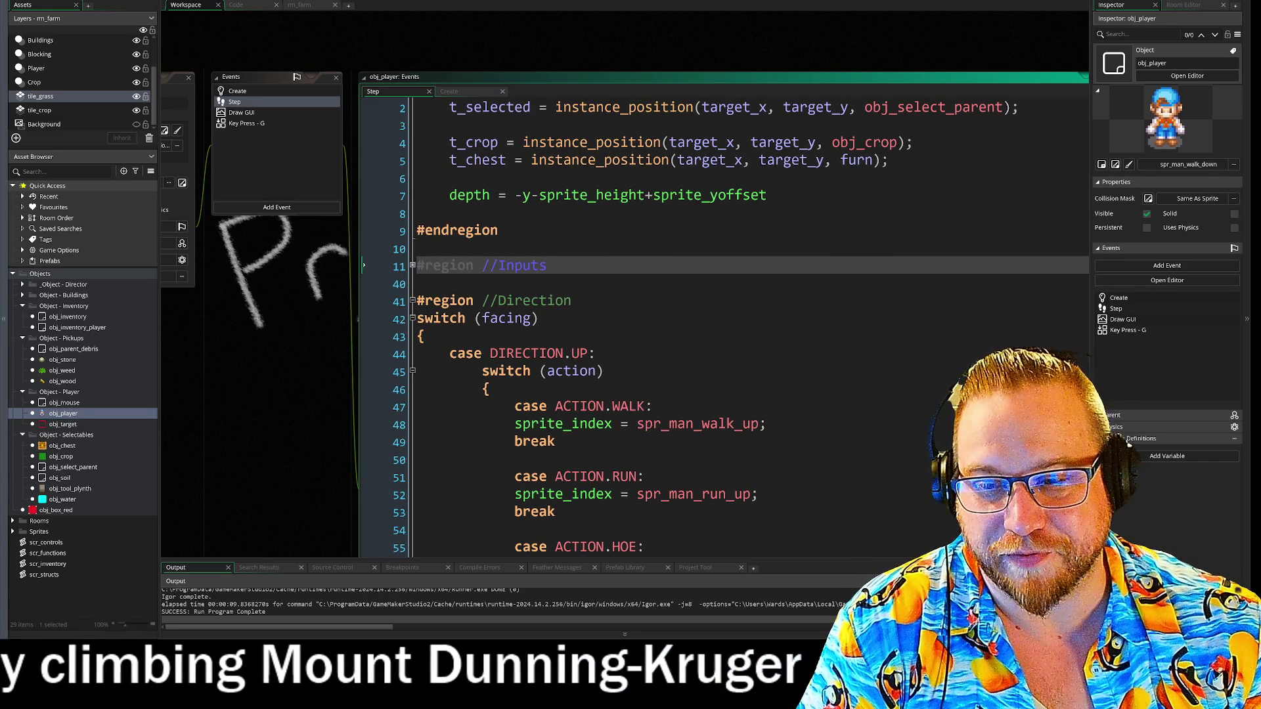
scroll(722, 329, "up", 1)
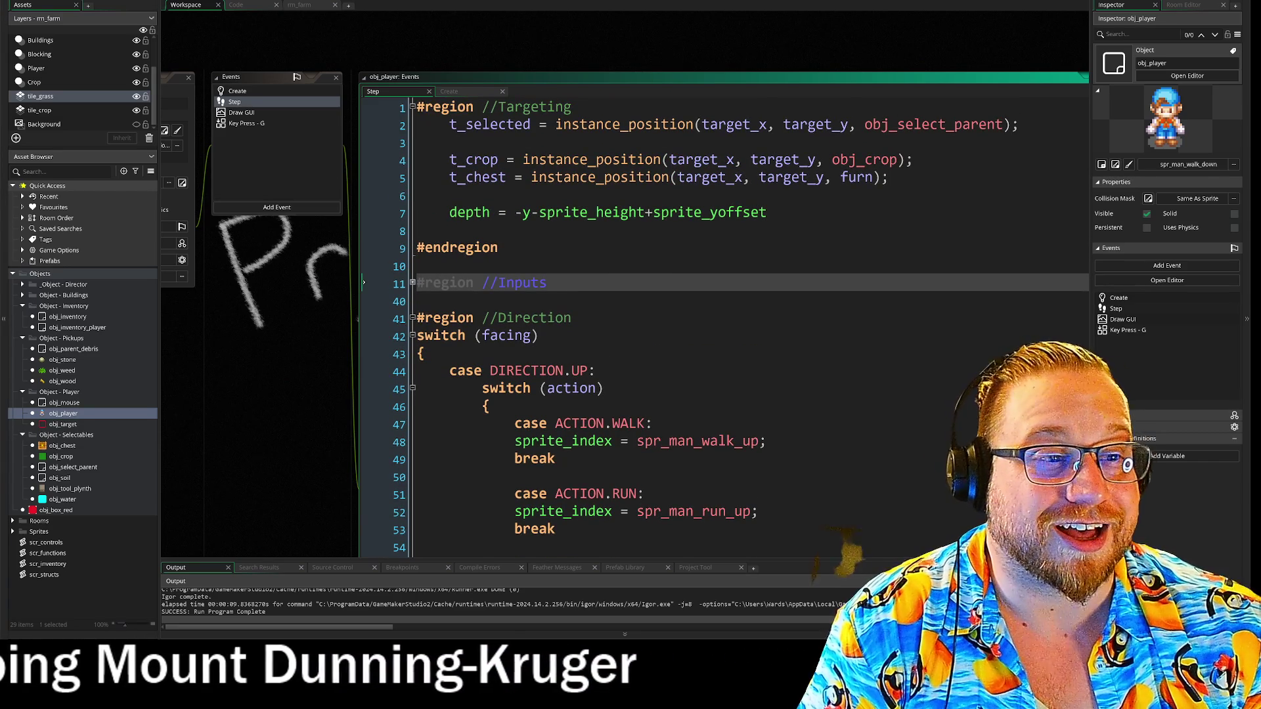
left_click_drag(234, 345, 172, 220)
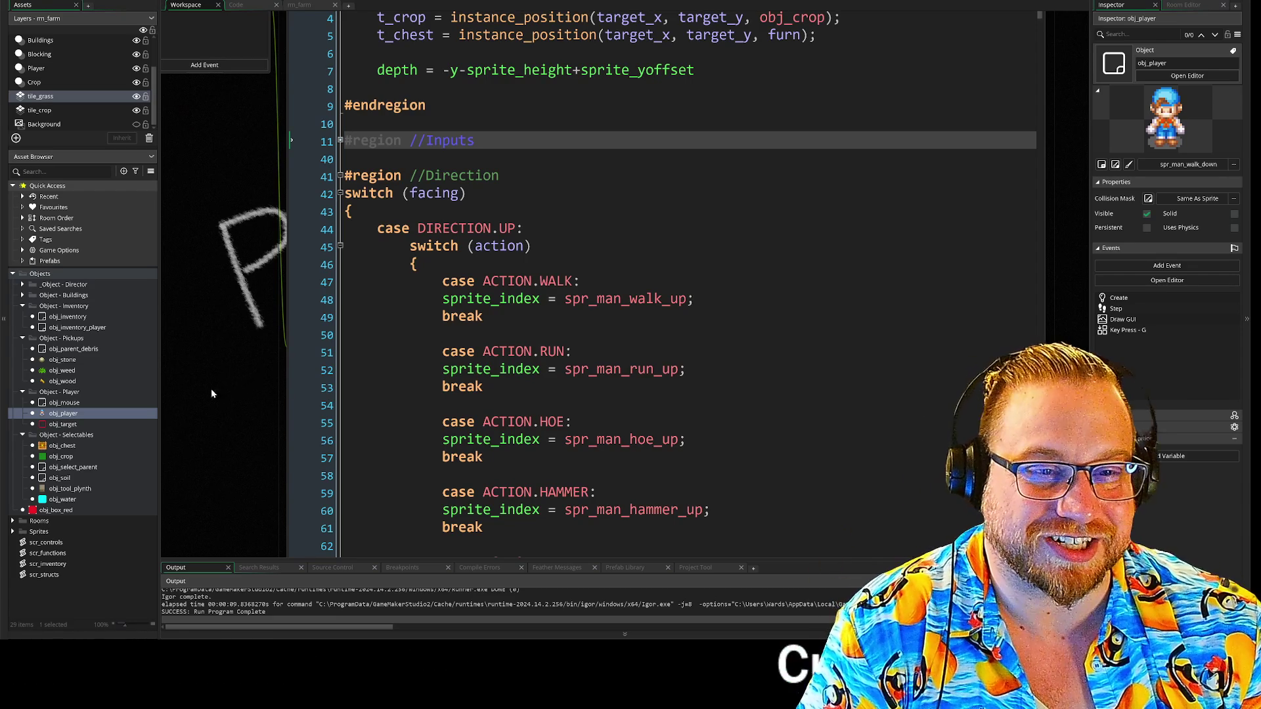
scroll(489, 378, "down", 2)
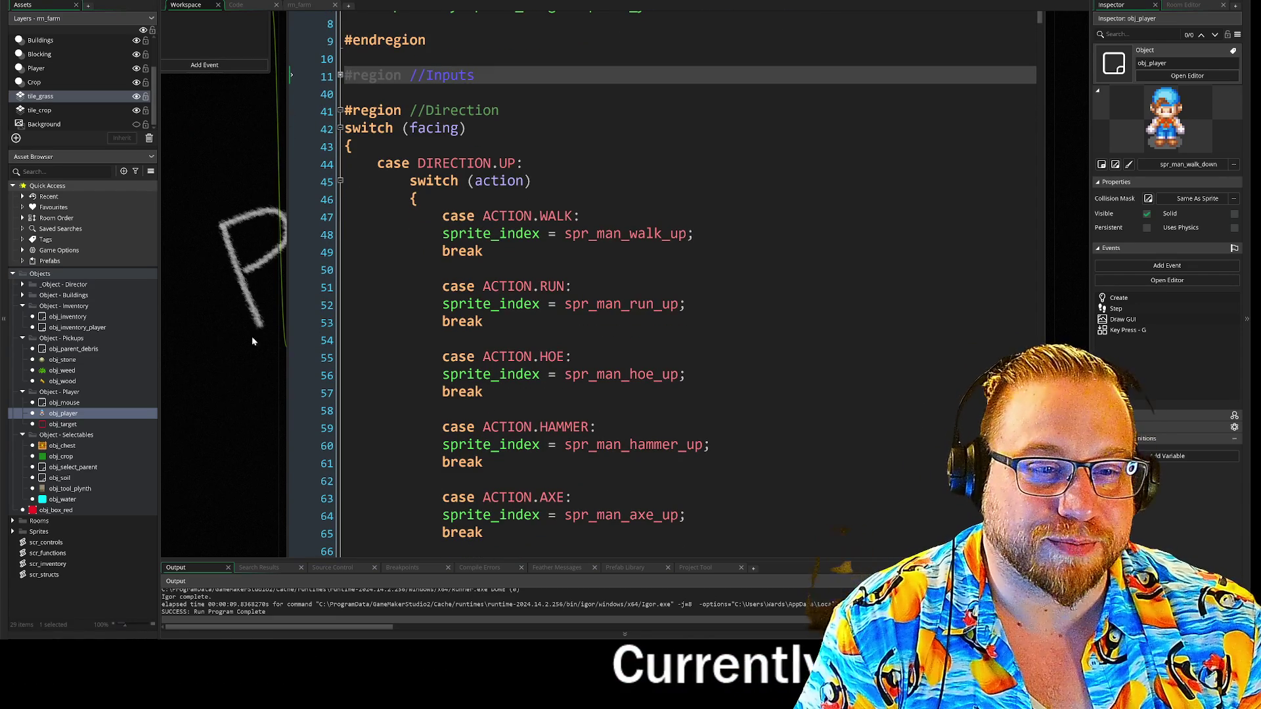
Delete the action cases under DIRECTION.UP and DIRECTION.DOWN
mouse_move(309, 170)
left_mouse_down()
mouse_move(427, 226)
mouse_move(624, 545)
mouse_move(650, 463)
left_mouse_up()
scroll(652, 402, "down", 3)
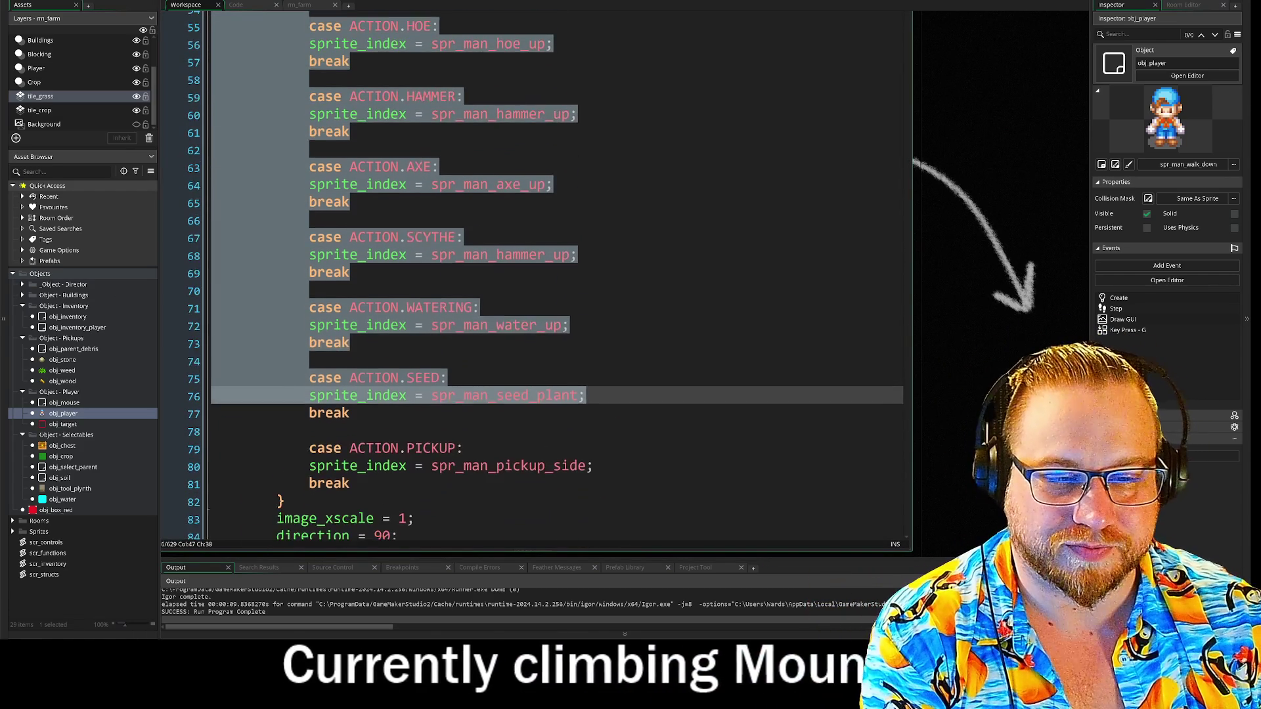
mouse_move(355, 379)
left_mouse_down()
mouse_move(265, 189)
mouse_move(260, 40)
mouse_move(269, 36)
mouse_move(252, 133)
left_mouse_up()
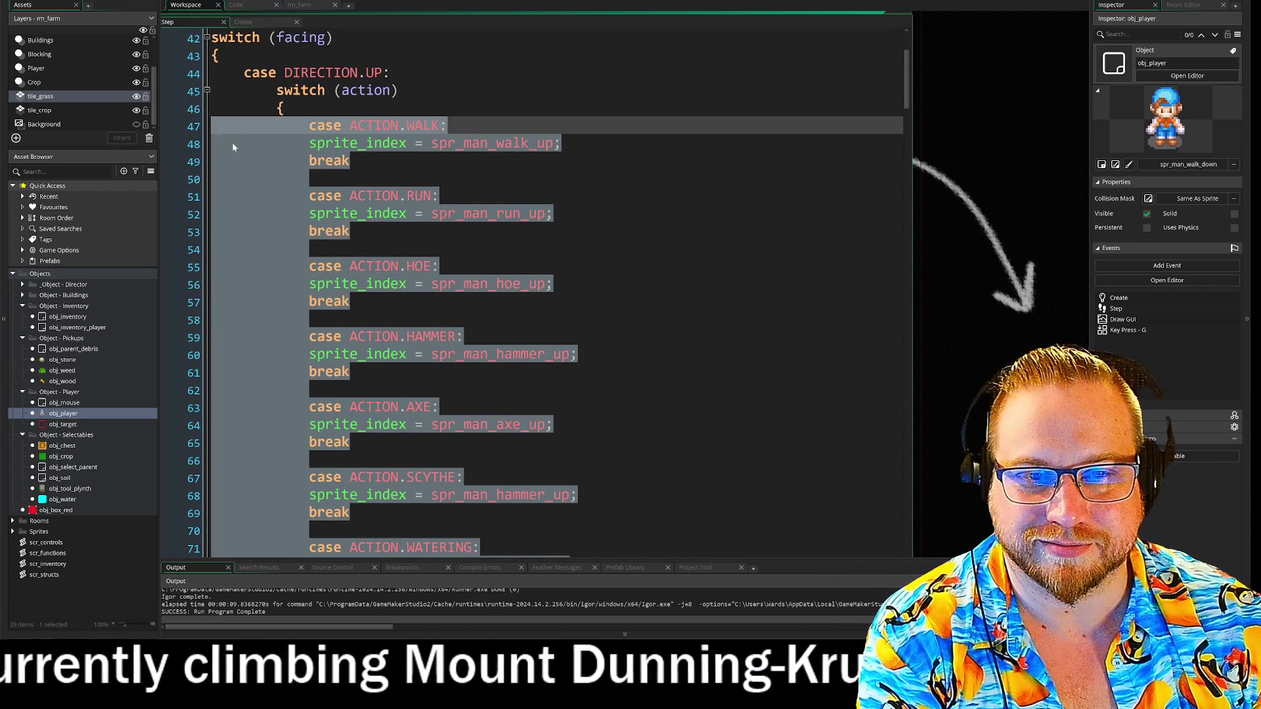
key("Delete")
left_click(283, 107)
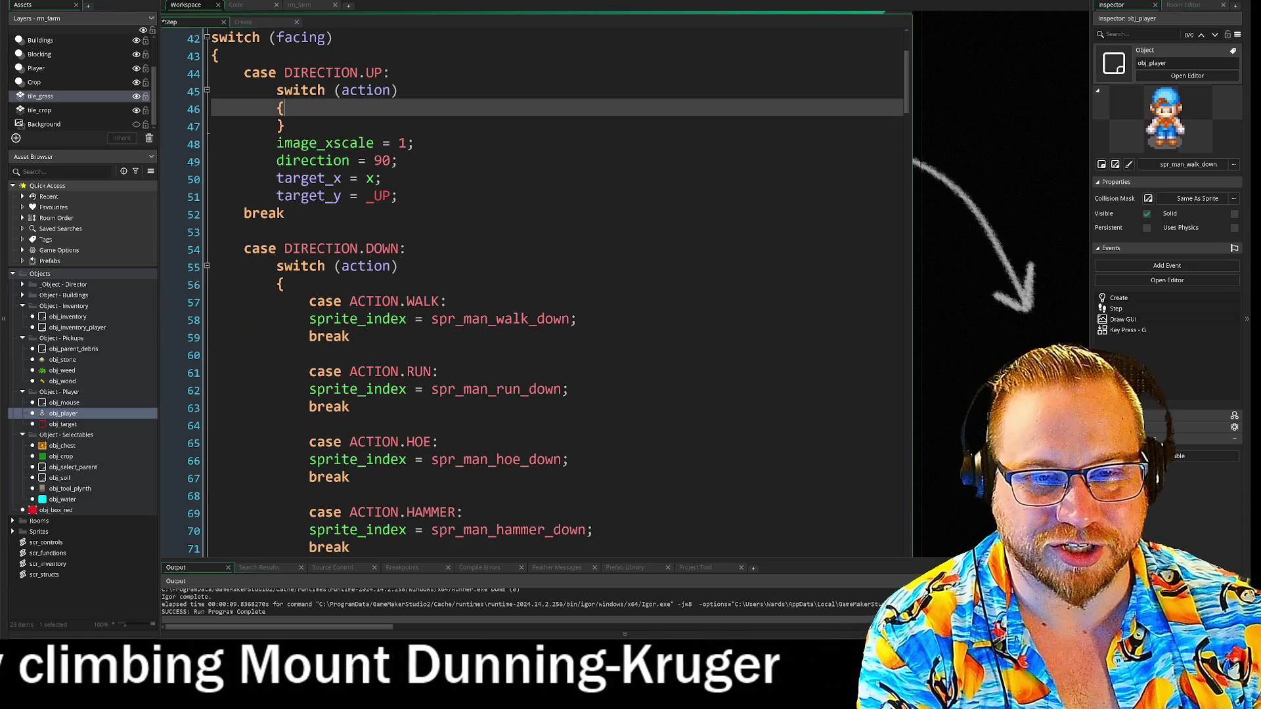
scroll(536, 292, "down", 9)
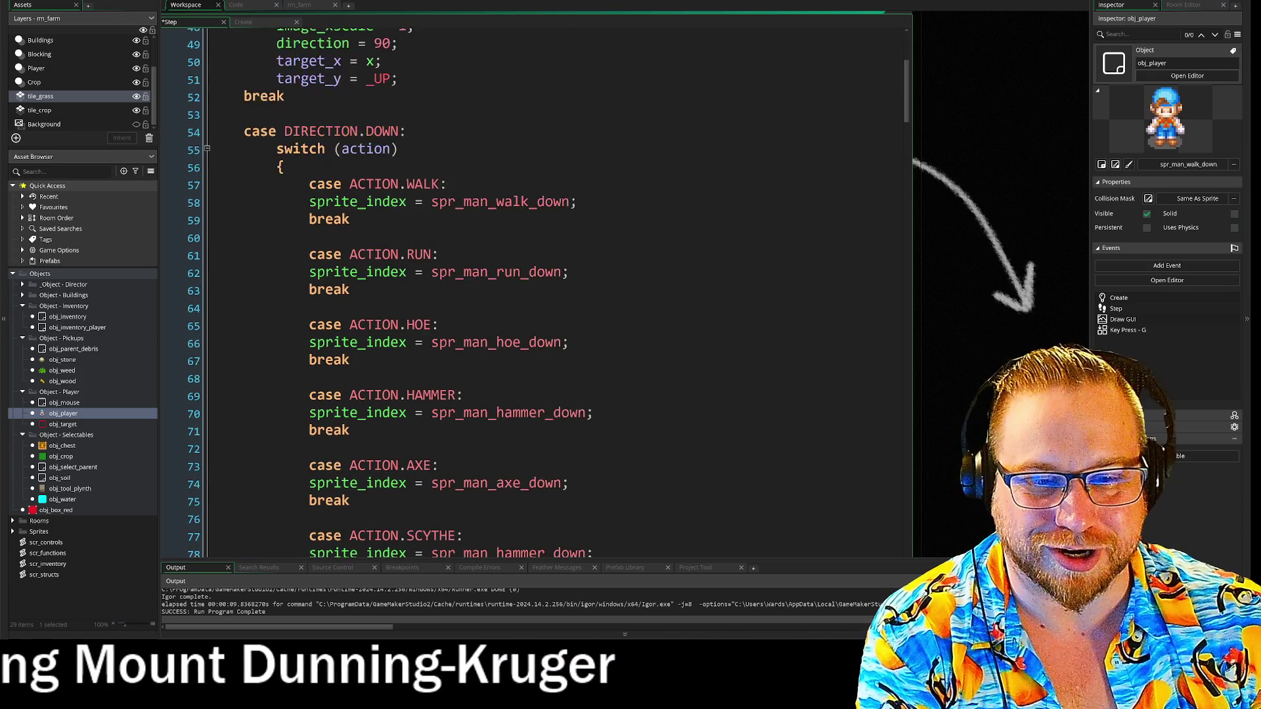
mouse_move(350, 443)
left_mouse_down()
mouse_move(217, 321)
mouse_move(216, 29)
mouse_move(238, 278)
mouse_move(238, 264)
left_mouse_up()
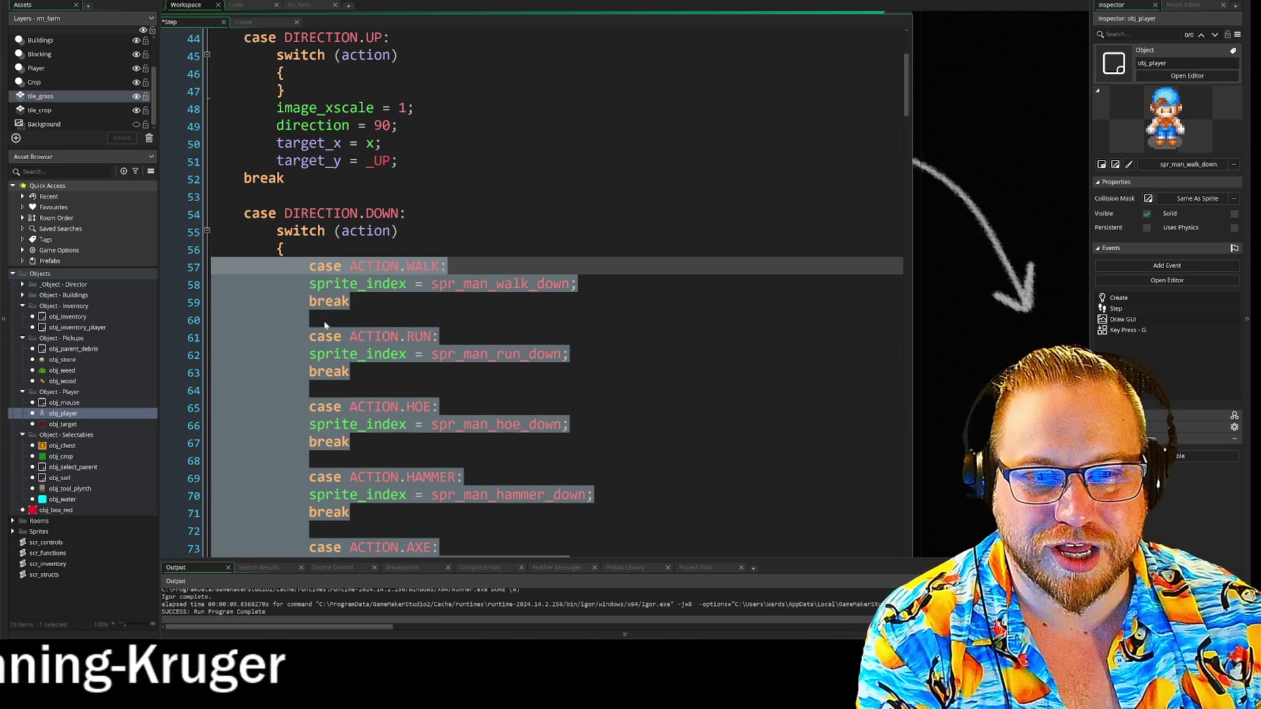
key("Delete")
Delete the action cases under DIRECTION.LEFT and DIRECTION.RIGHT, removing leftover blank lines
scroll(536, 292, "down", 1)
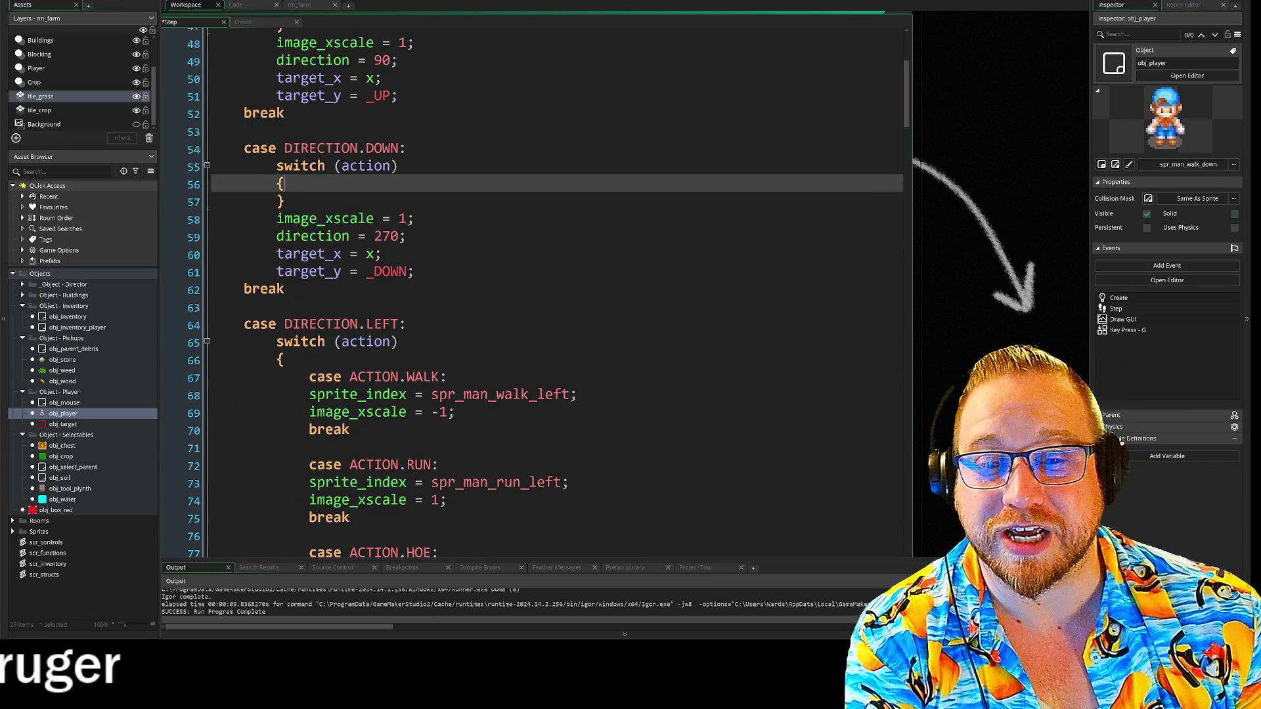
mouse_move(216, 377)
left_mouse_down()
mouse_move(355, 430)
mouse_move(328, 555)
mouse_move(334, 230)
mouse_move(308, 20)
mouse_move(322, 141)
left_mouse_up()
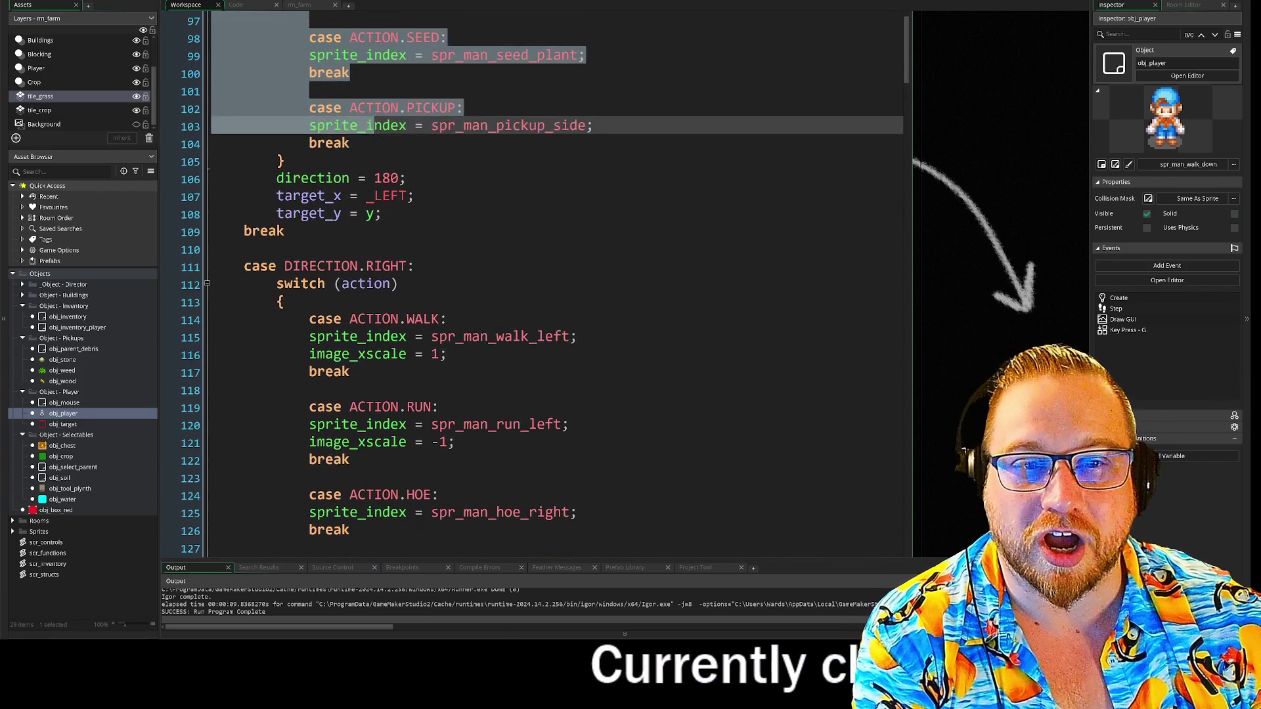
key("Delete")
scroll(535, 292, "up", 3)
key("BackSpace")
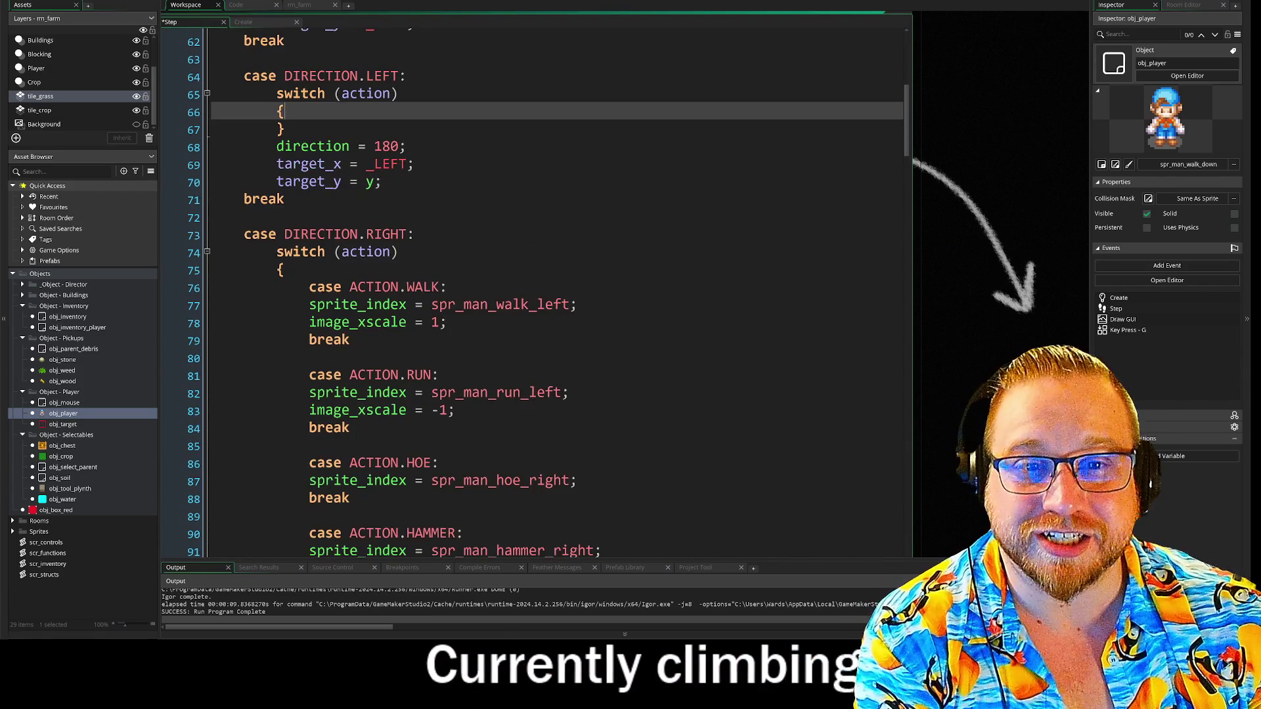
scroll(536, 292, "down", 2)
scroll(536, 293, "down", 8)
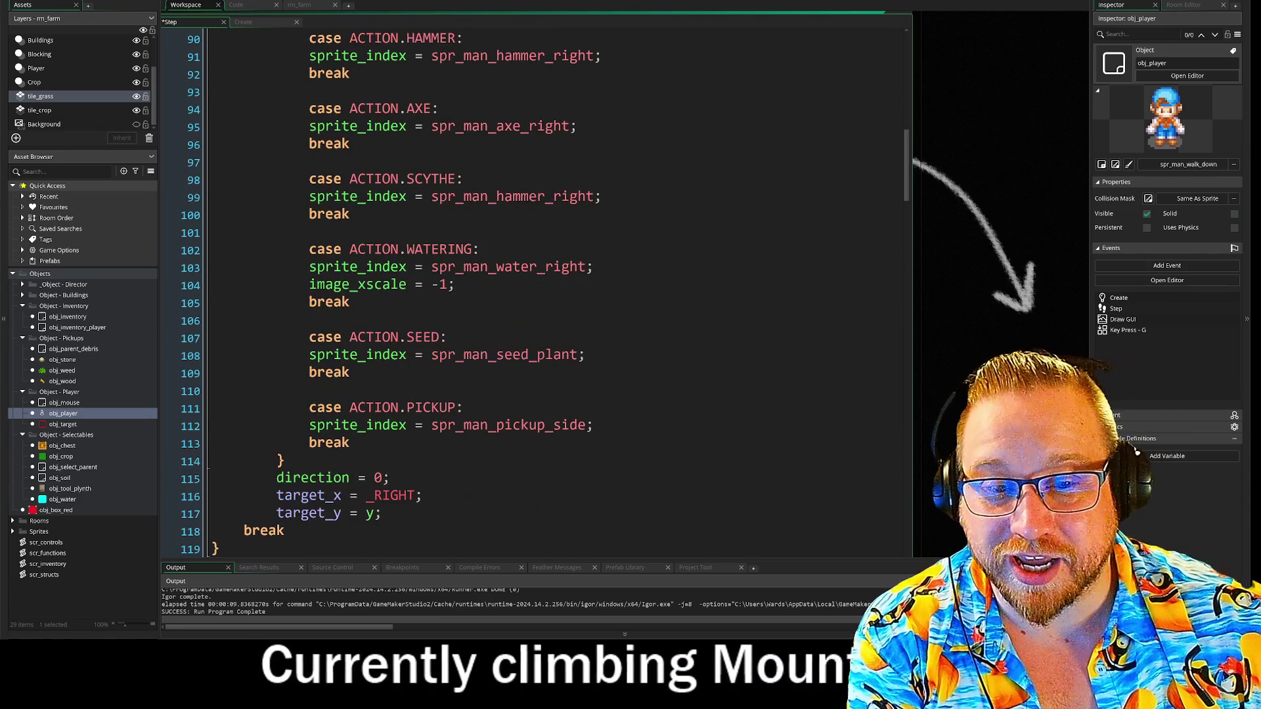
mouse_move(350, 442)
left_mouse_down()
mouse_move(308, 425)
mouse_move(308, 30)
mouse_move(244, 550)
mouse_move(247, 369)
mouse_move(214, 357)
left_mouse_up()
key("Delete")
key("BackSpace")
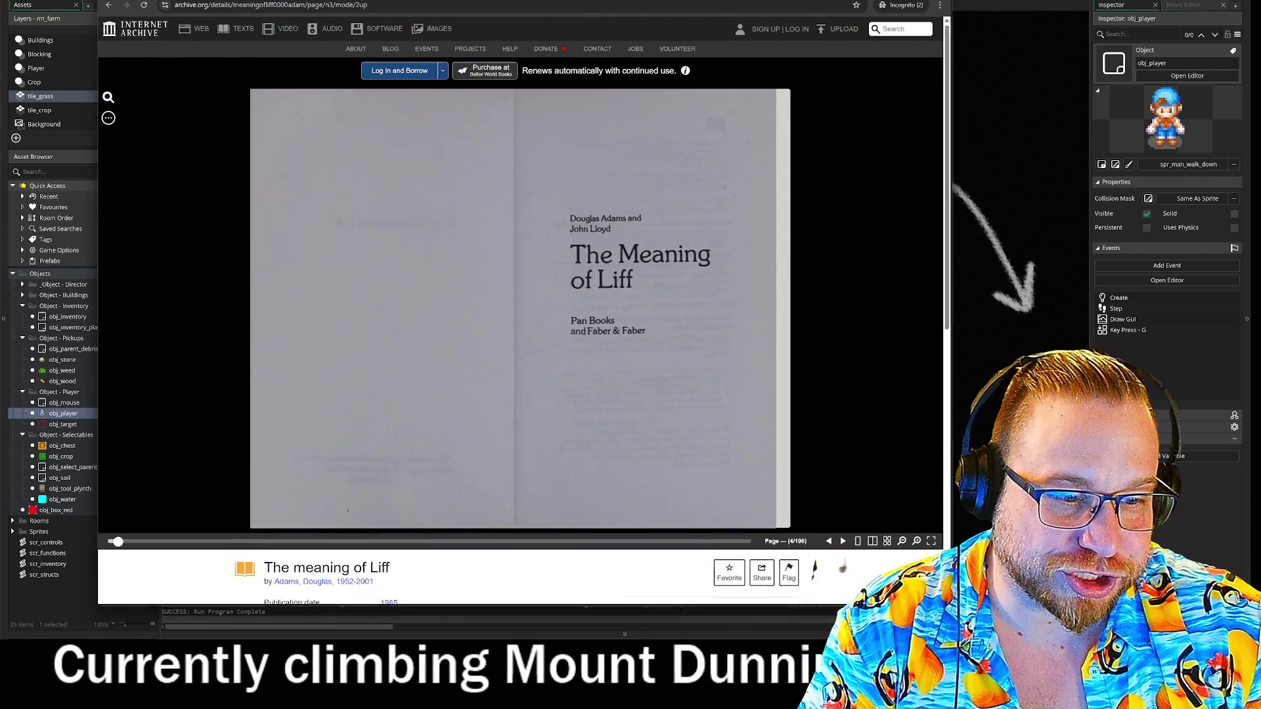
Page forward through The Meaning of Liff, then flip back to the map and first A entries
left_click(846, 544)
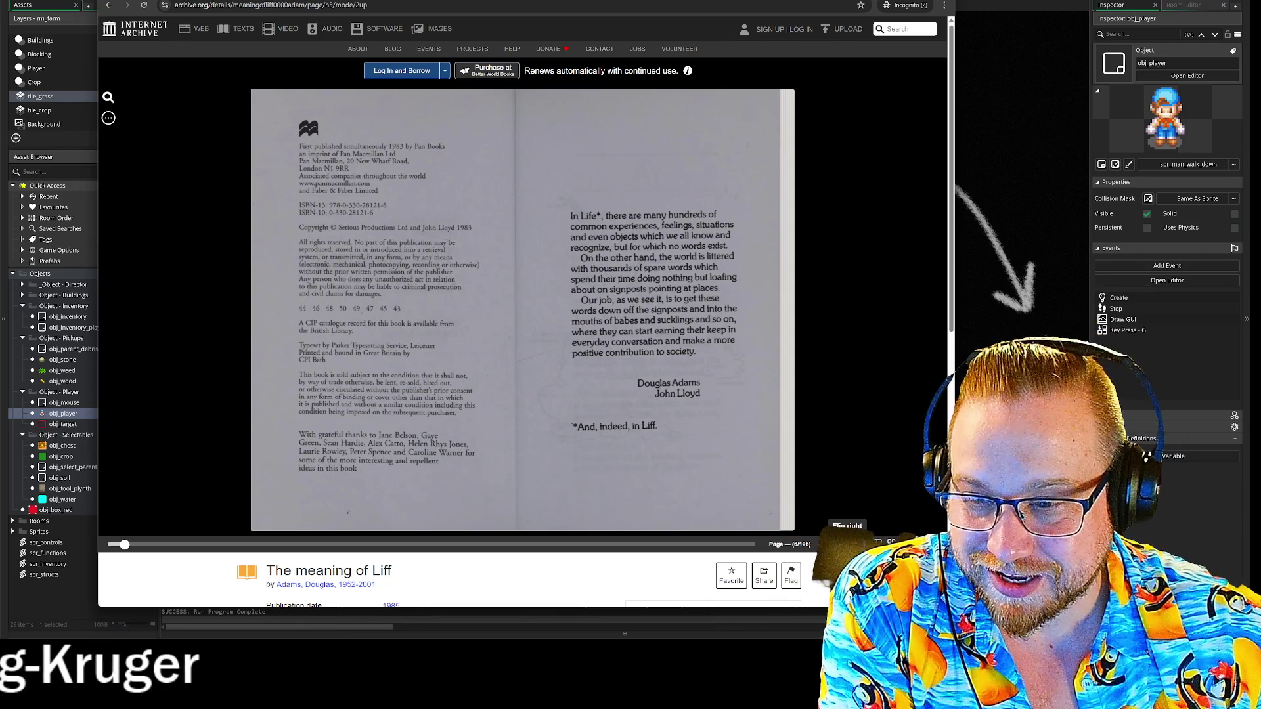
left_click(847, 545)
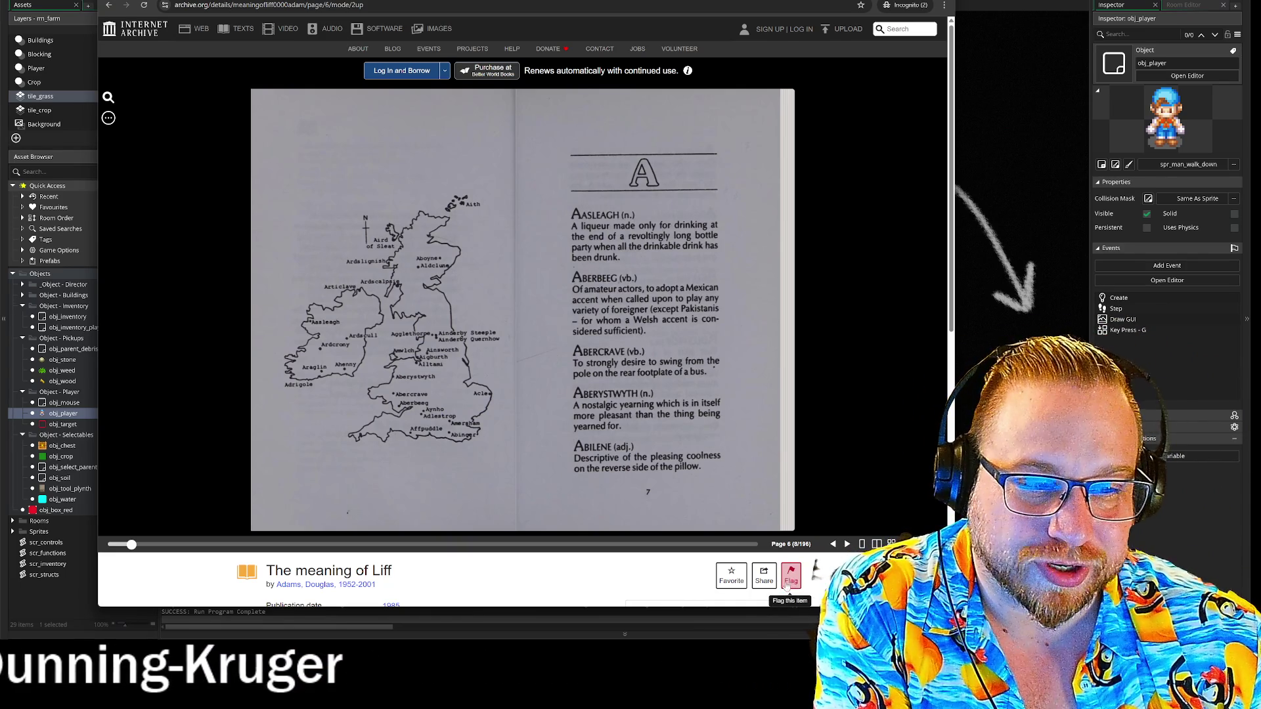
left_click(847, 544)
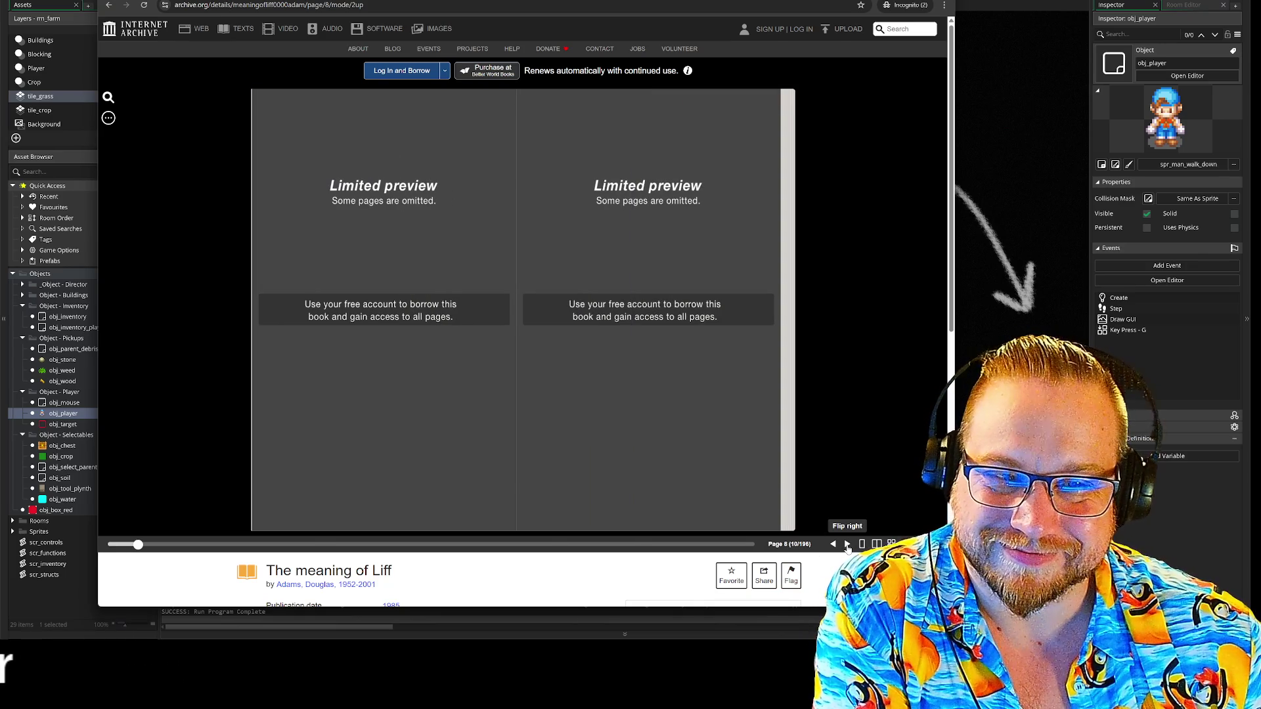
left_click(847, 544)
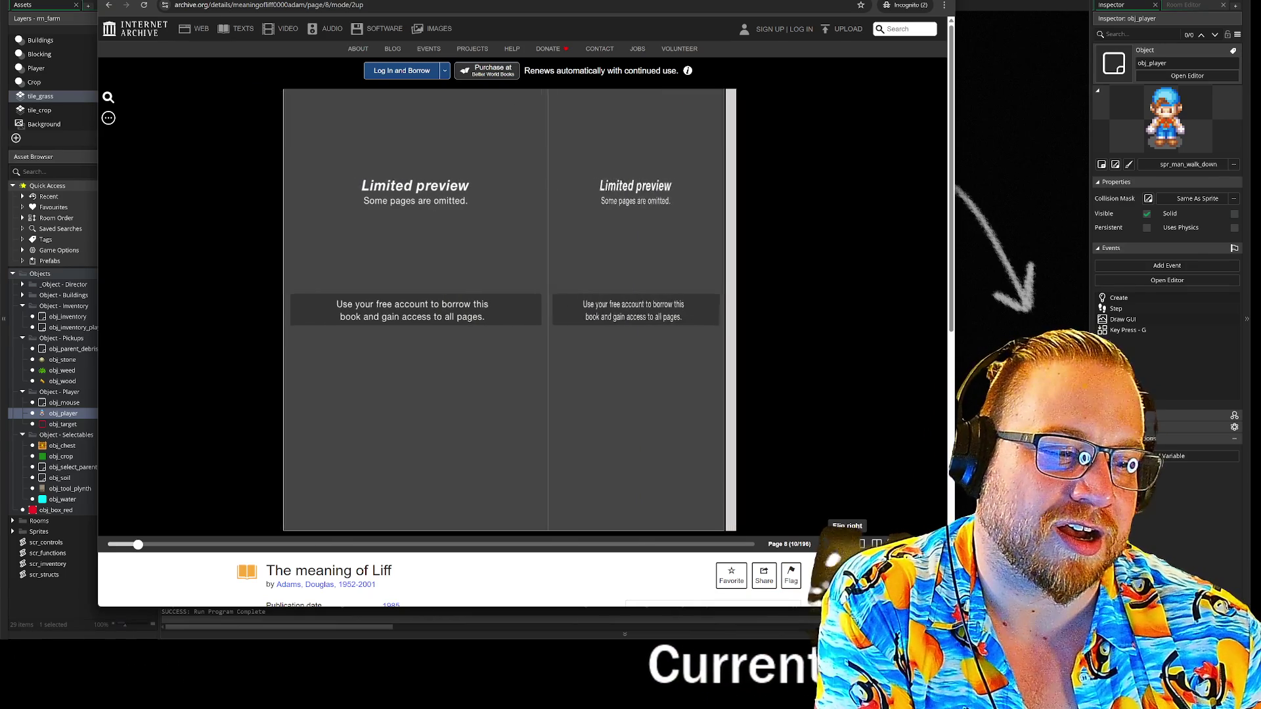
left_click(832, 544)
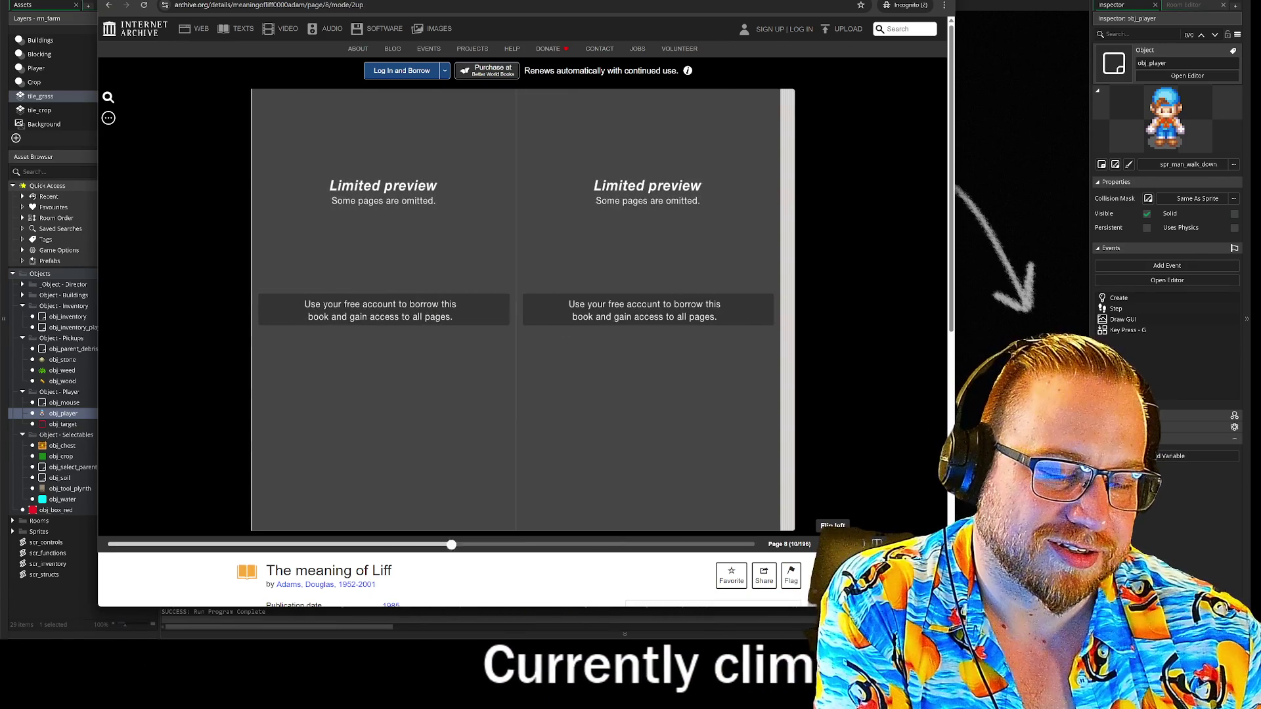
left_click(832, 545)
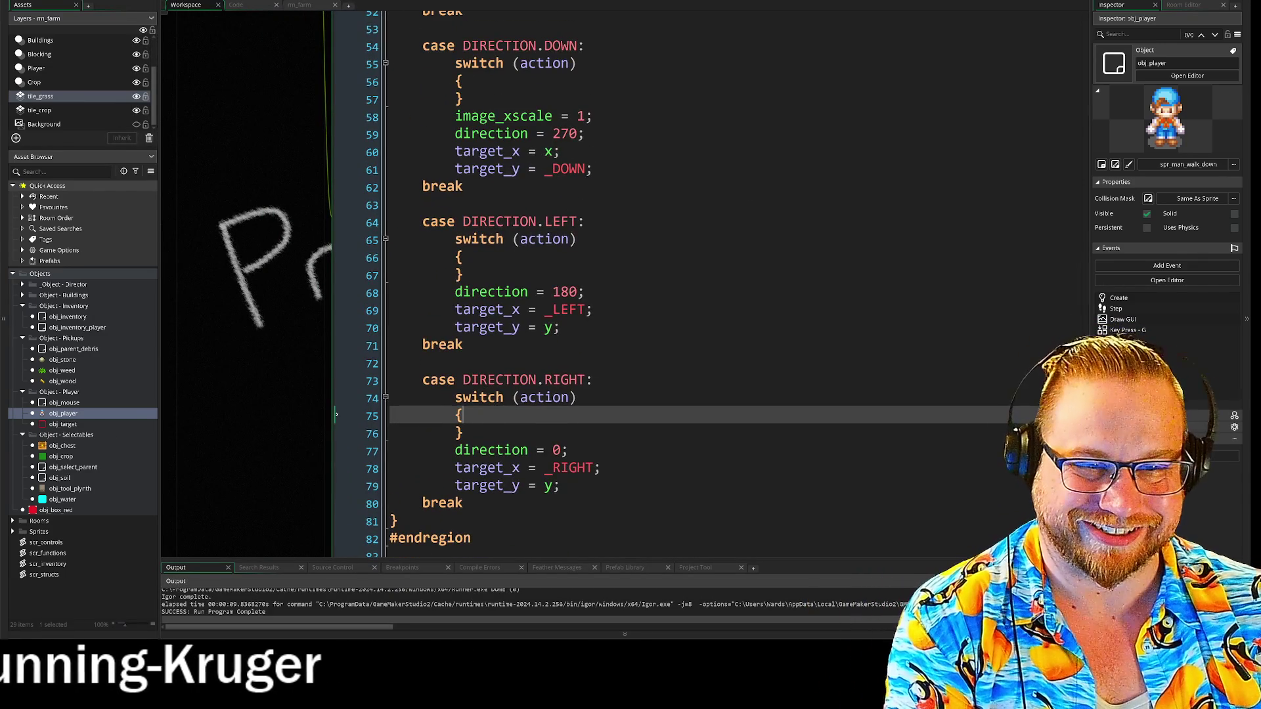
Remove the blank line in the DOWN block and the image_xscale line under DIRECTION.UP
scroll(607, 282, "up", 4)
left_click_drag(594, 312, 415, 317)
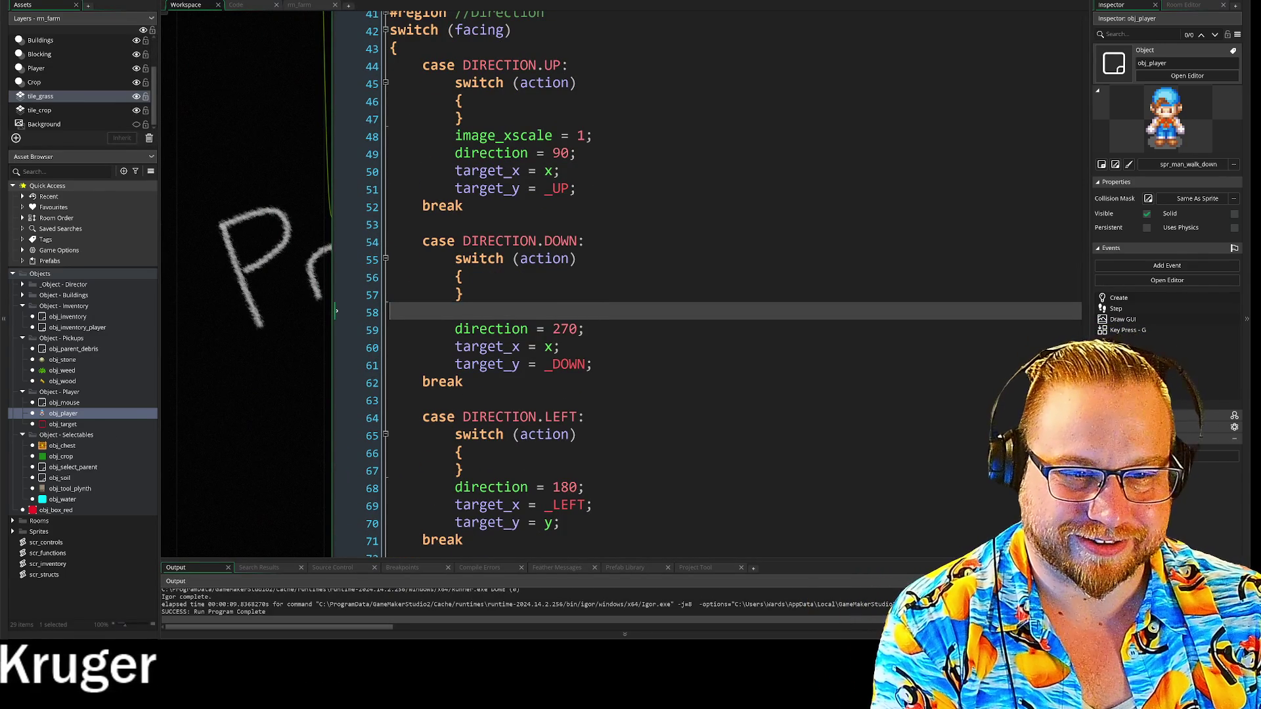
key("BackSpace")
left_click(592, 136)
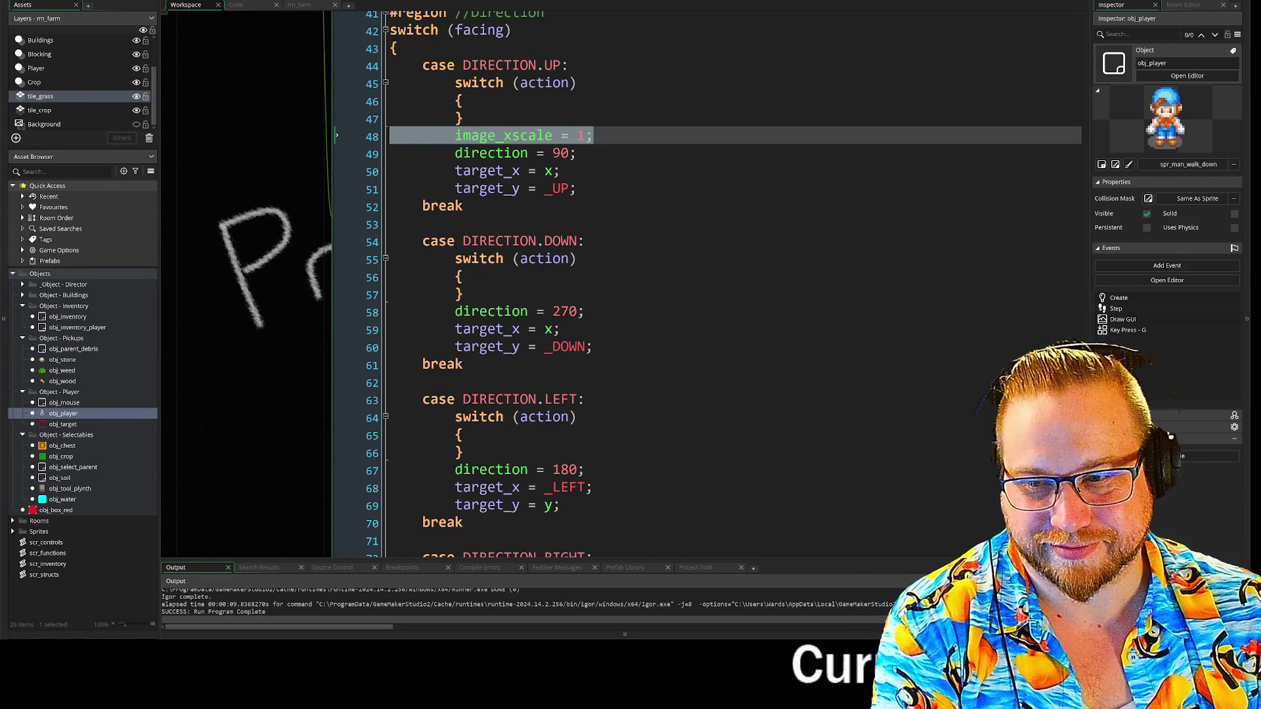
key("BackSpace")
key("BackSpace")
Show the Compile Errors list for the Step event
scroll(707, 284, "down", 8)
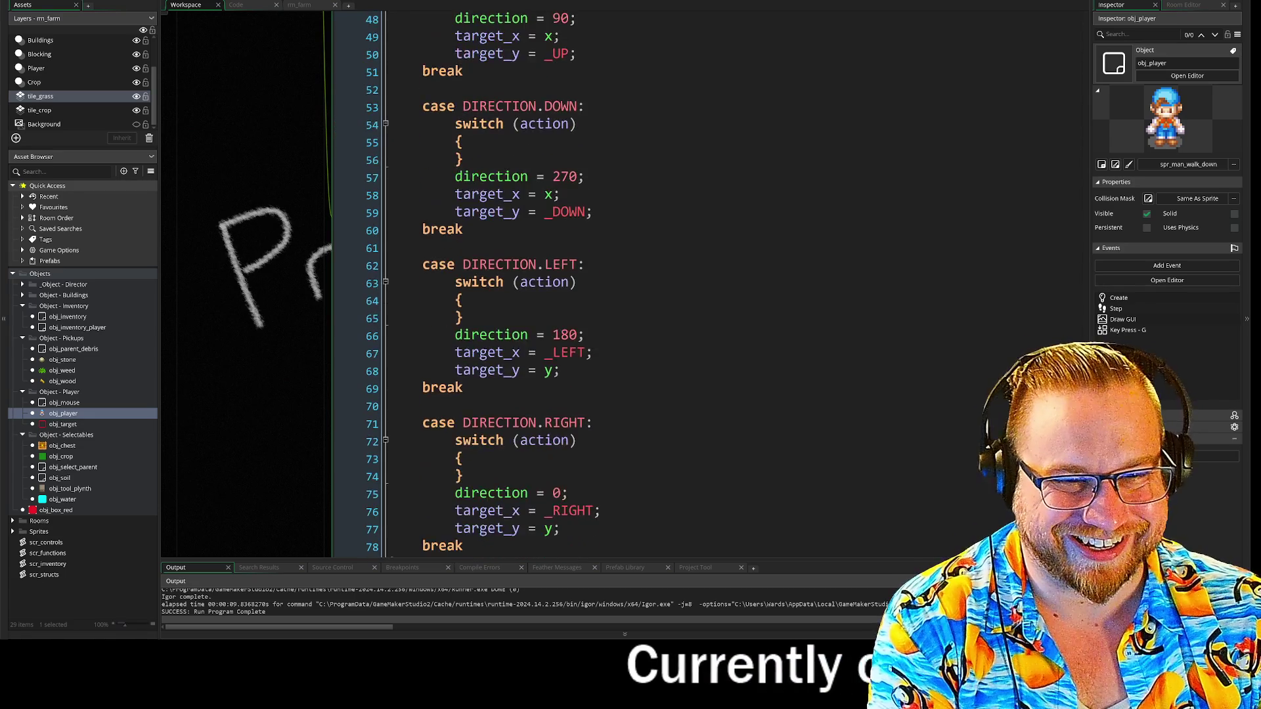
scroll(529, 282, "up", 5)
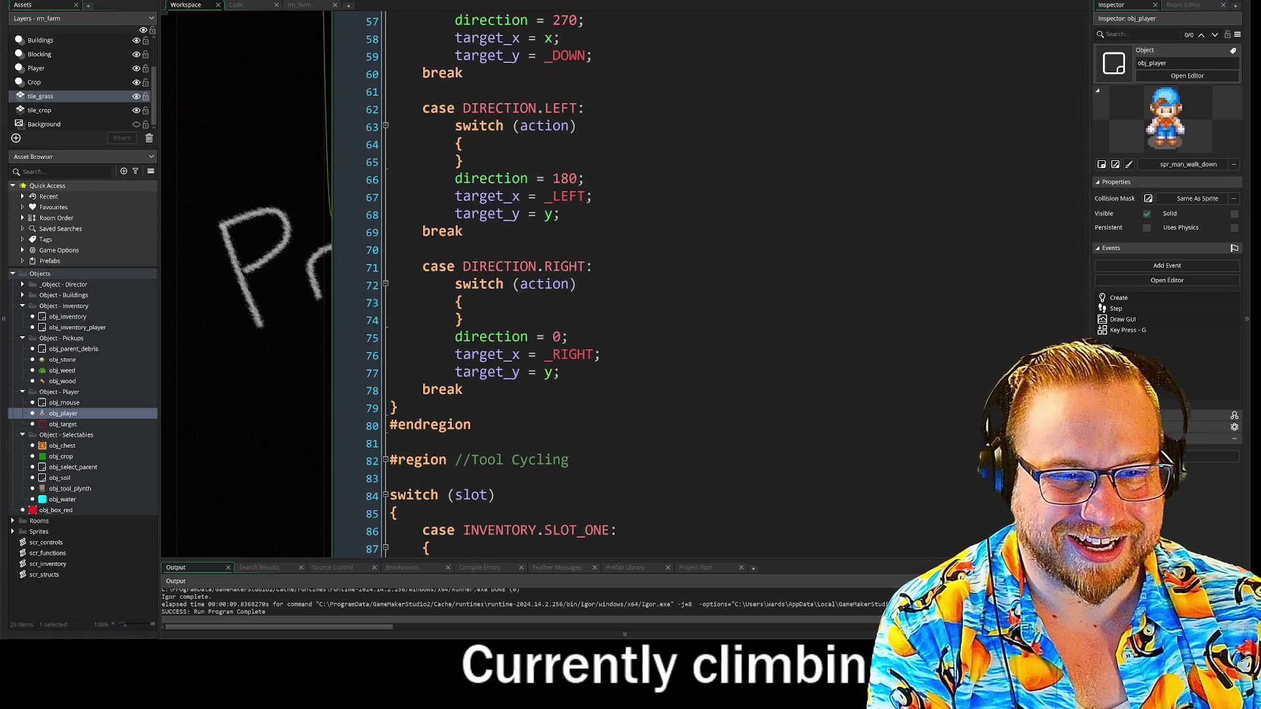
scroll(336, 151, "up", 4)
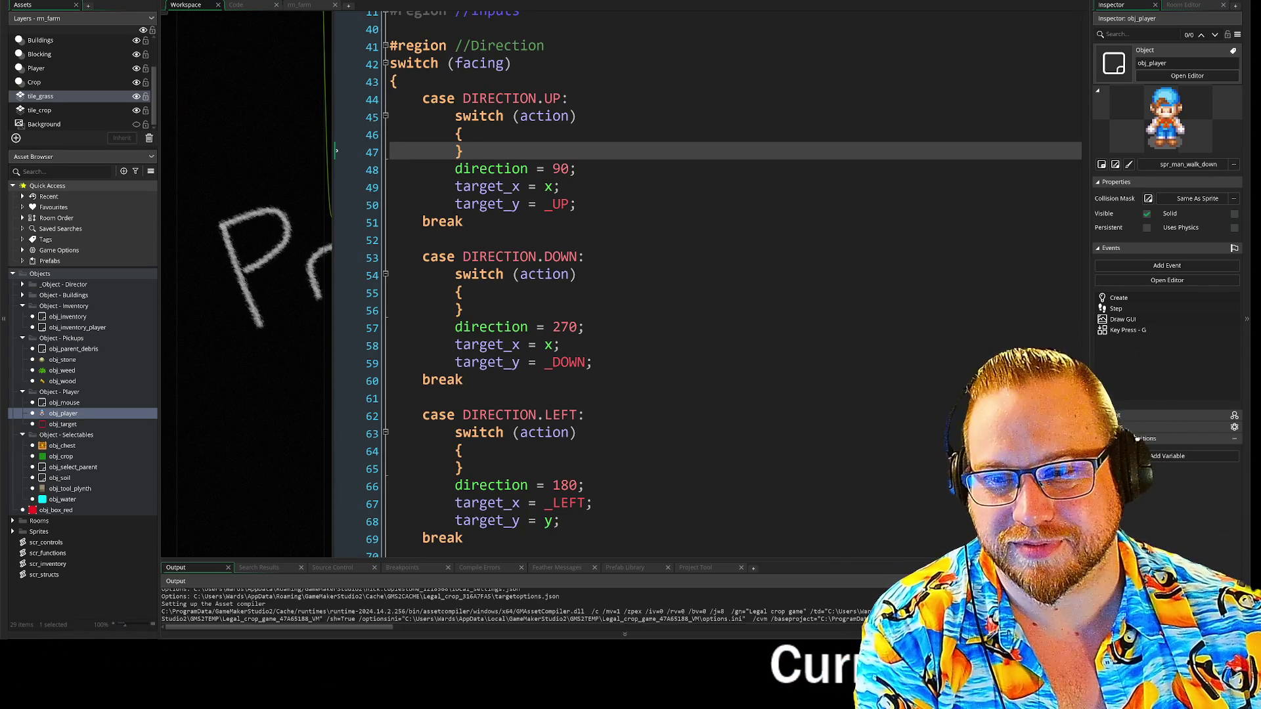
left_click(338, 595)
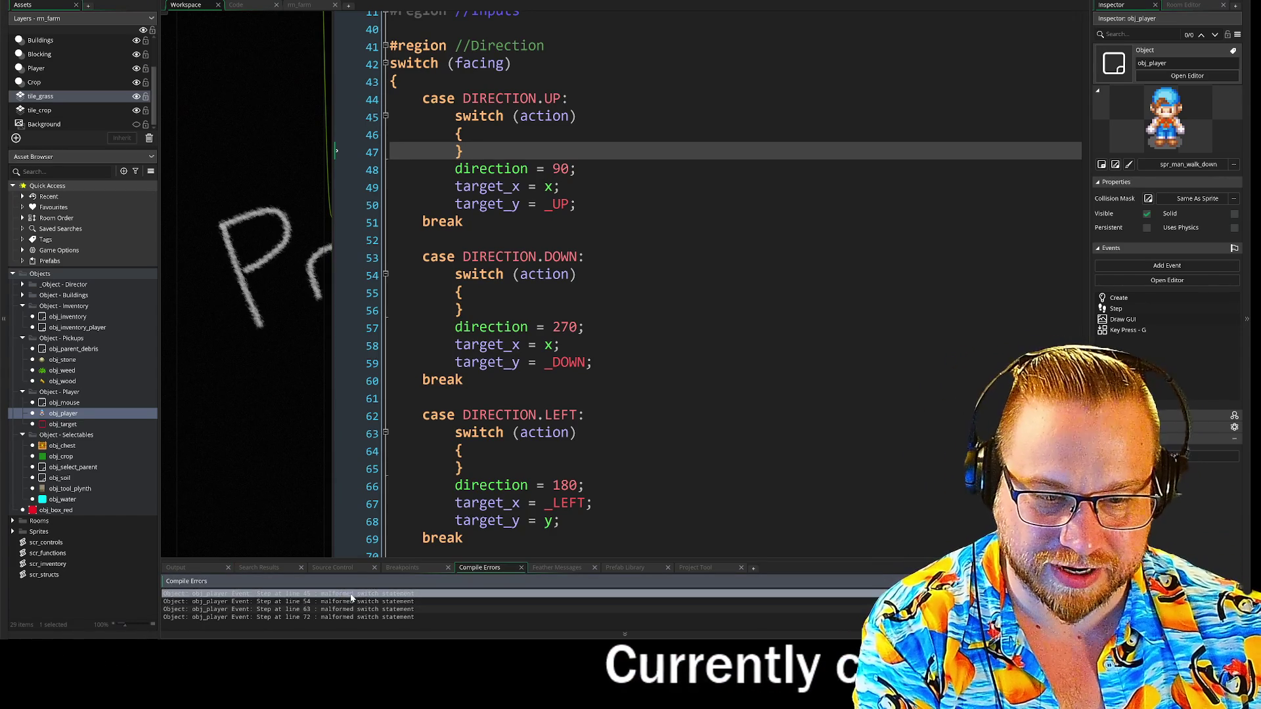
Delete the empty switch (action) blocks under the UP and DOWN cases
double_click(352, 595)
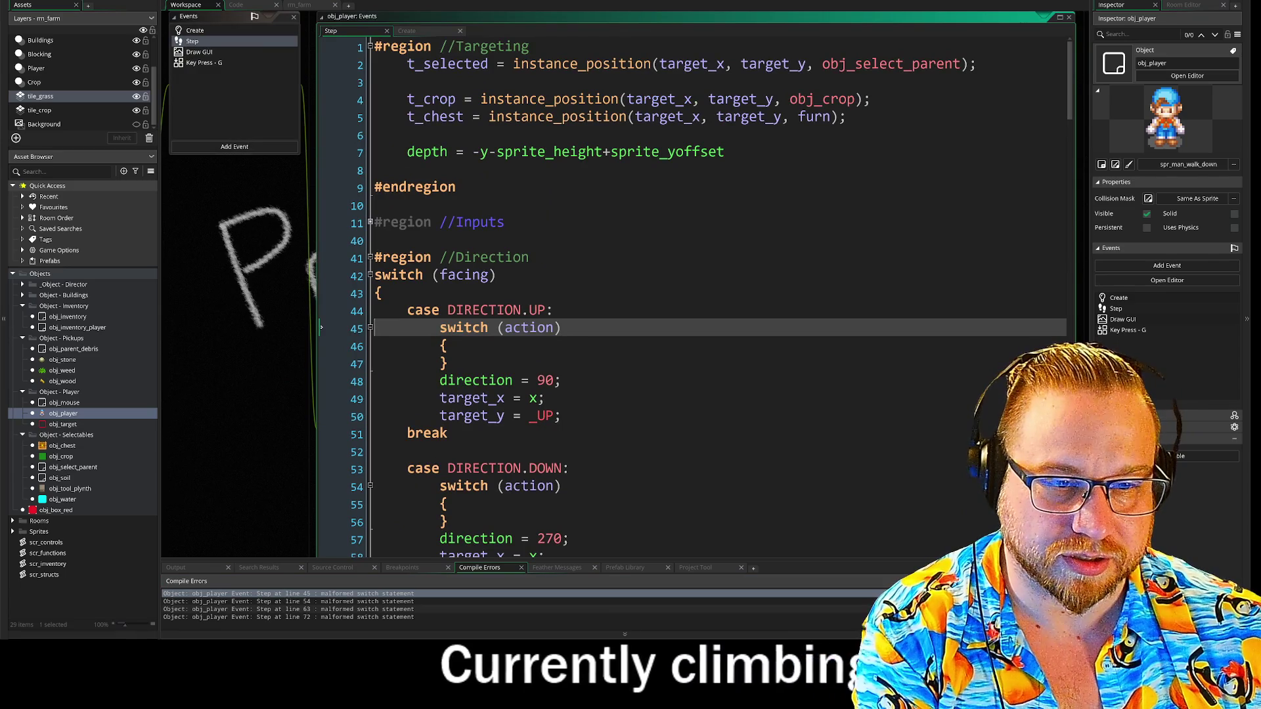
scroll(696, 295, "down", 1)
key("Down")
key("Down")
key("shift+Up")
key("shift+Up")
key("BackSpace")
key("BackSpace")
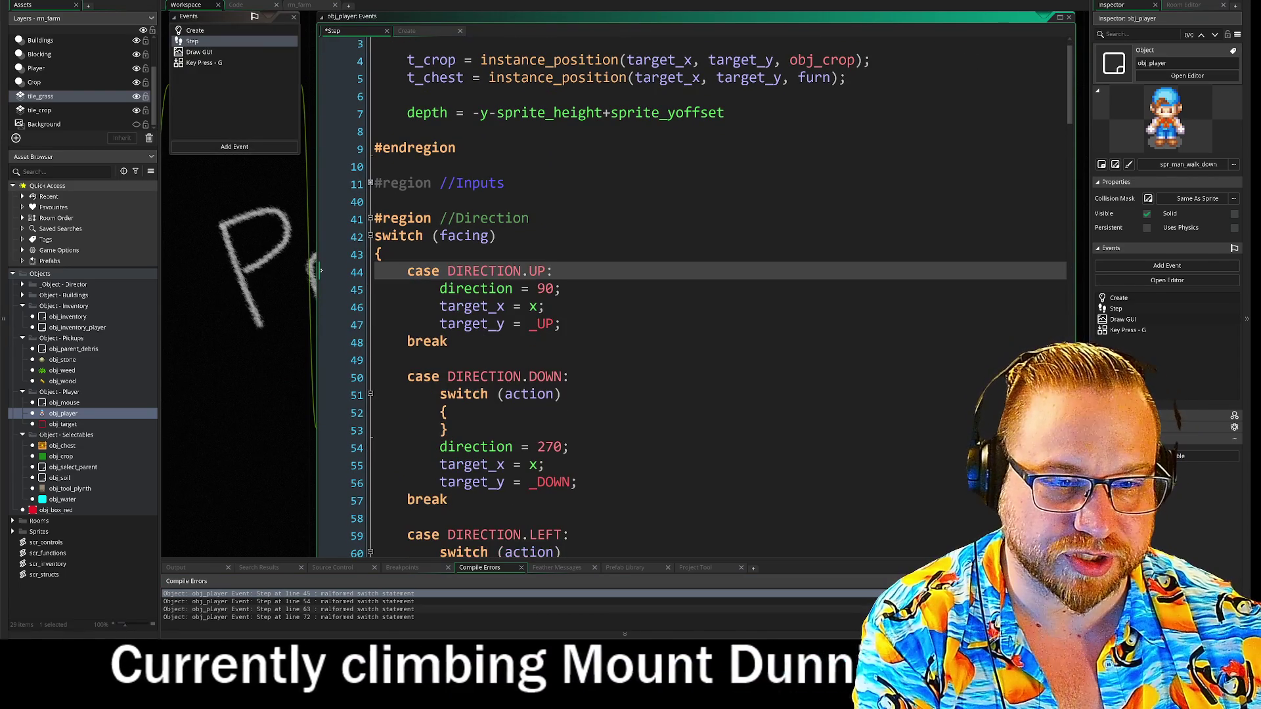
key("Down")
key("Down")
key("Down")
key("shift+Up")
key("shift+Up")
key("shift+Up")
key("BackSpace")
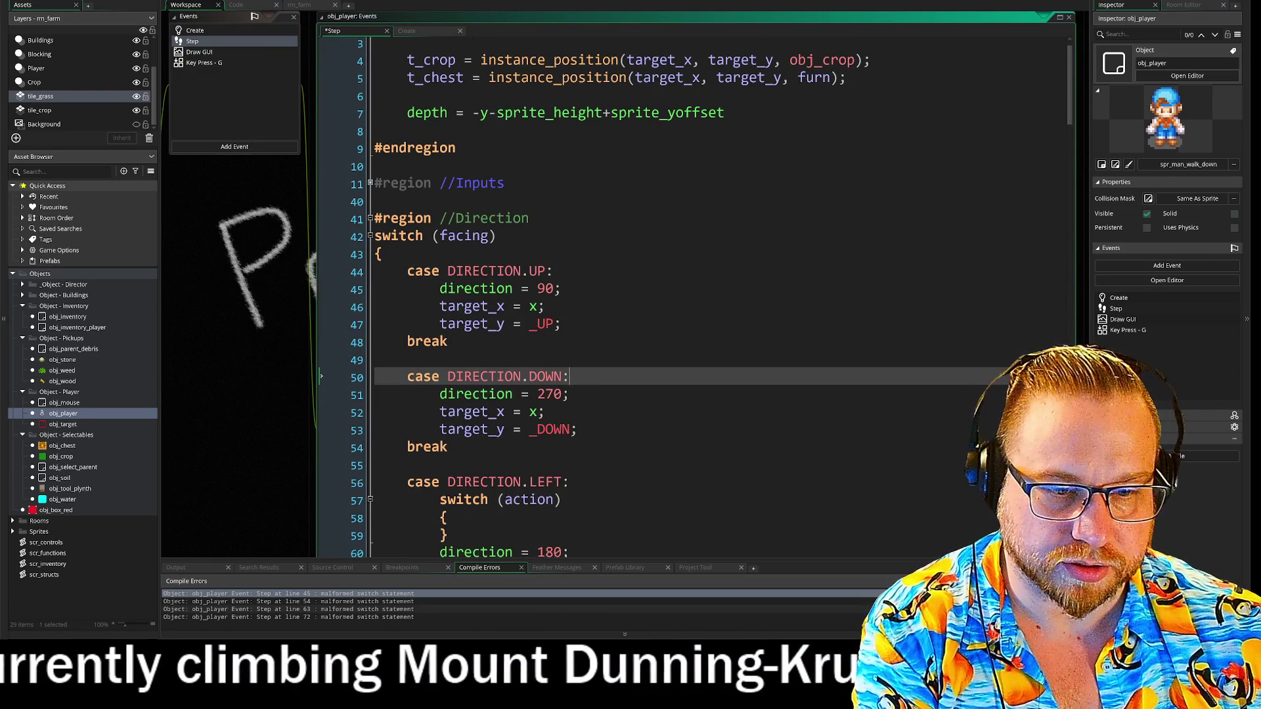
Delete the empty switch (action) blocks under LEFT and RIGHT, then save and run with F5
scroll(696, 295, "down", 1)
key("Down")
key("Down")
key("Down")
key("shift+Up")
key("shift+Up")
key("shift+Up")
key("BackSpace")
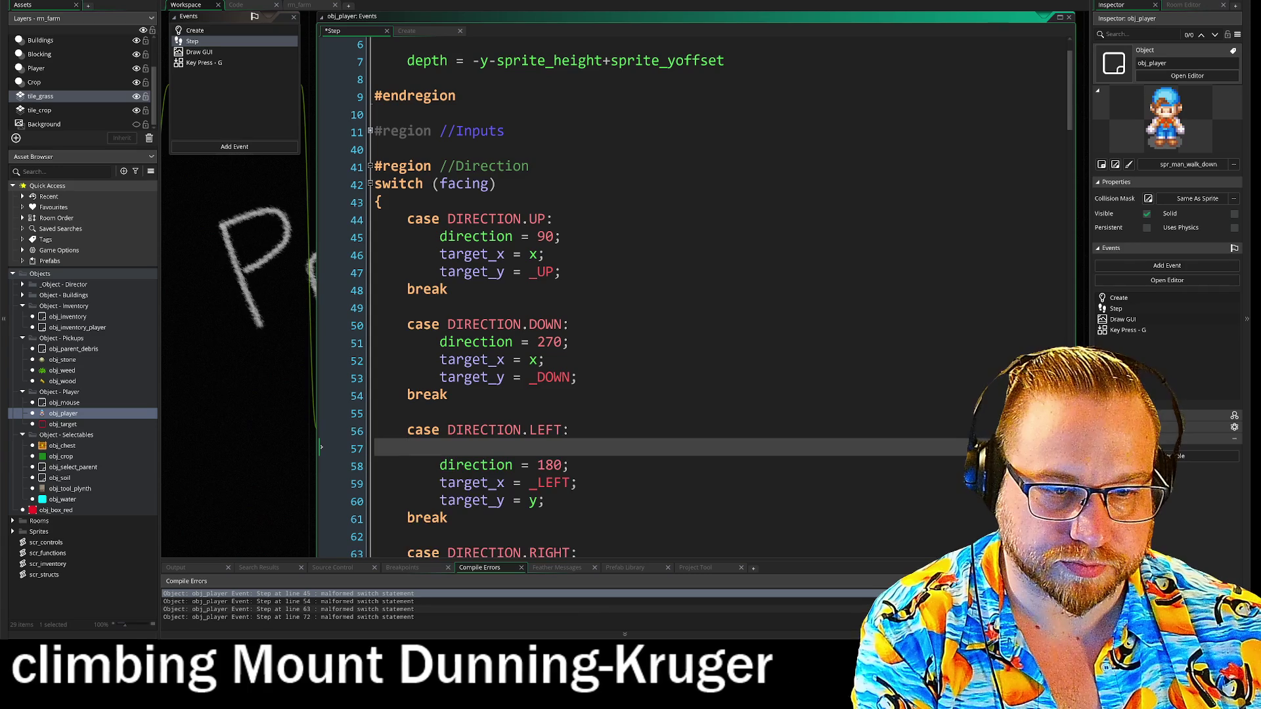
scroll(696, 295, "down", 1)
scroll(696, 295, "down", 4)
key("Down")
key("Down")
key("Down")
key("shift+Up")
key("shift+Up")
key("shift+Up")
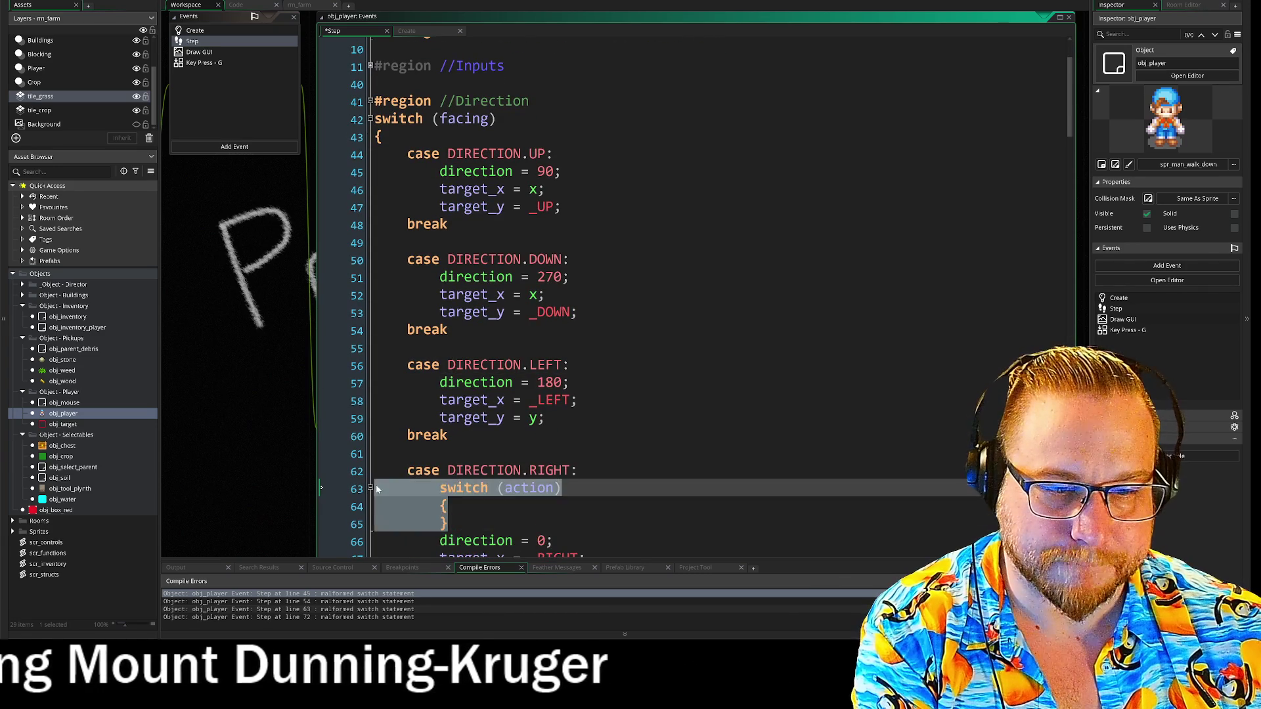
key("BackSpace")
key("F5")
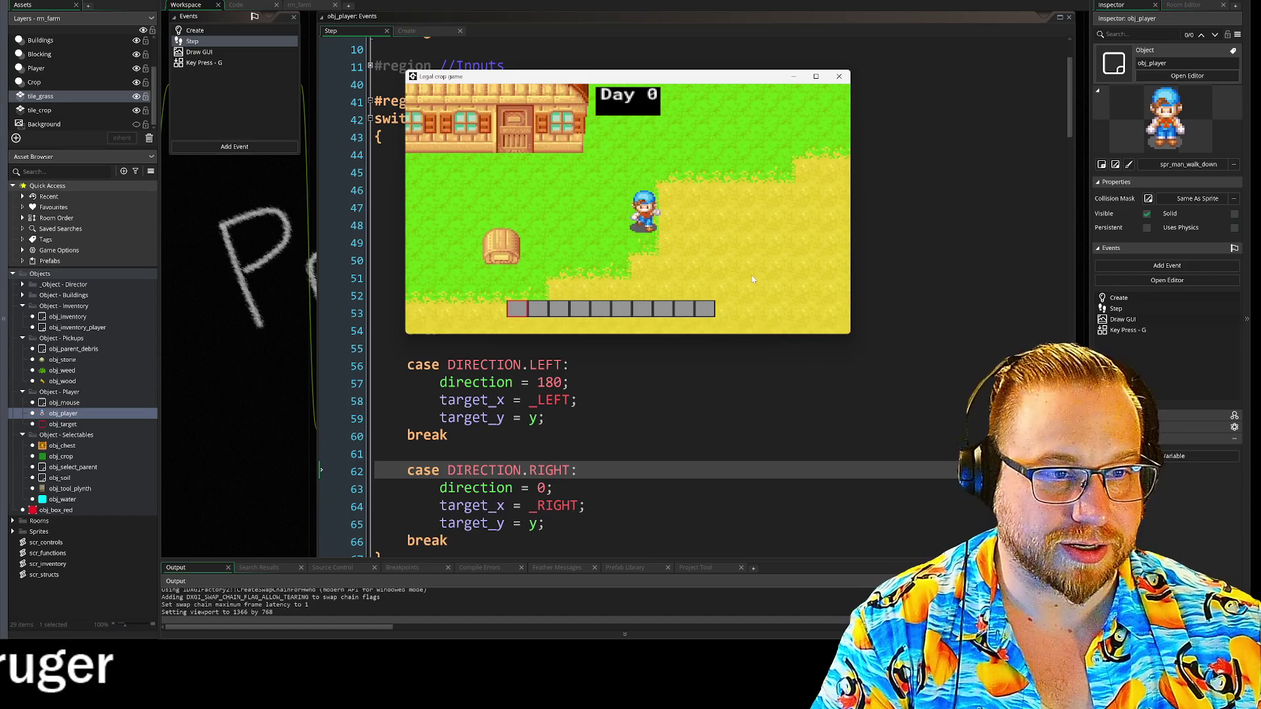
Walk the player with WASD, toggle the inventory, and till soil tiles beside the player
key("d")
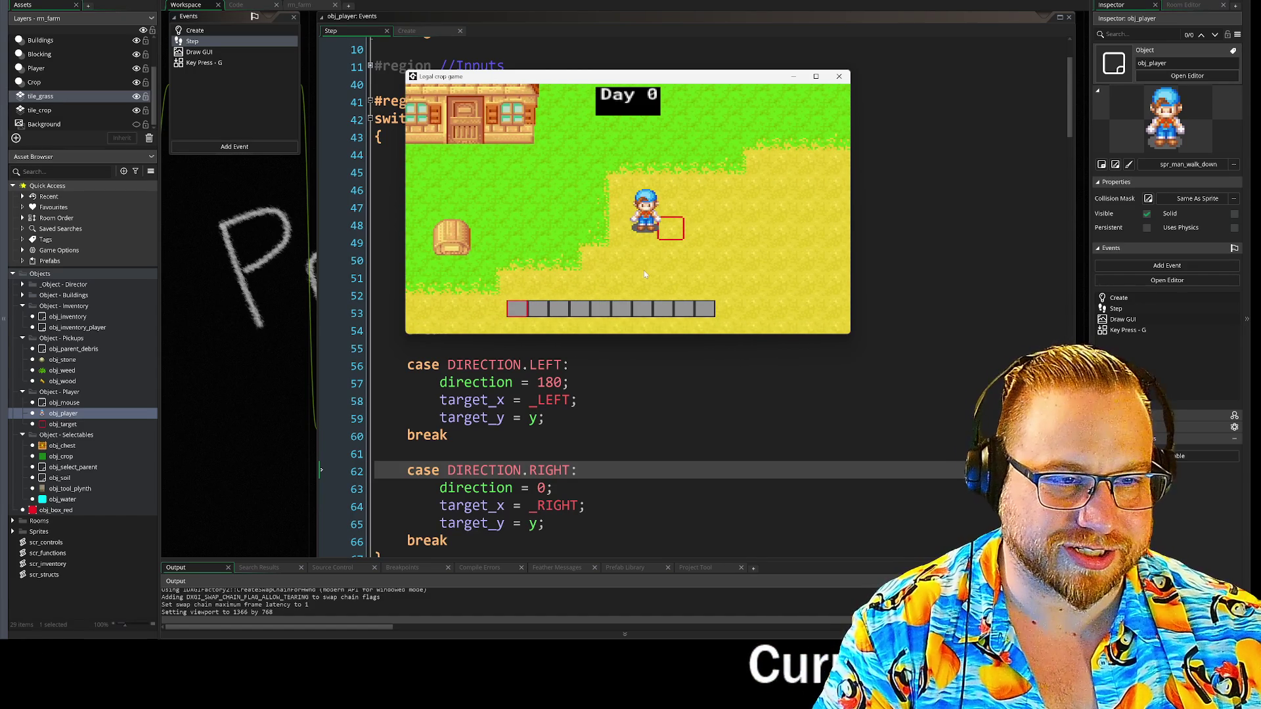
key("i")
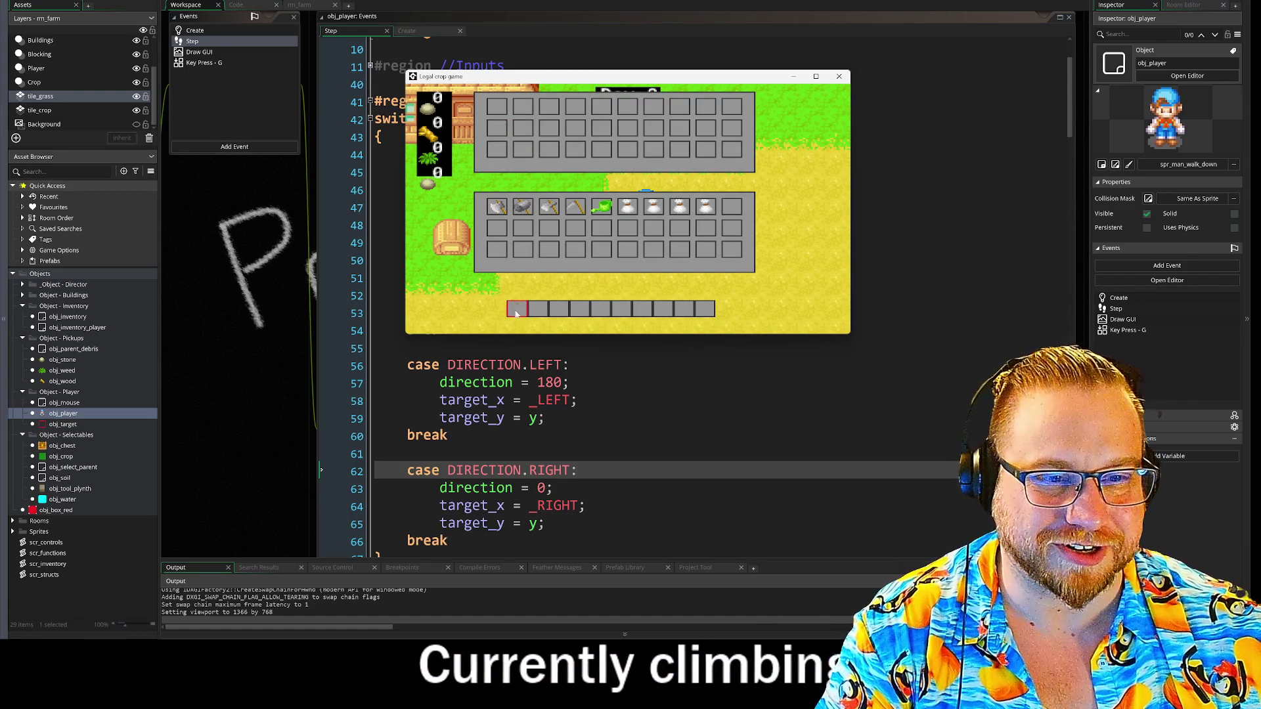
key("i")
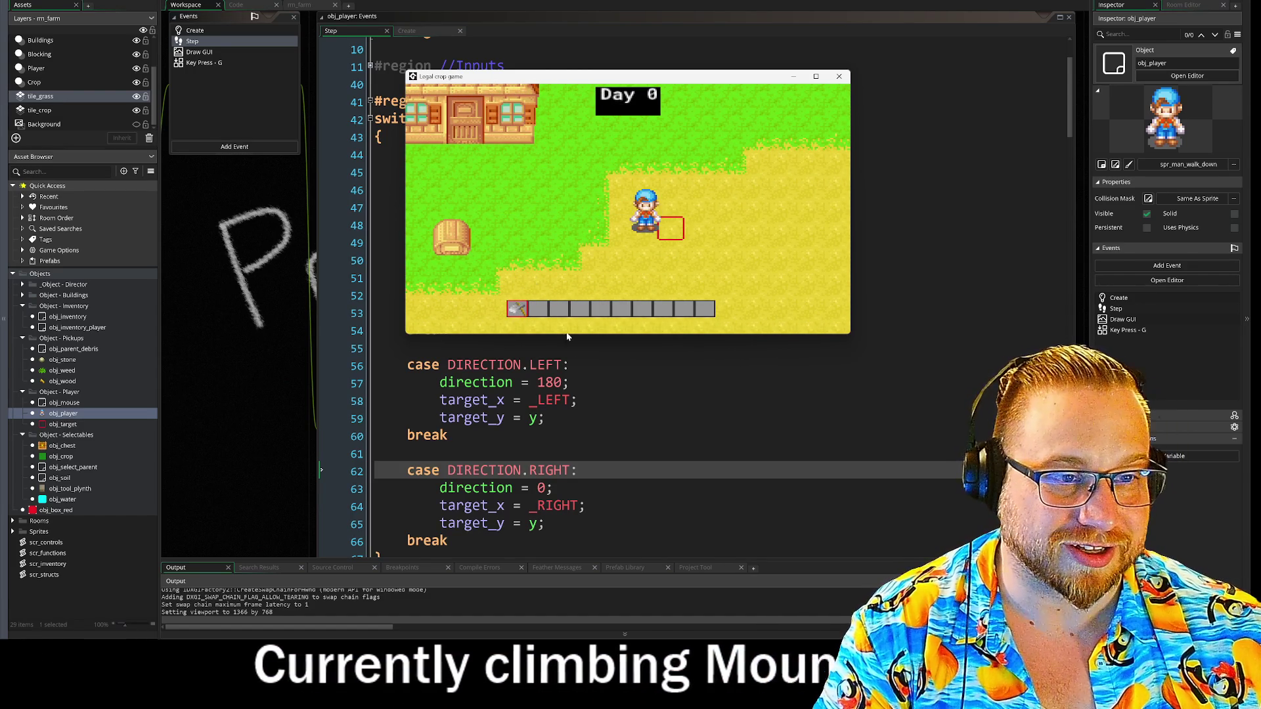
key("d")
left_click(661, 278)
key("w")
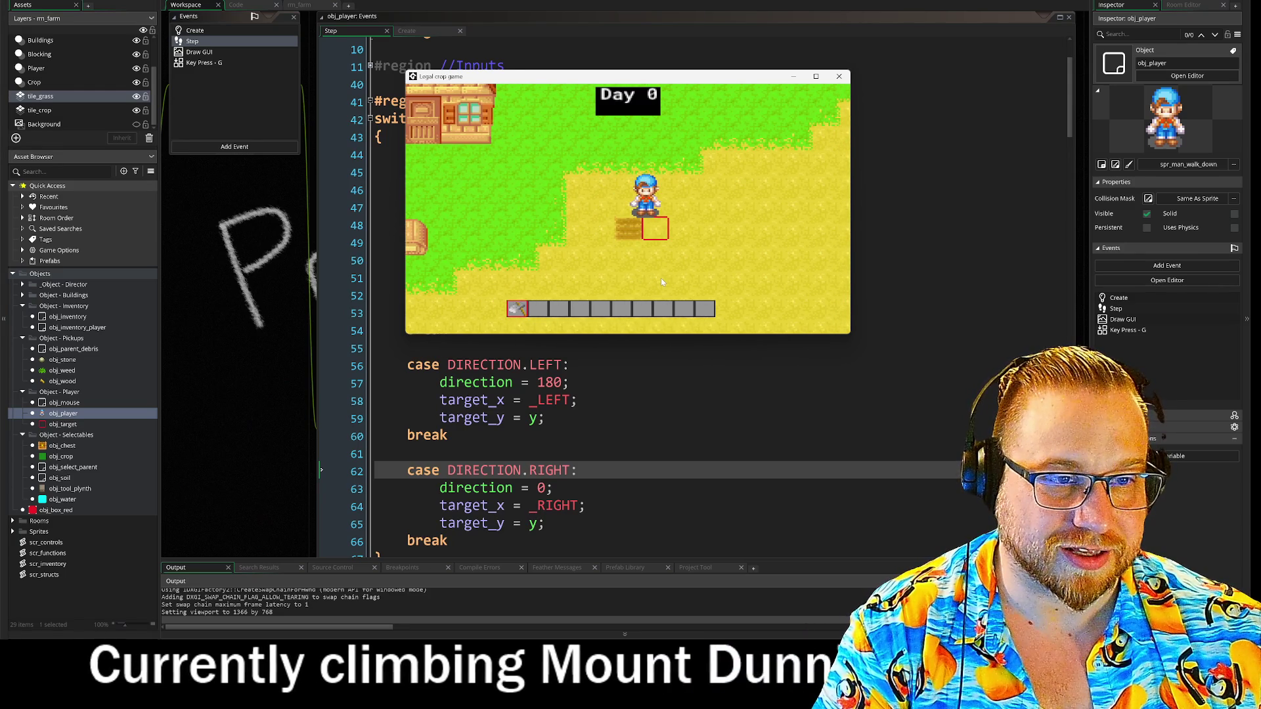
key("w")
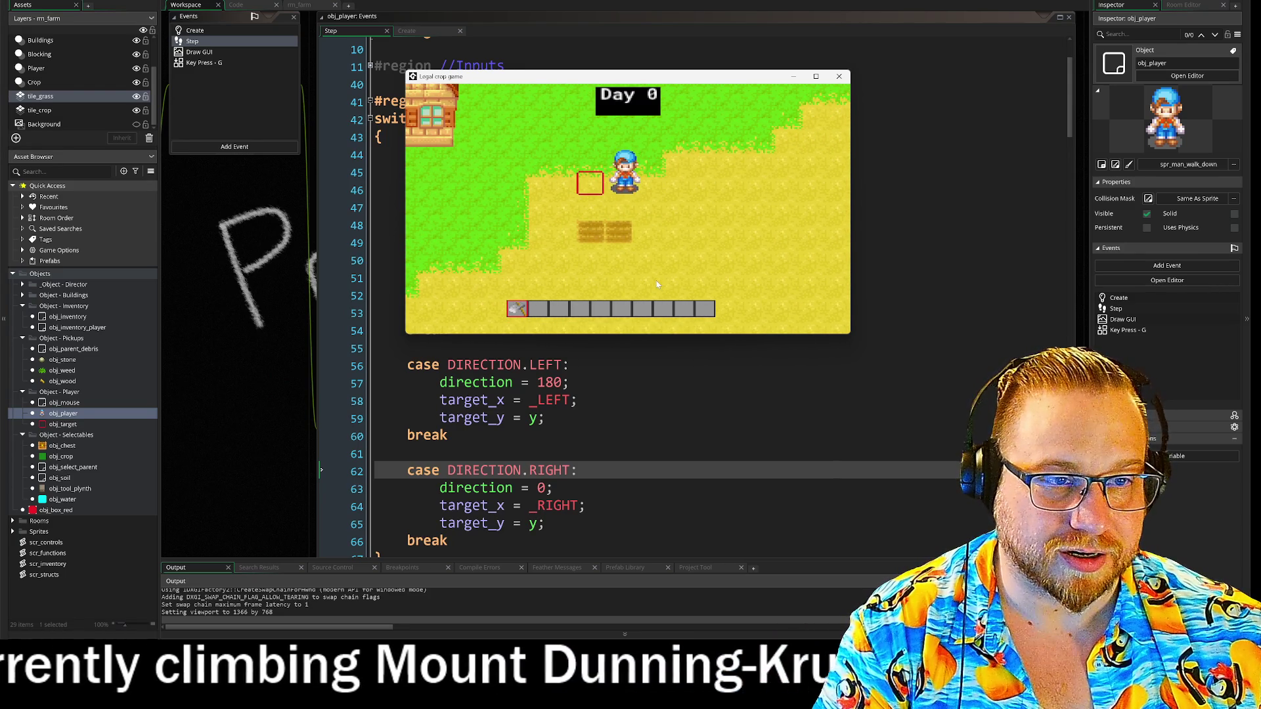
left_click(657, 283)
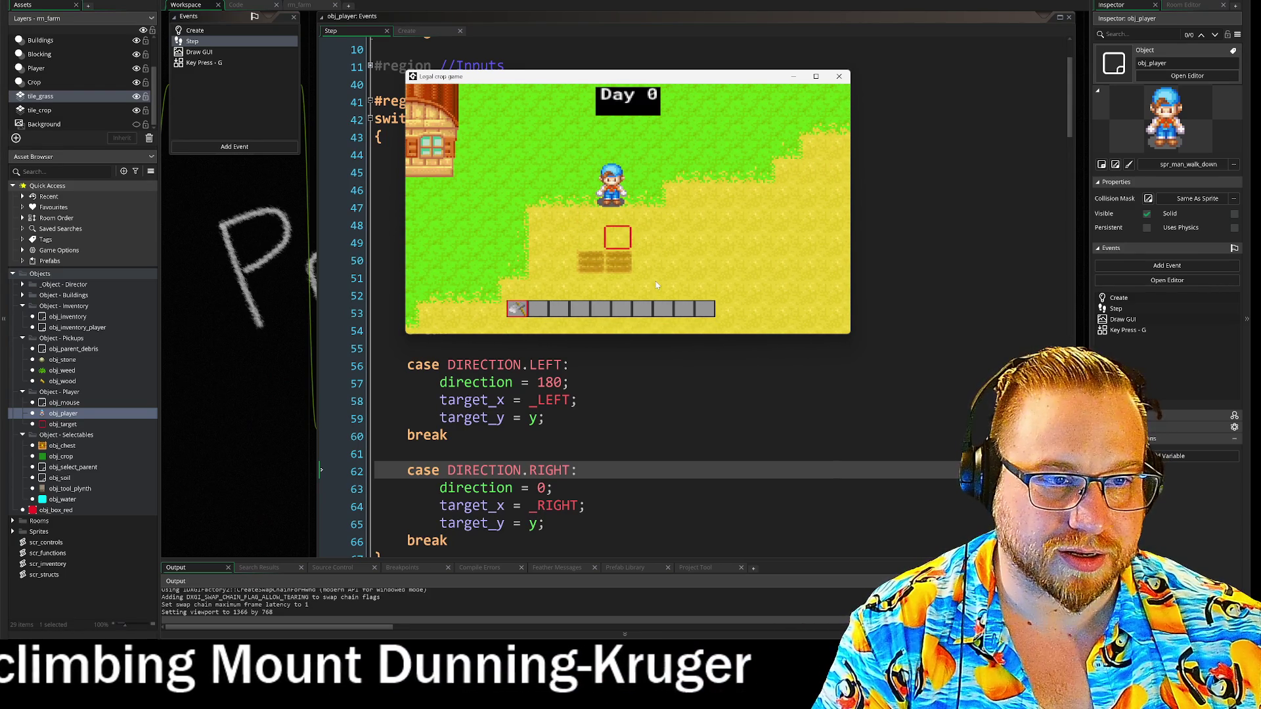
key("a")
left_click(654, 285)
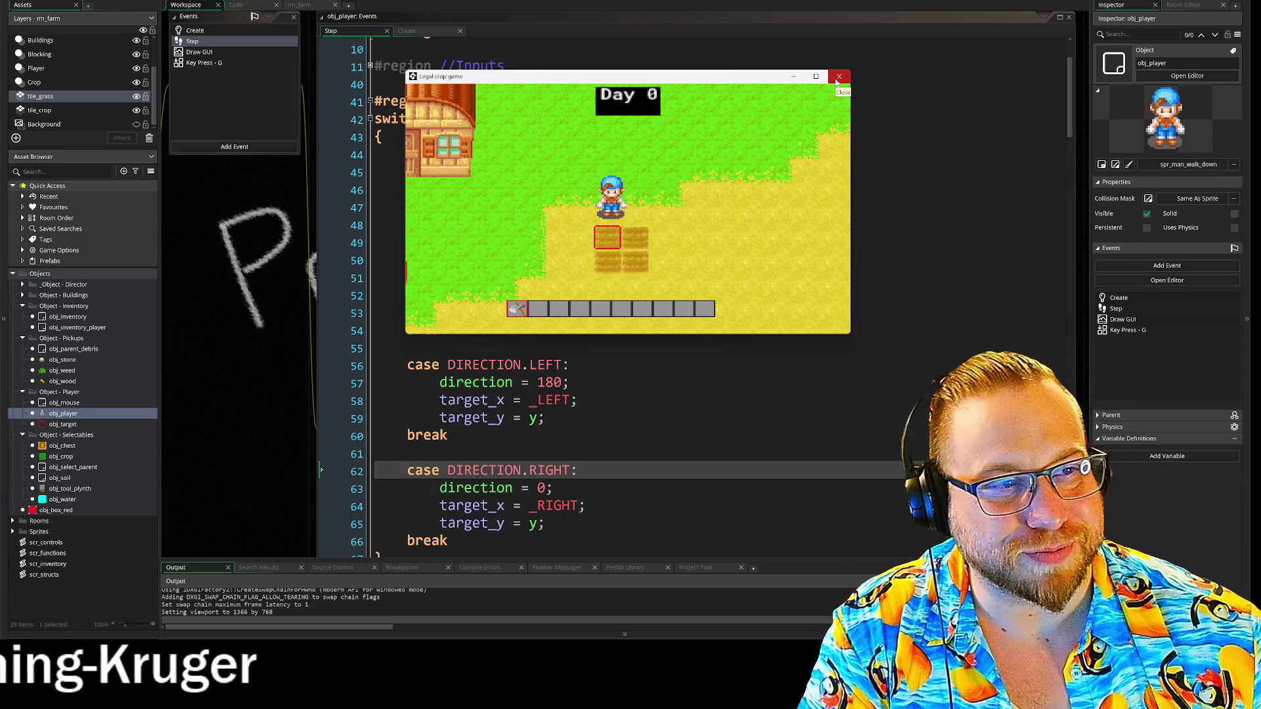
Close the game window and bring obj_player's Step event code back into view
left_click(839, 77)
left_click_drag(269, 227, 472, 266)
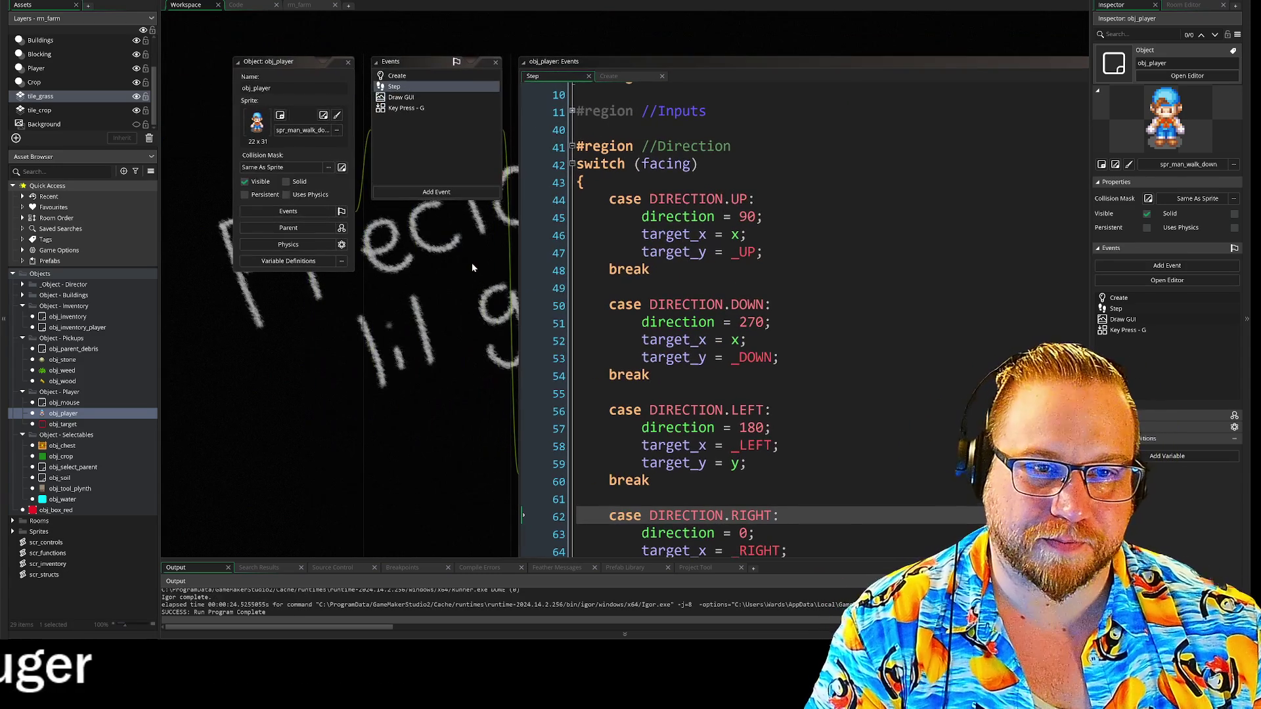
left_click_drag(499, 315, 390, 167)
scroll(657, 295, "down", 4)
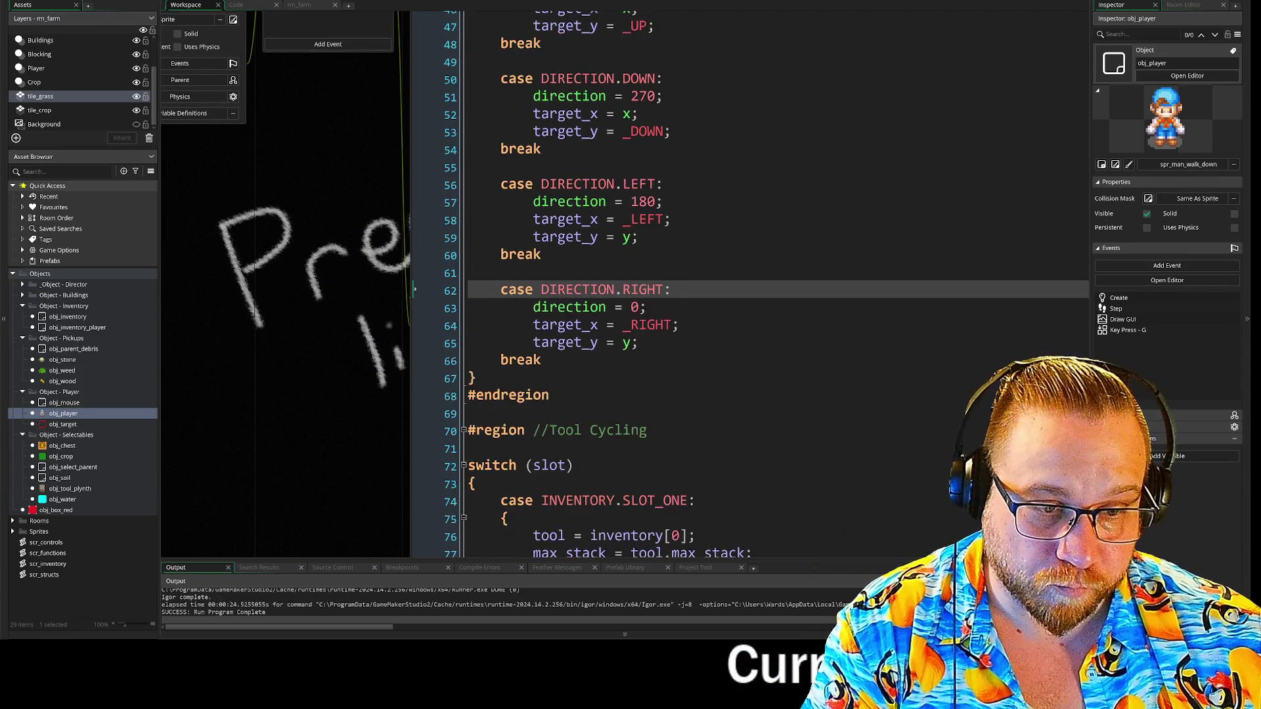
scroll(656, 295, "down", 2)
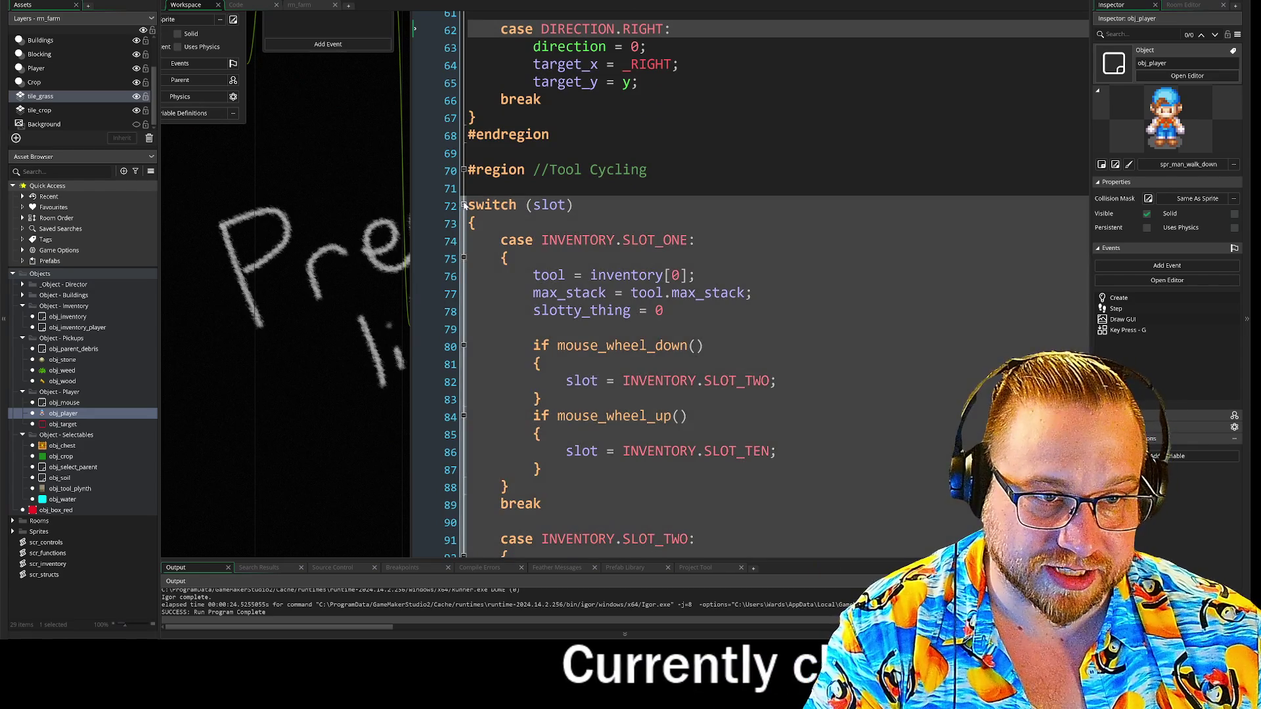
Fold the Tool Cycling region in obj_player's Step event
left_click(463, 204)
left_click(463, 205)
left_click(463, 171)
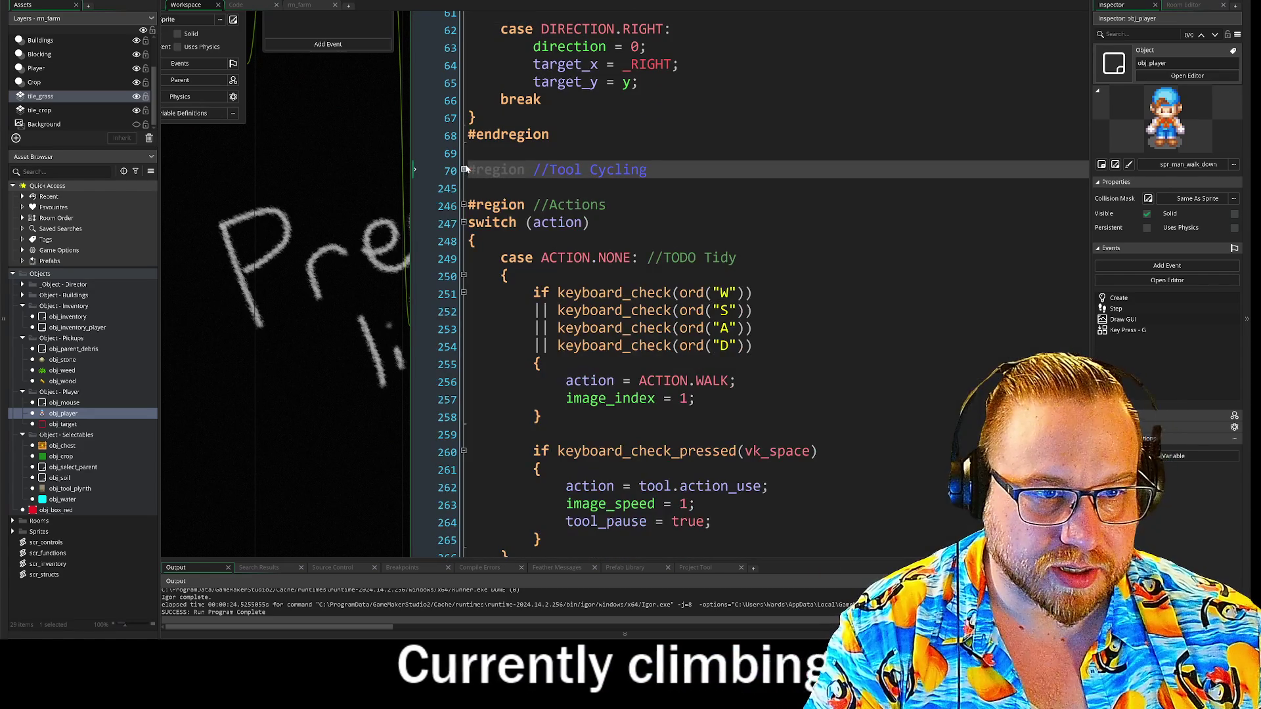
scroll(346, 177, "down", 3)
Review the use_tool function's parameters in scr_functions
left_click(245, 7)
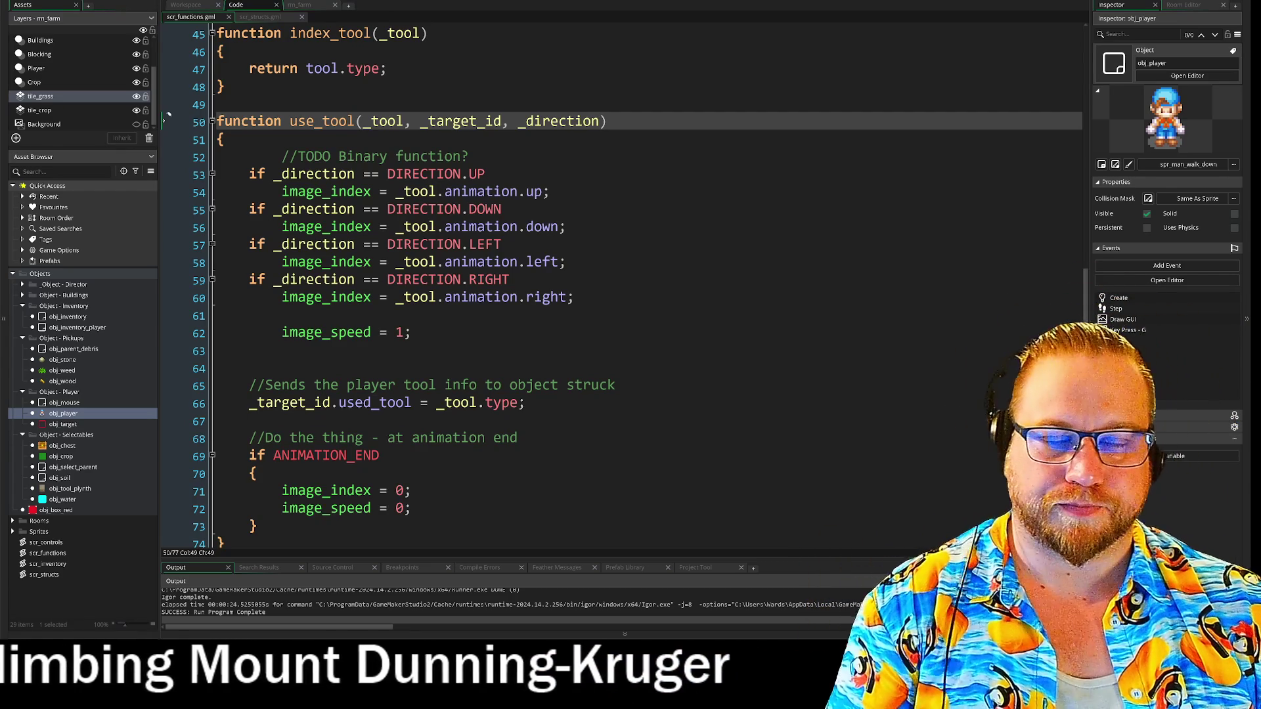
left_click(189, 6)
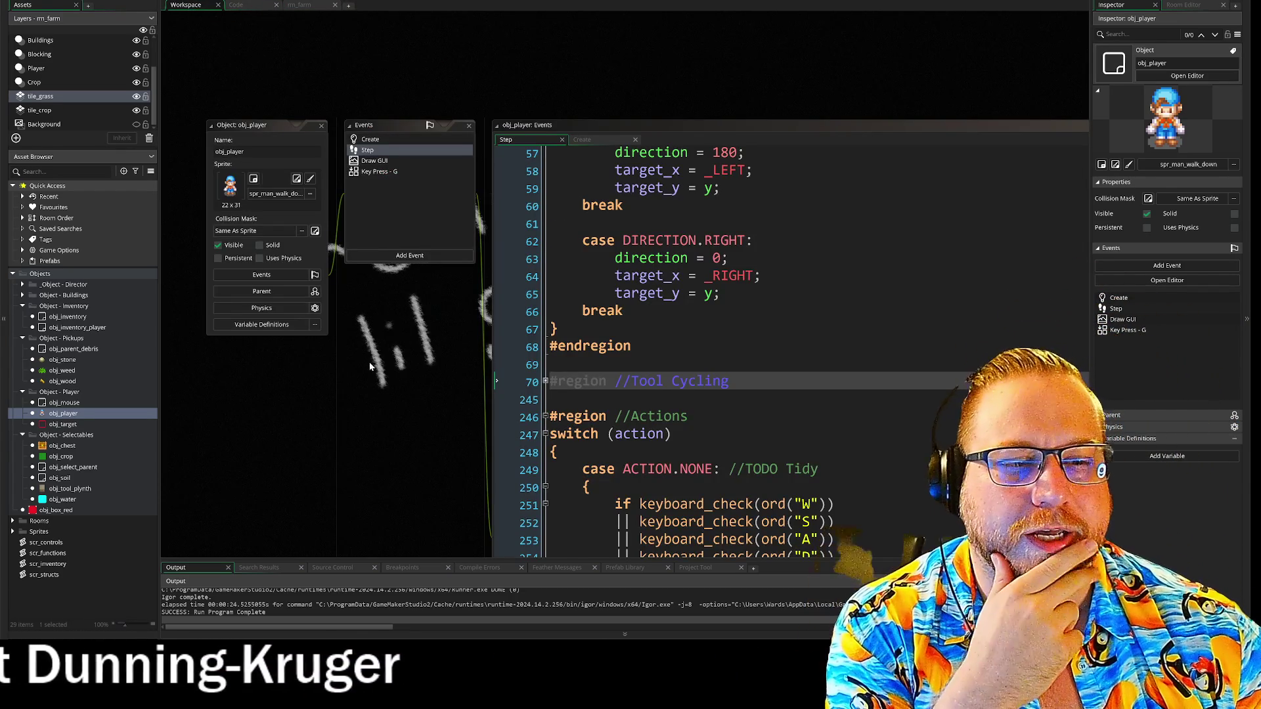
scroll(370, 366, "down", 5)
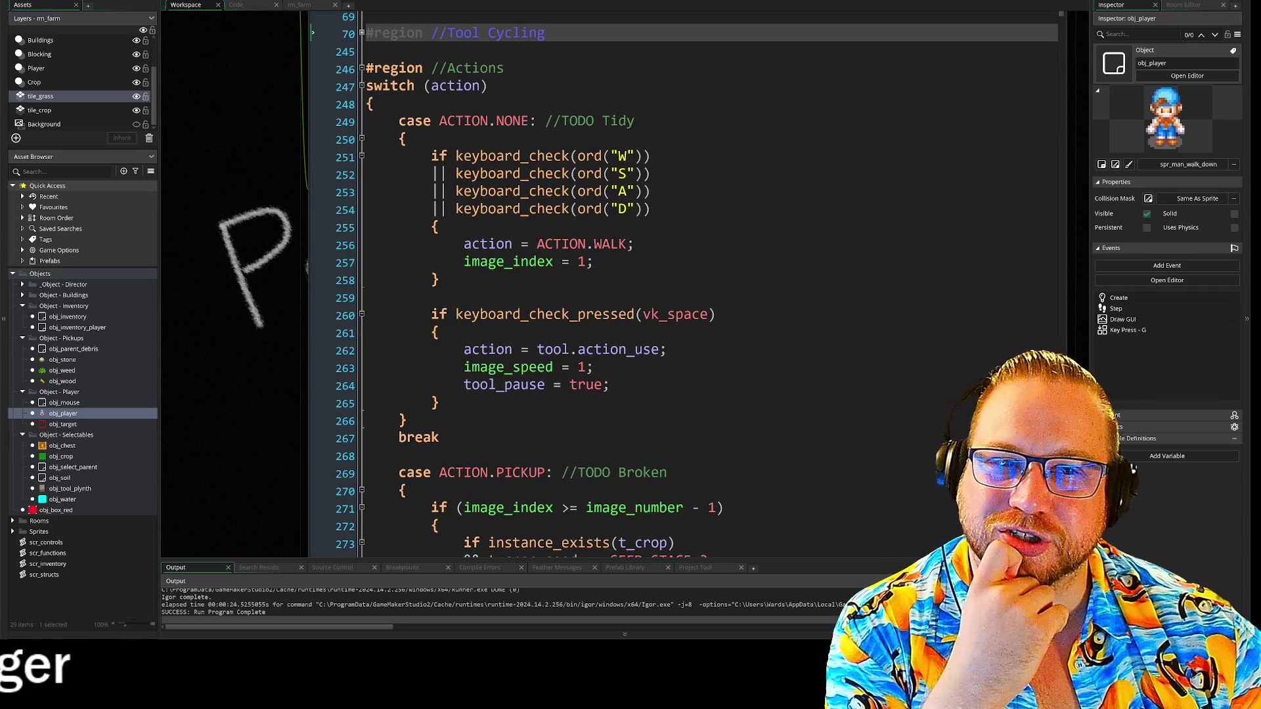
left_click(238, 5)
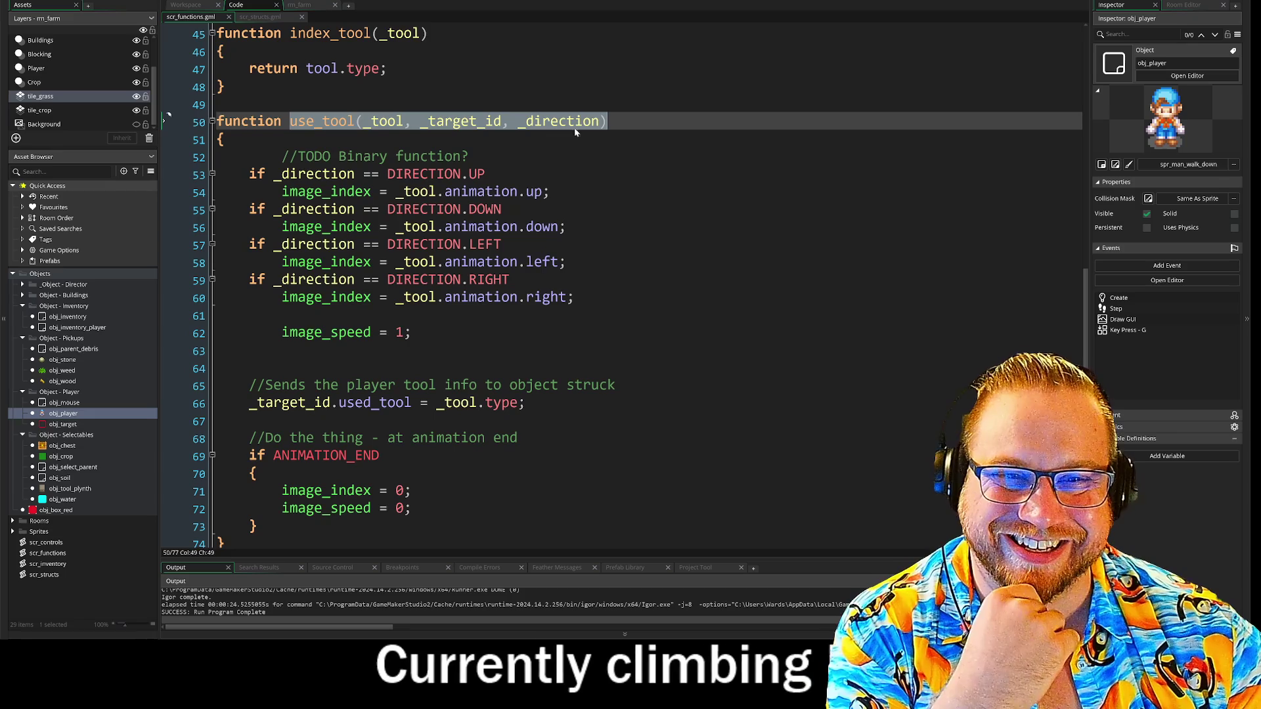
left_click_drag(290, 121, 349, 120)
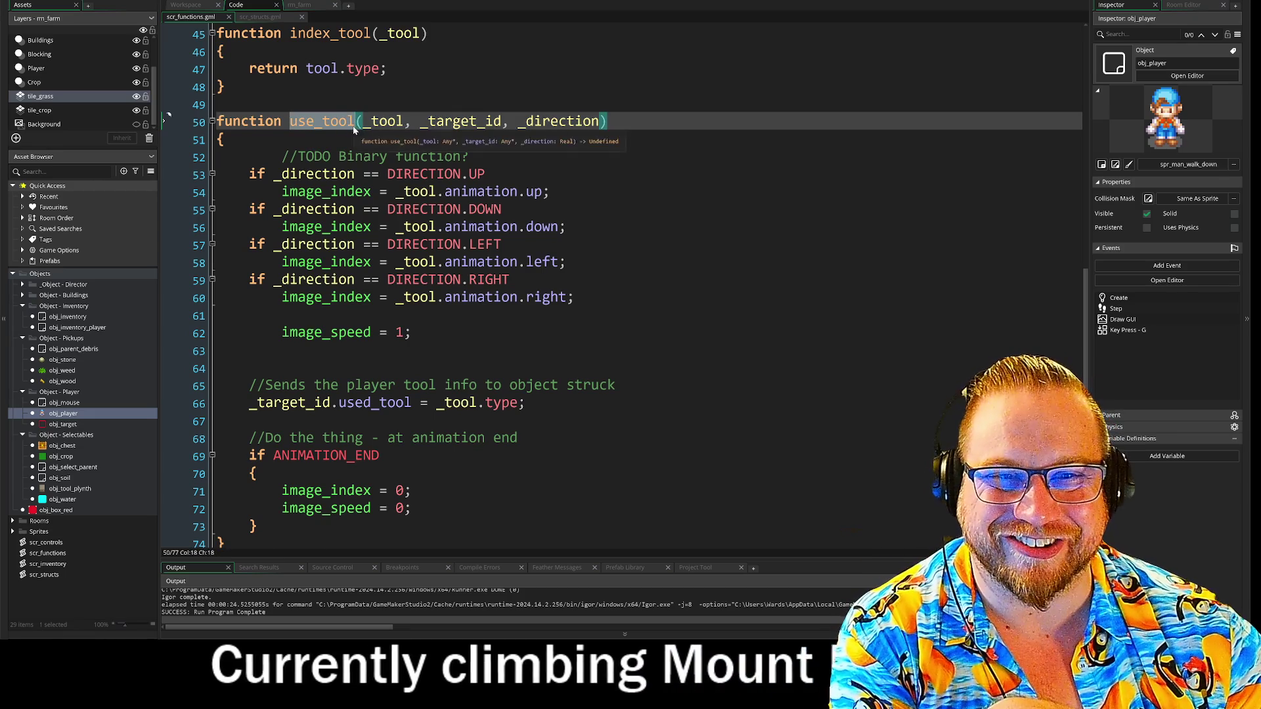
right_click(349, 124)
left_click(365, 142)
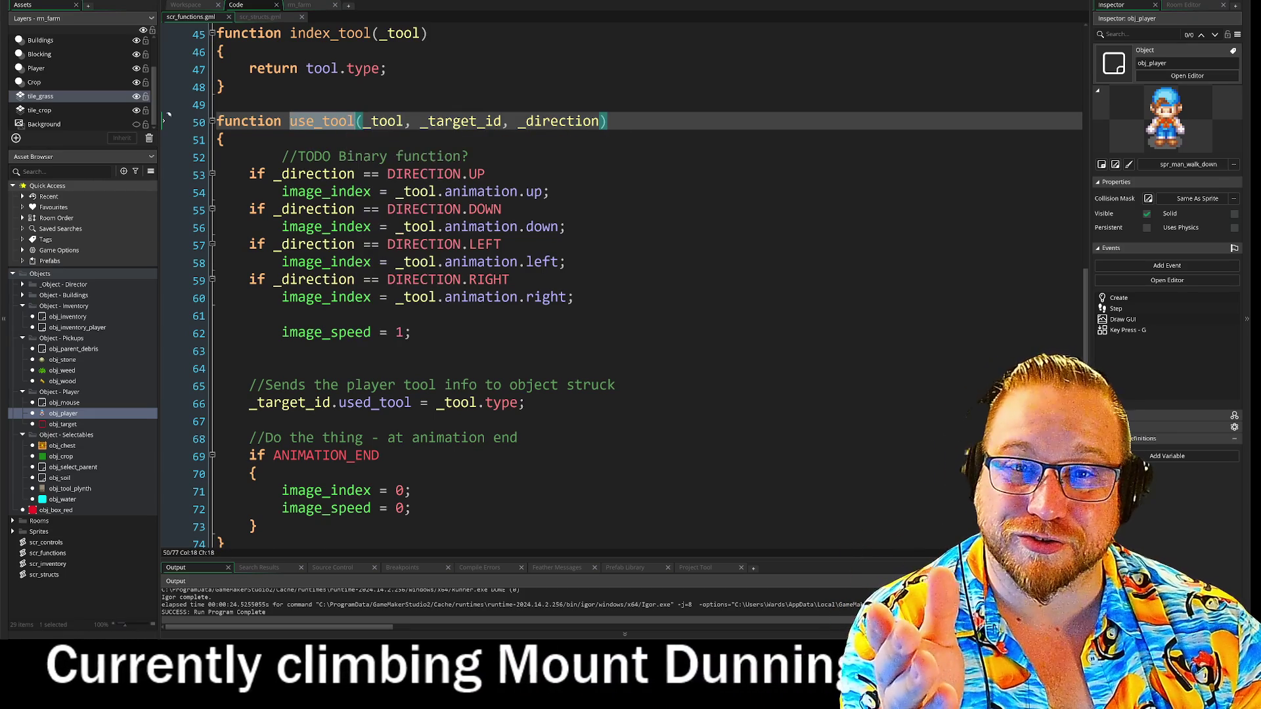
Place the caret inside obj_player's vk_space press block
left_click(186, 4)
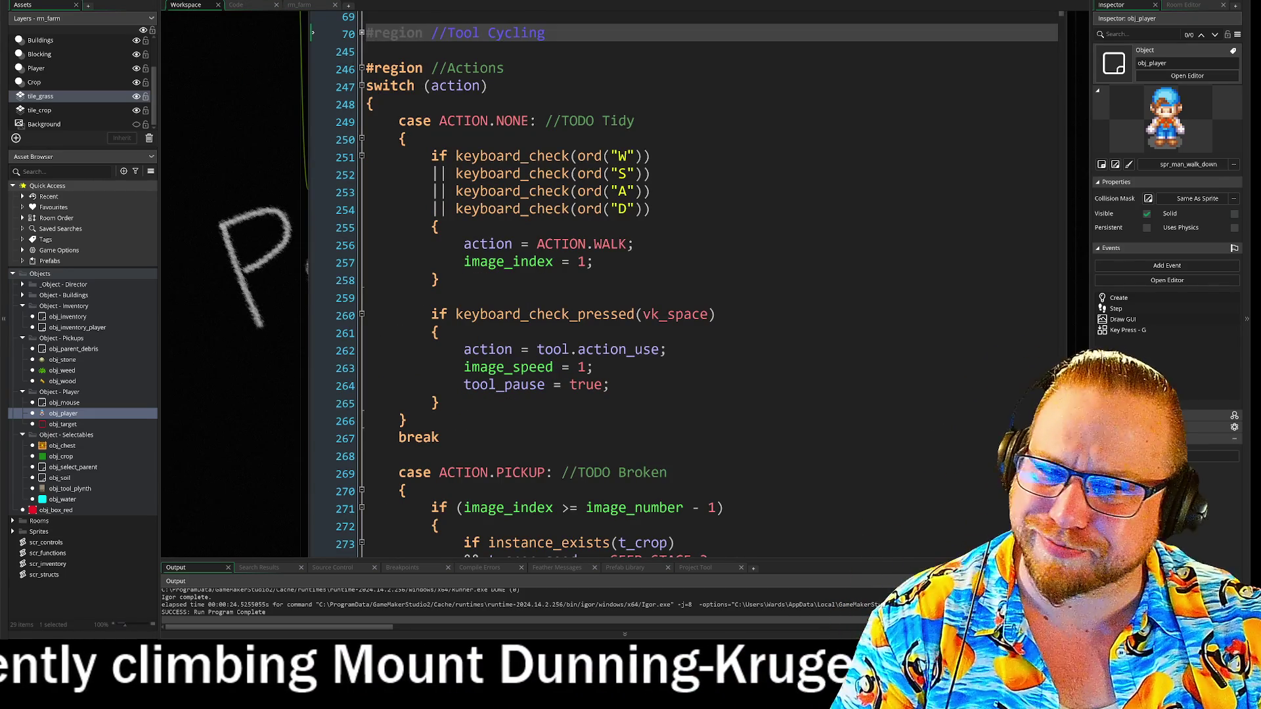
left_click(432, 297)
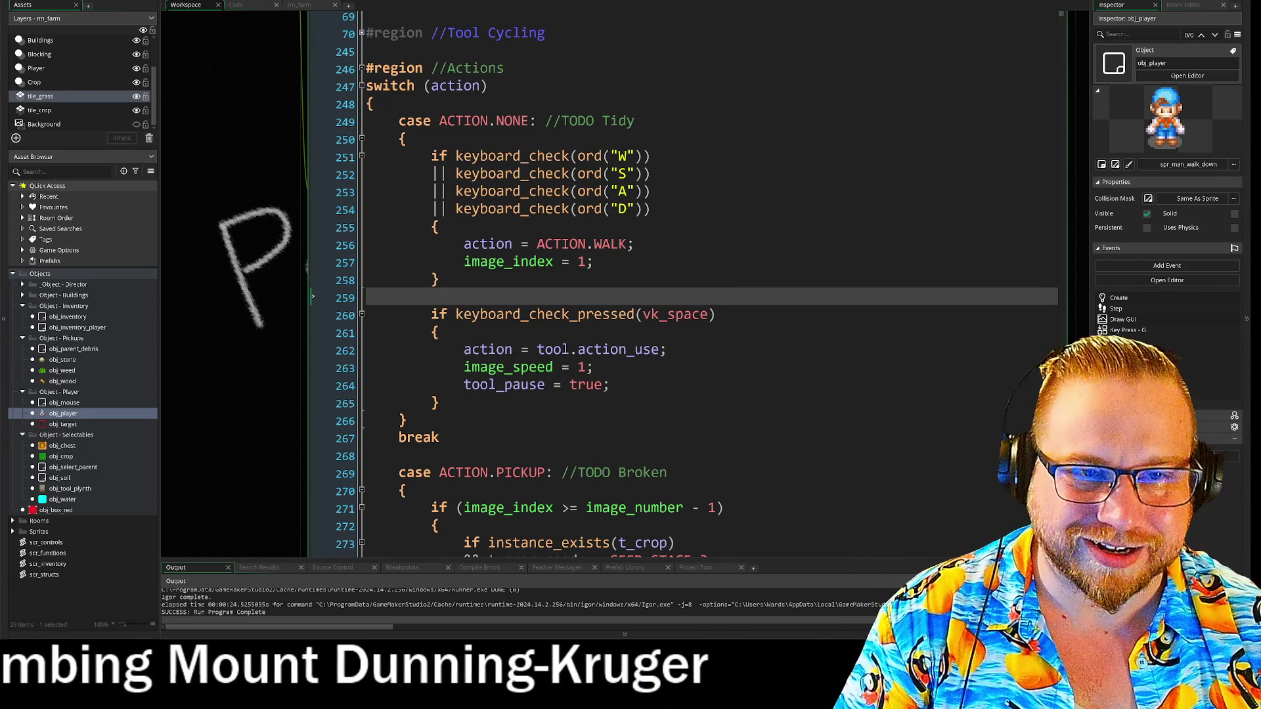
left_click(438, 333)
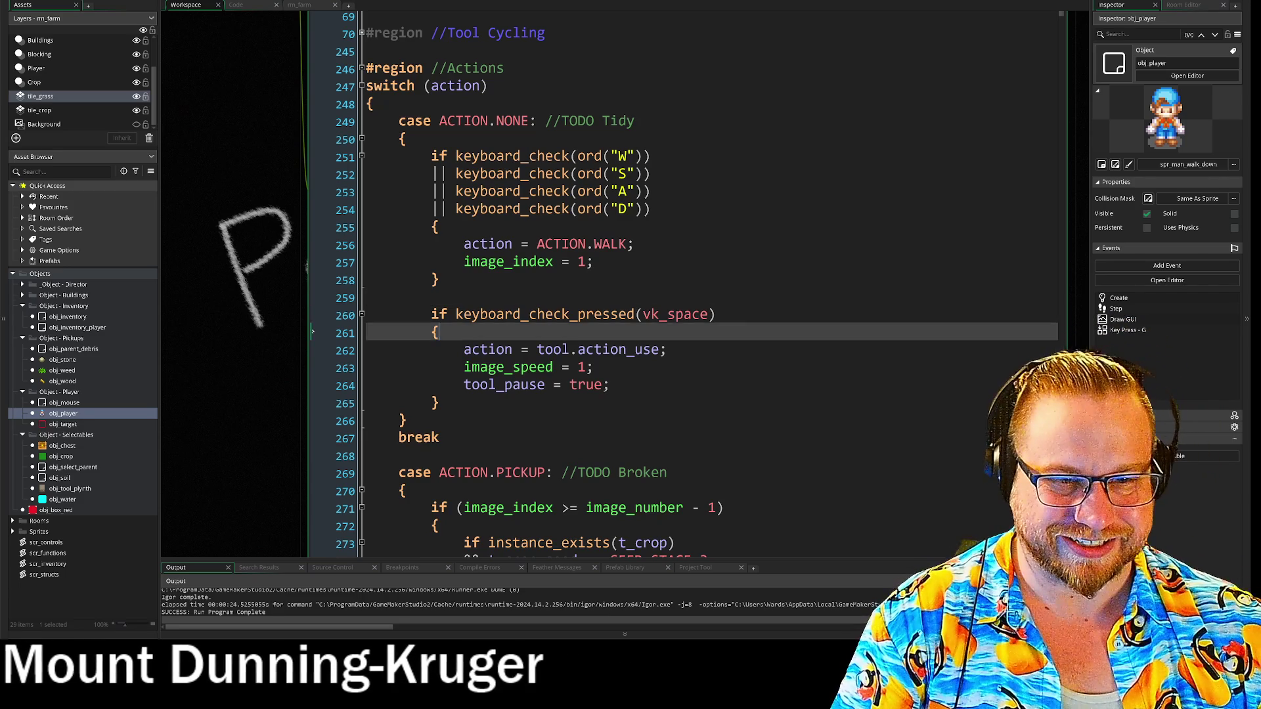
Add blank line 262 in the space-press block and begin the use_tool( call
key("Return")
key("Return")
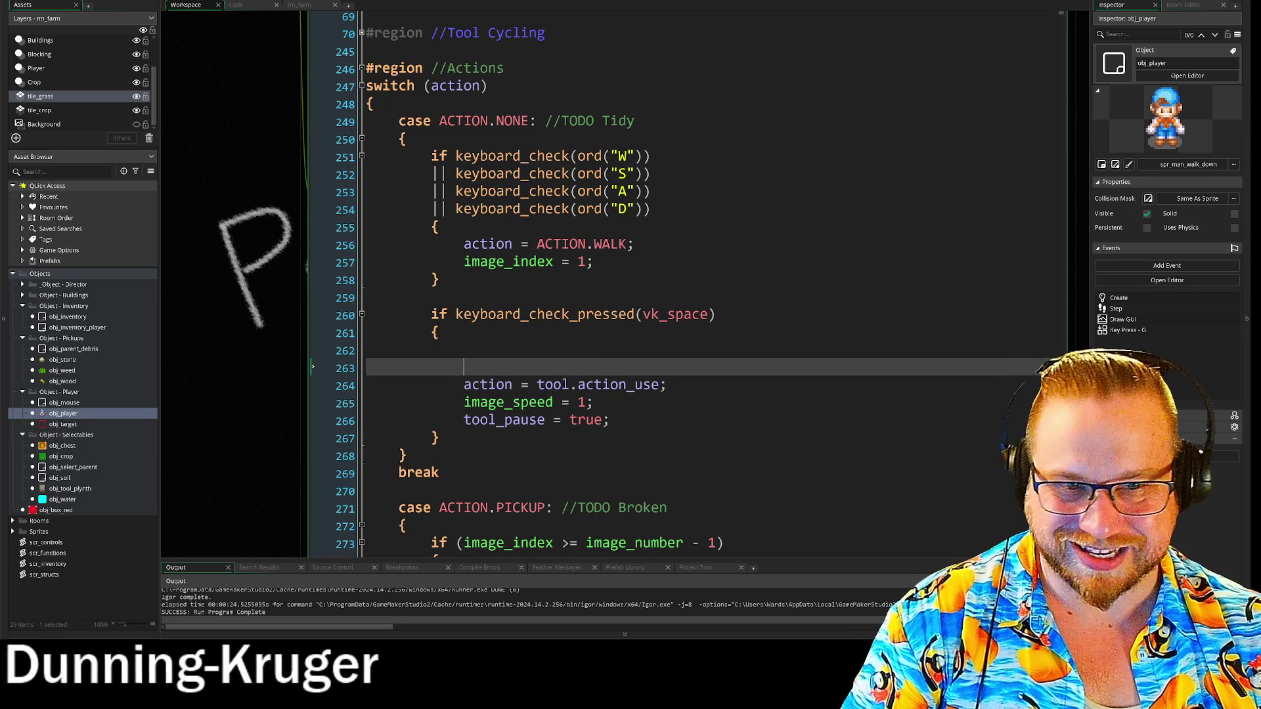
left_click(464, 350)
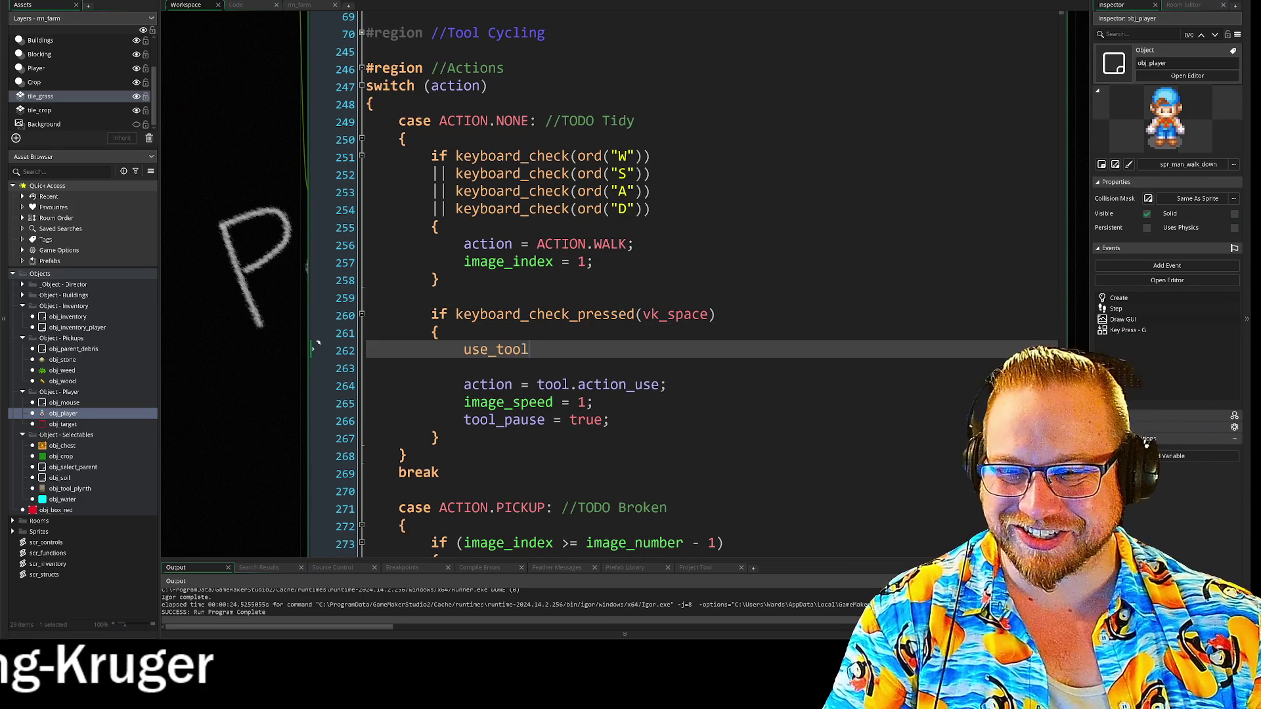
type("use_tool")
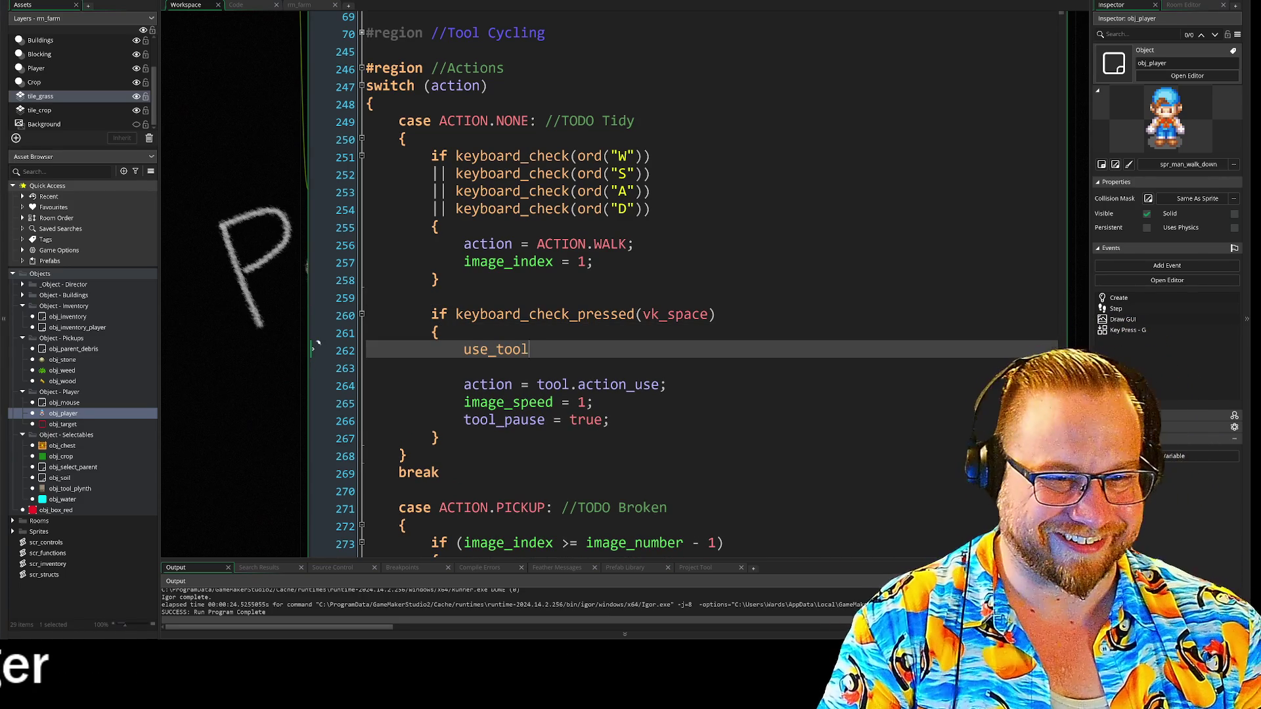
type("(")
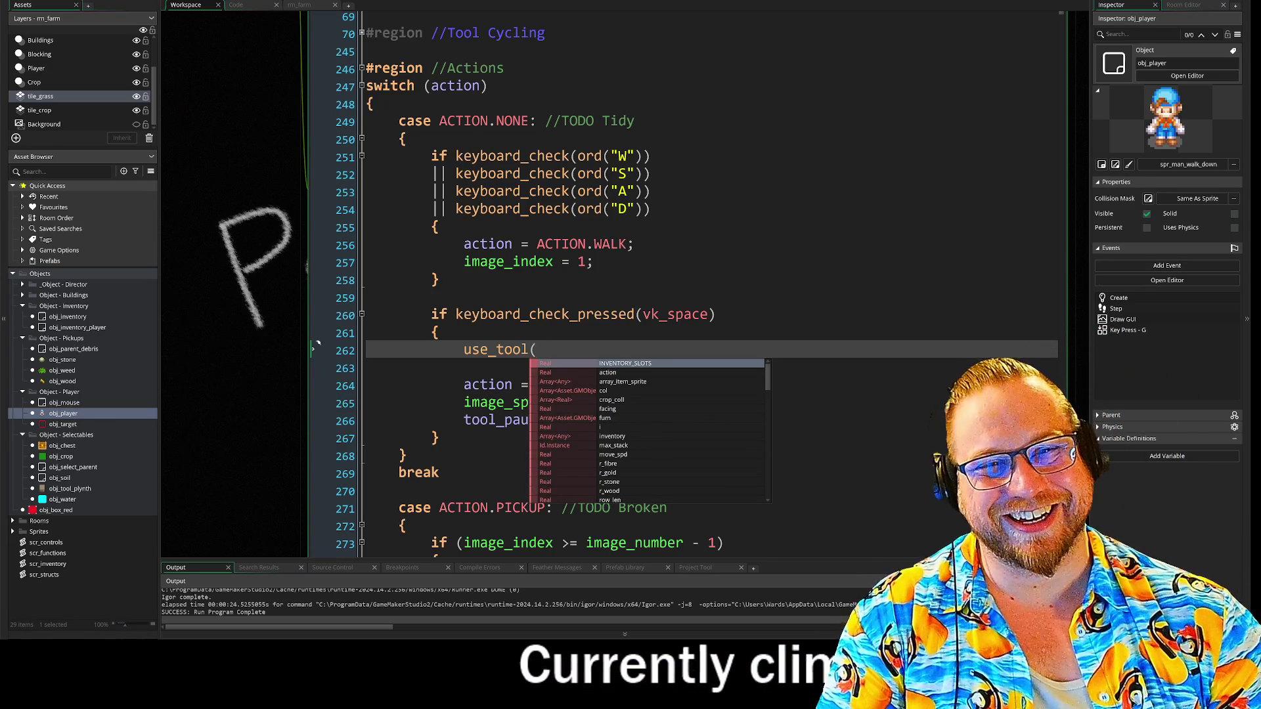
scroll(317, 342, "up", 4)
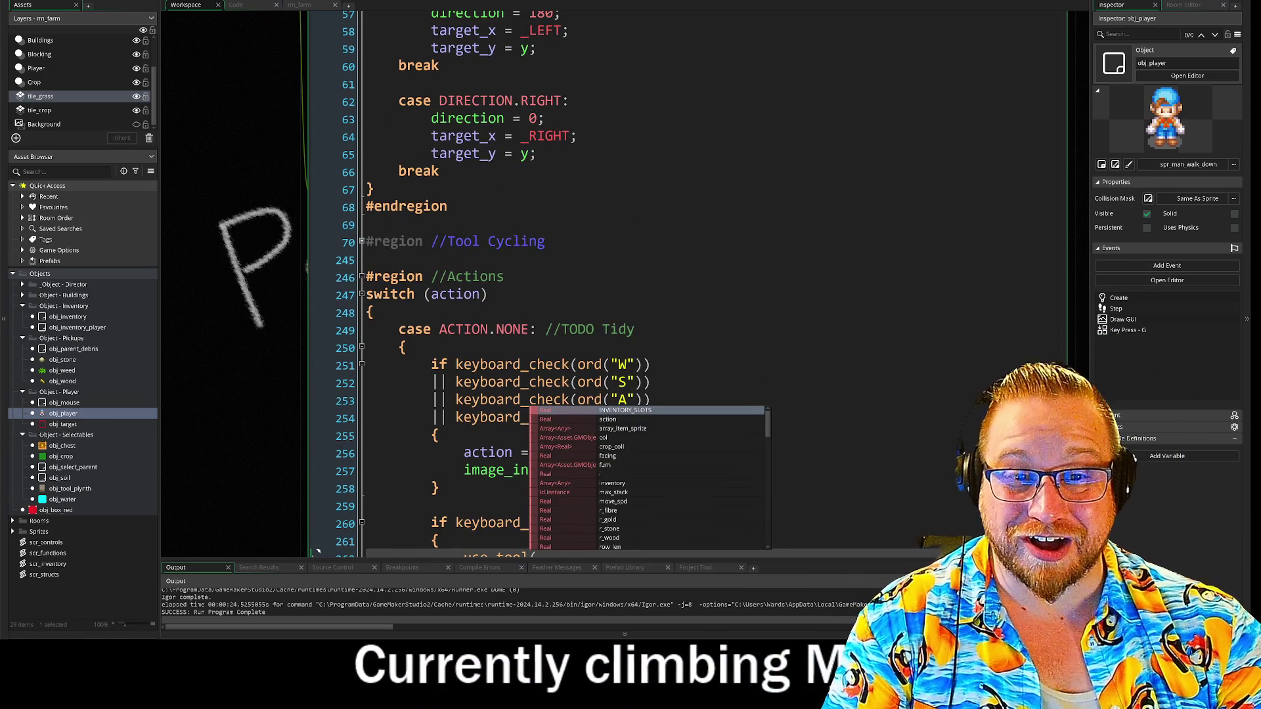
left_click(362, 242)
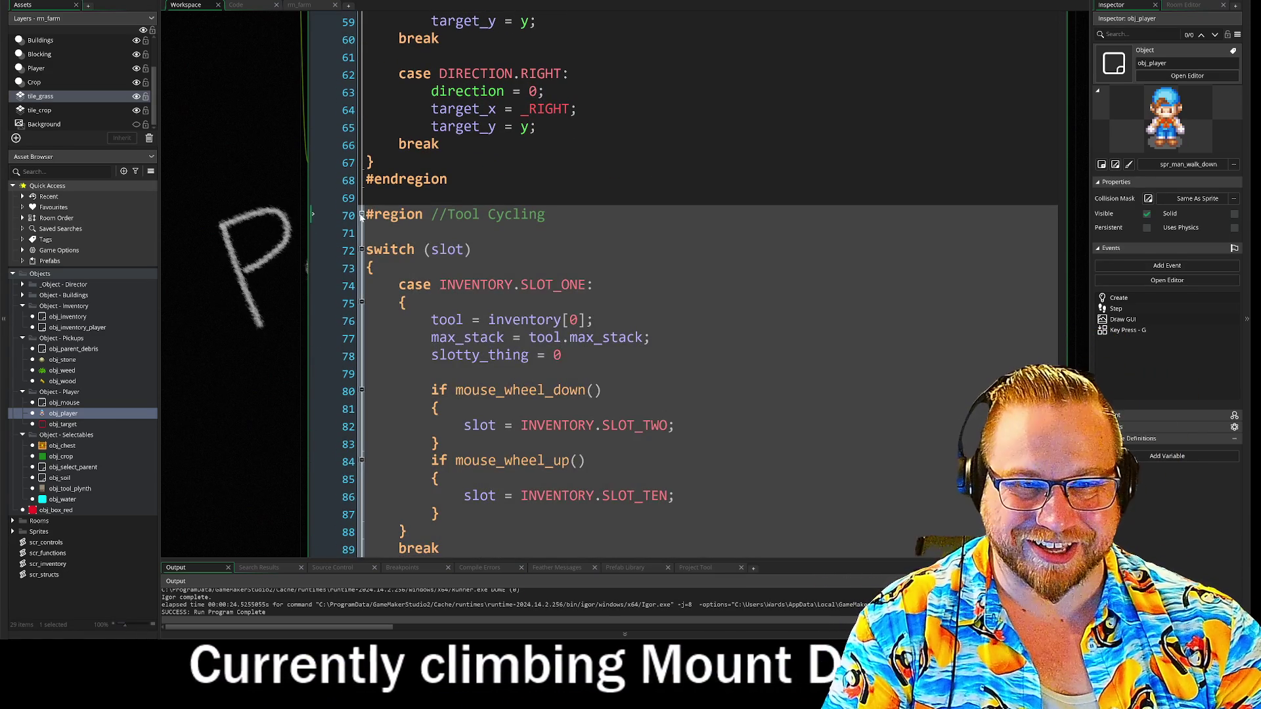
left_click(362, 208)
type("use_tool(")
scroll(312, 161, "down", 3)
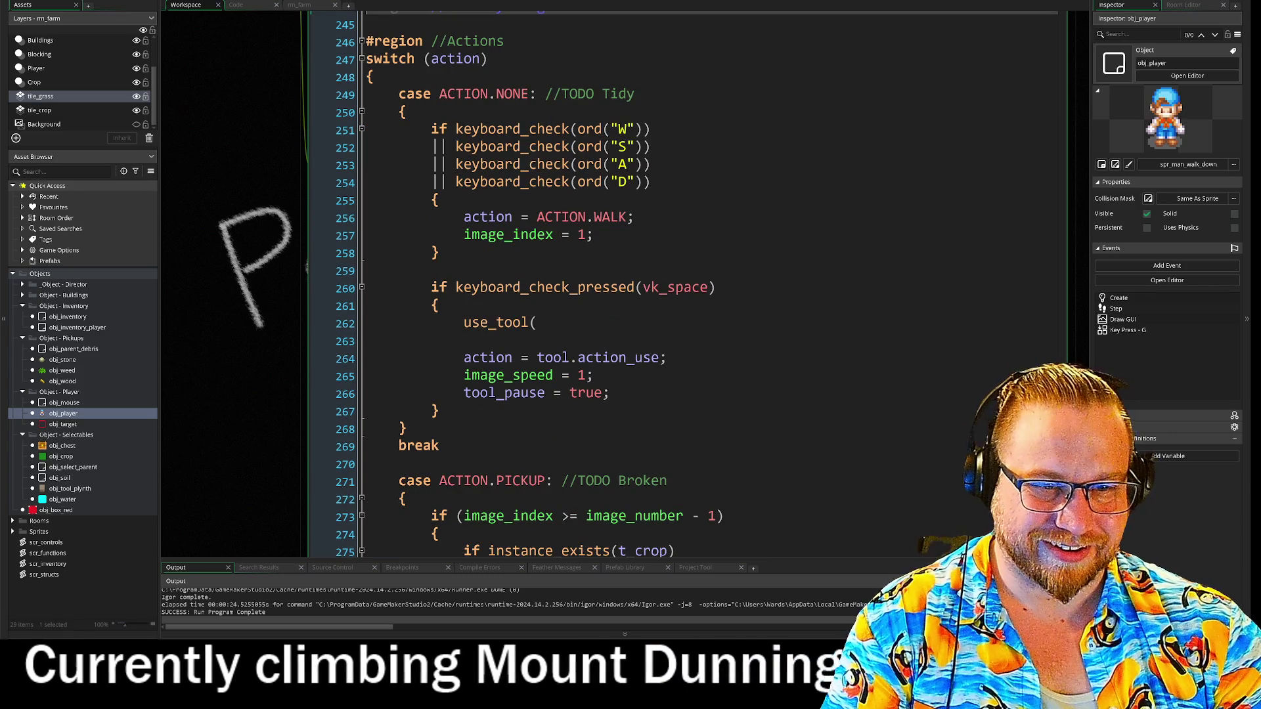
Fill in the arguments tool, t_crop, facing via autocomplete and run a test build
type("tool,")
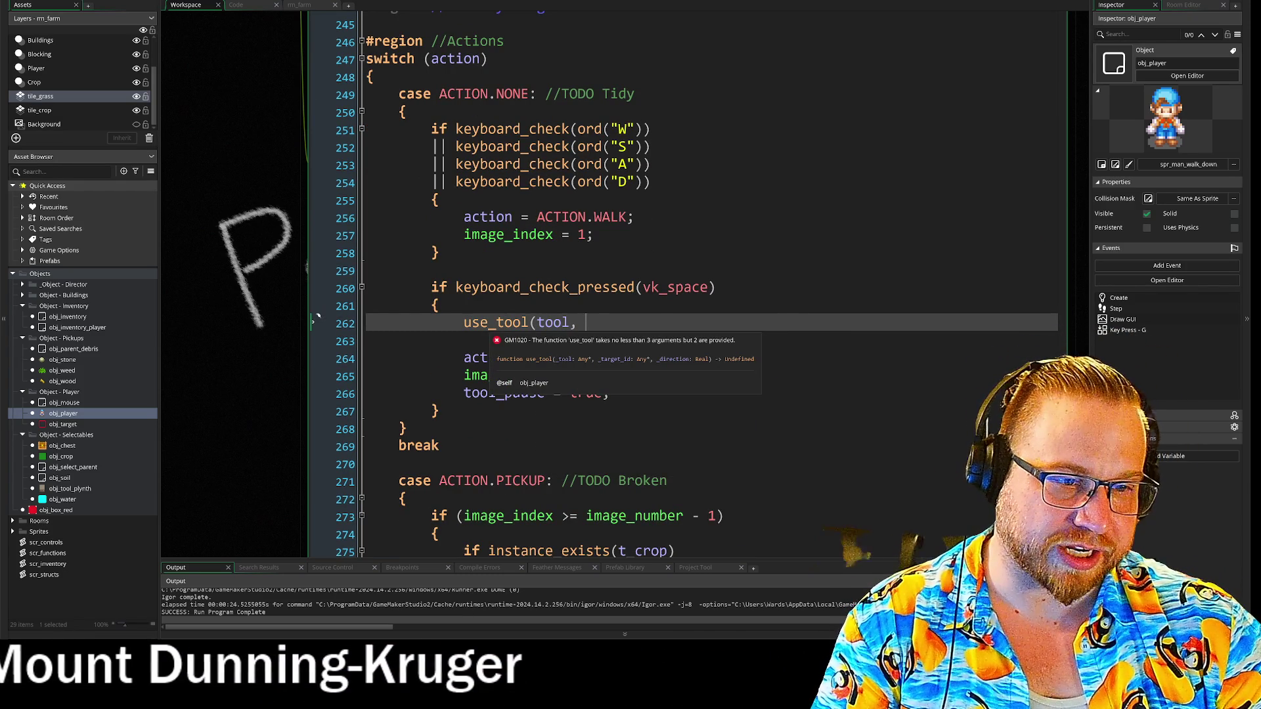
type(" c")
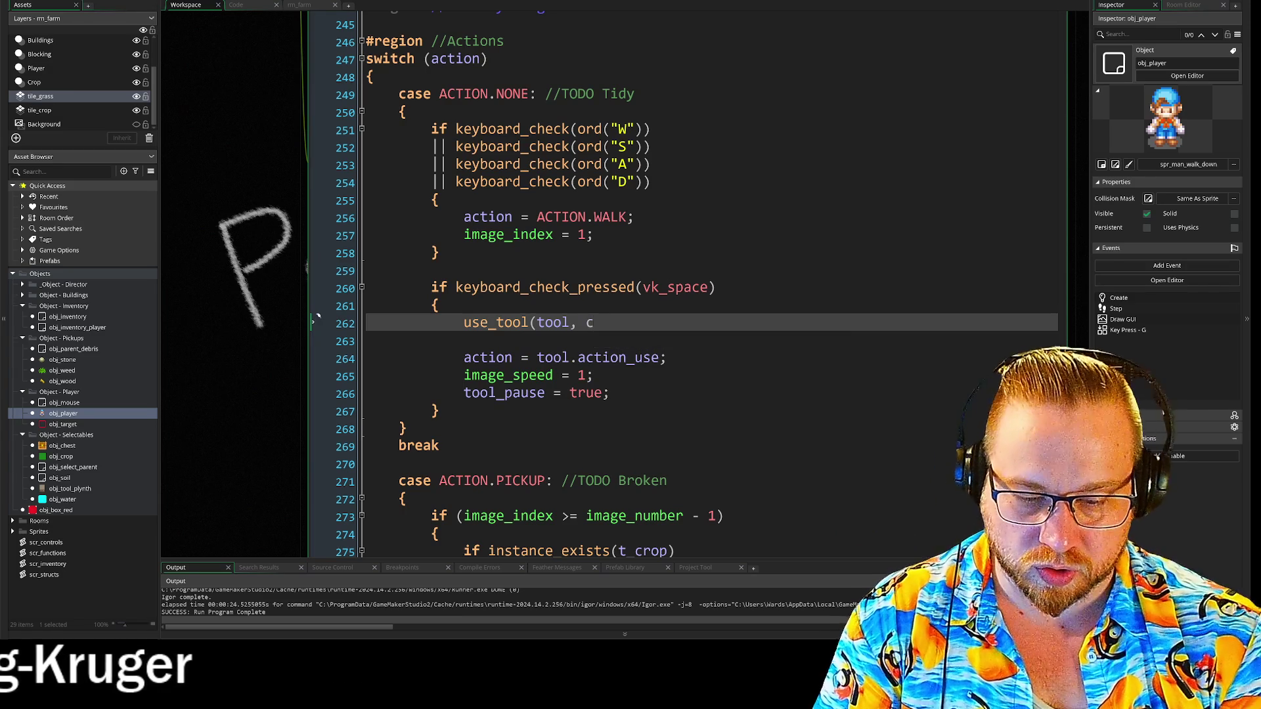
type("rop")
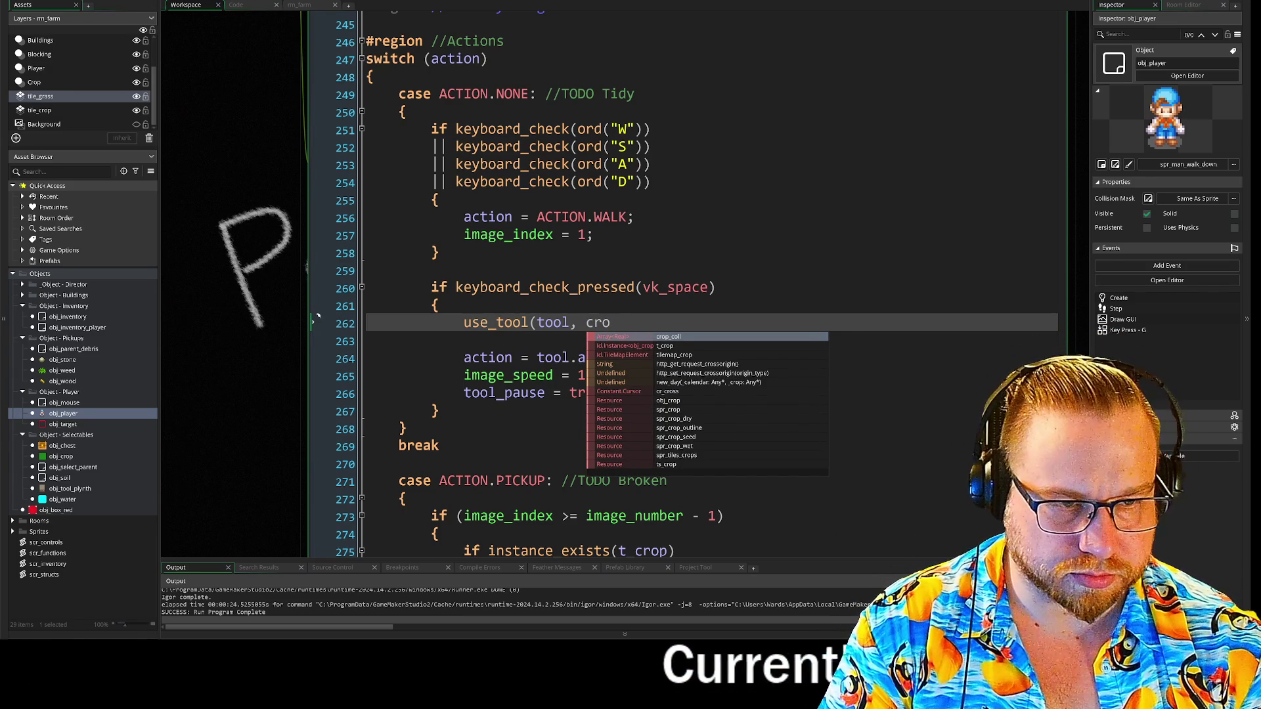
key("Down")
key("Return")
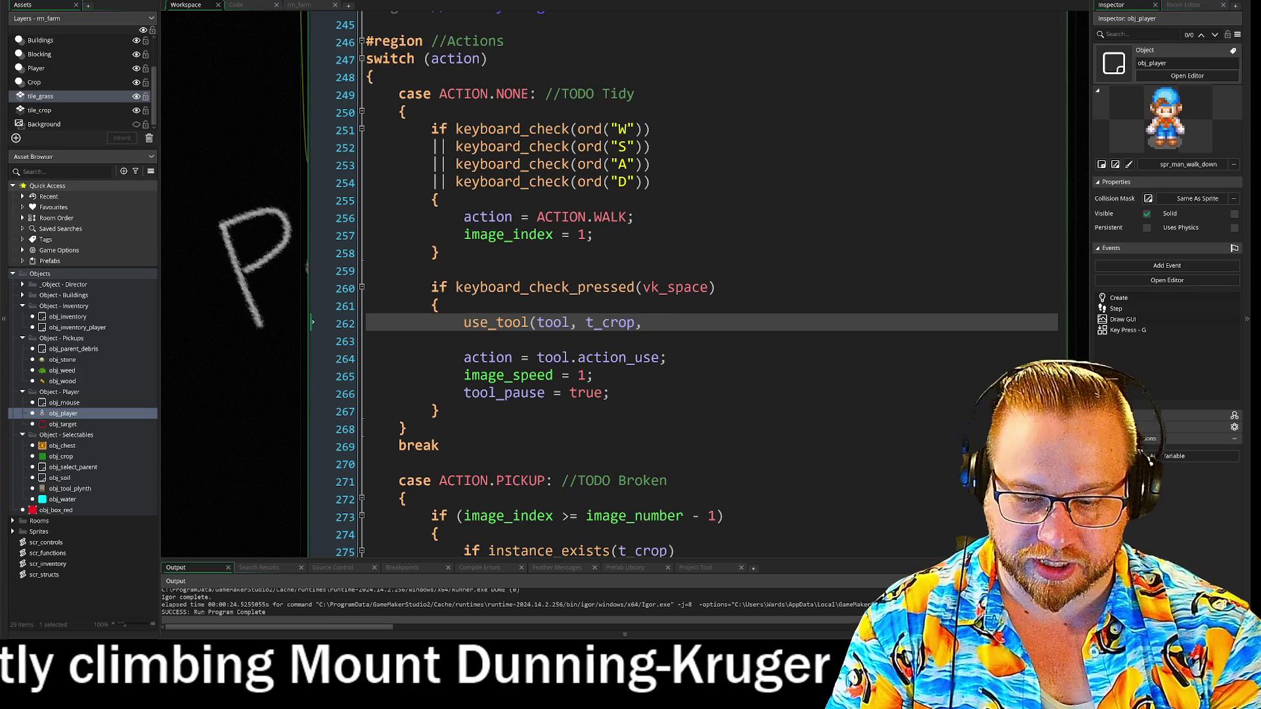
type(" fac")
key("Return")
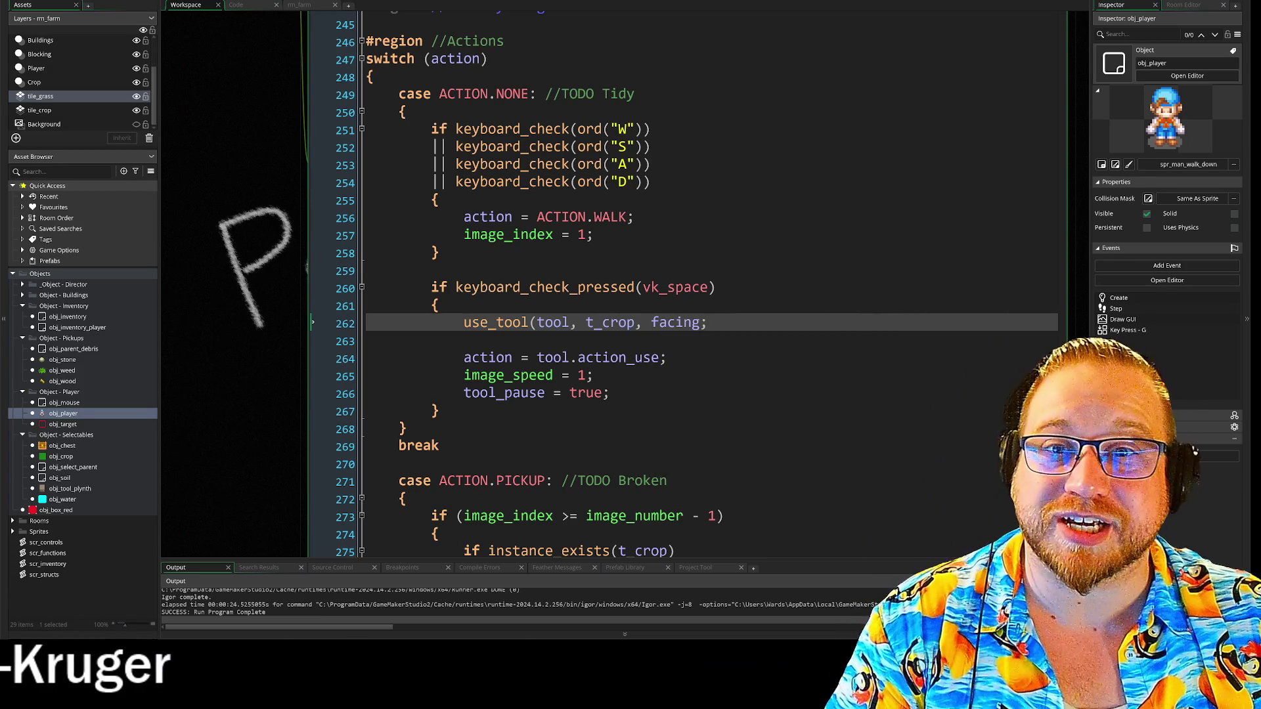
key("F5")
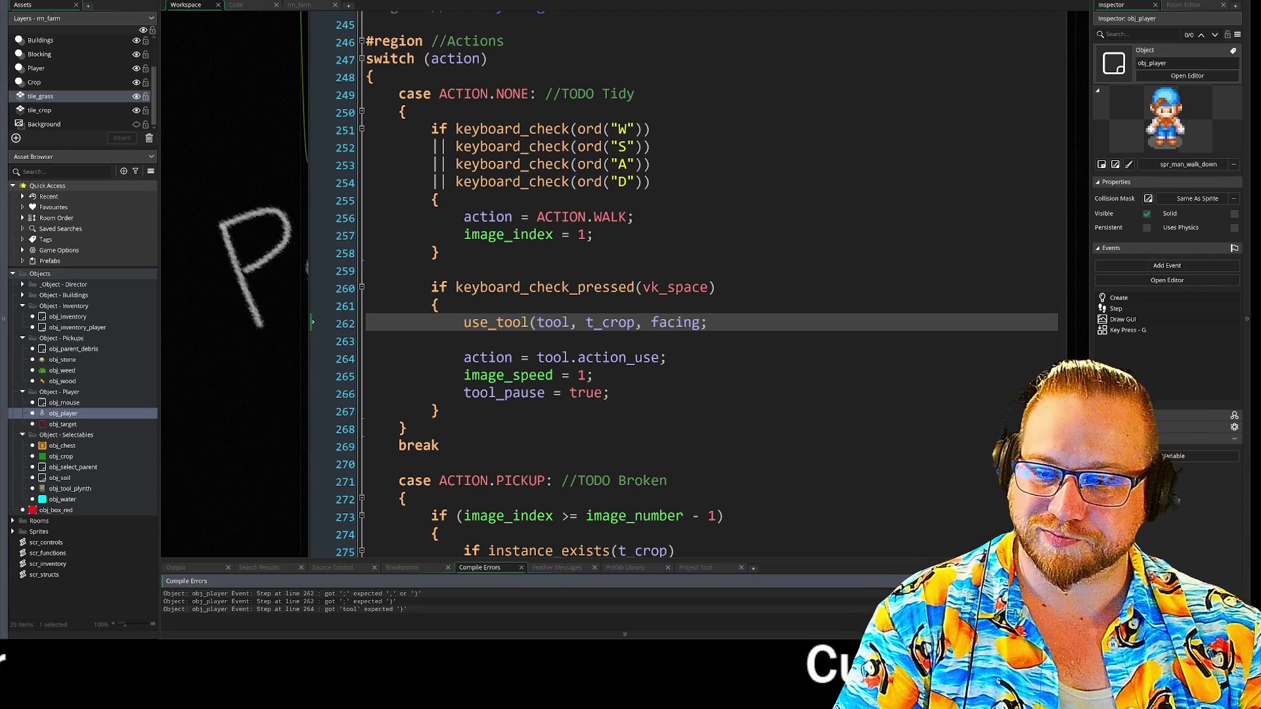
Fix the missing closing parenthesis after facing on line 262, rerun the game, and open its inventory
left_click(370, 594)
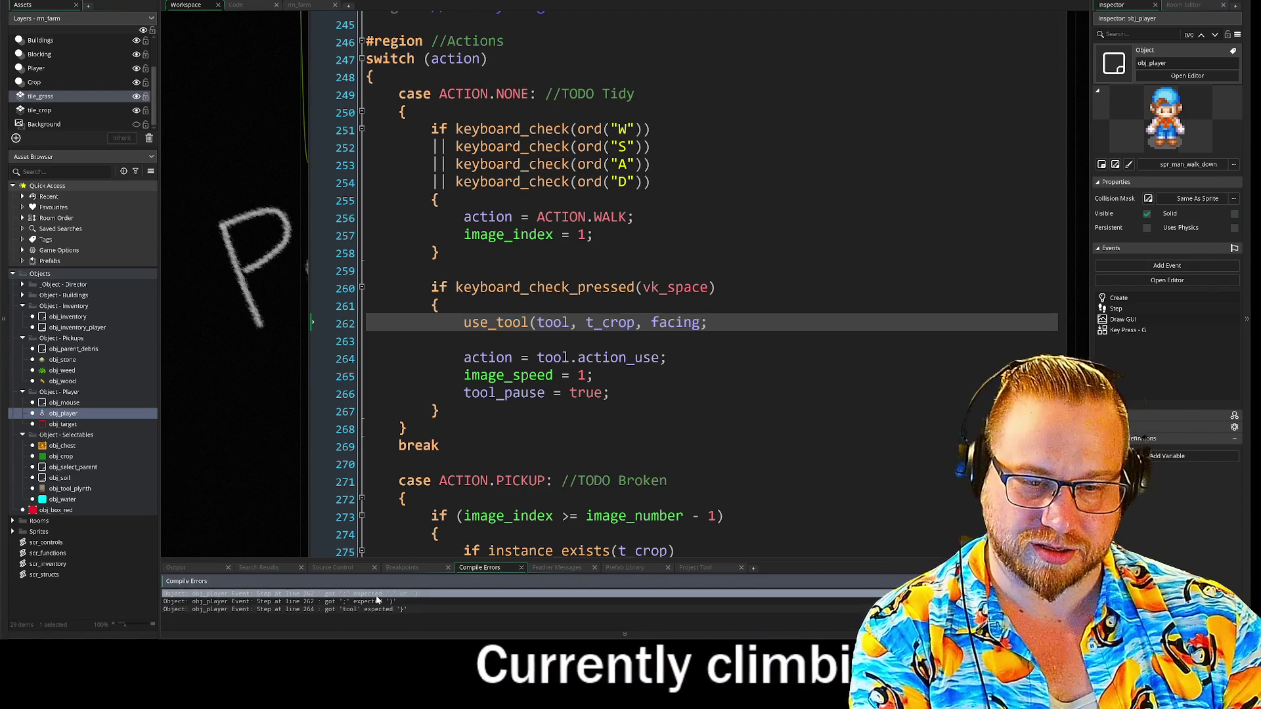
double_click(372, 598)
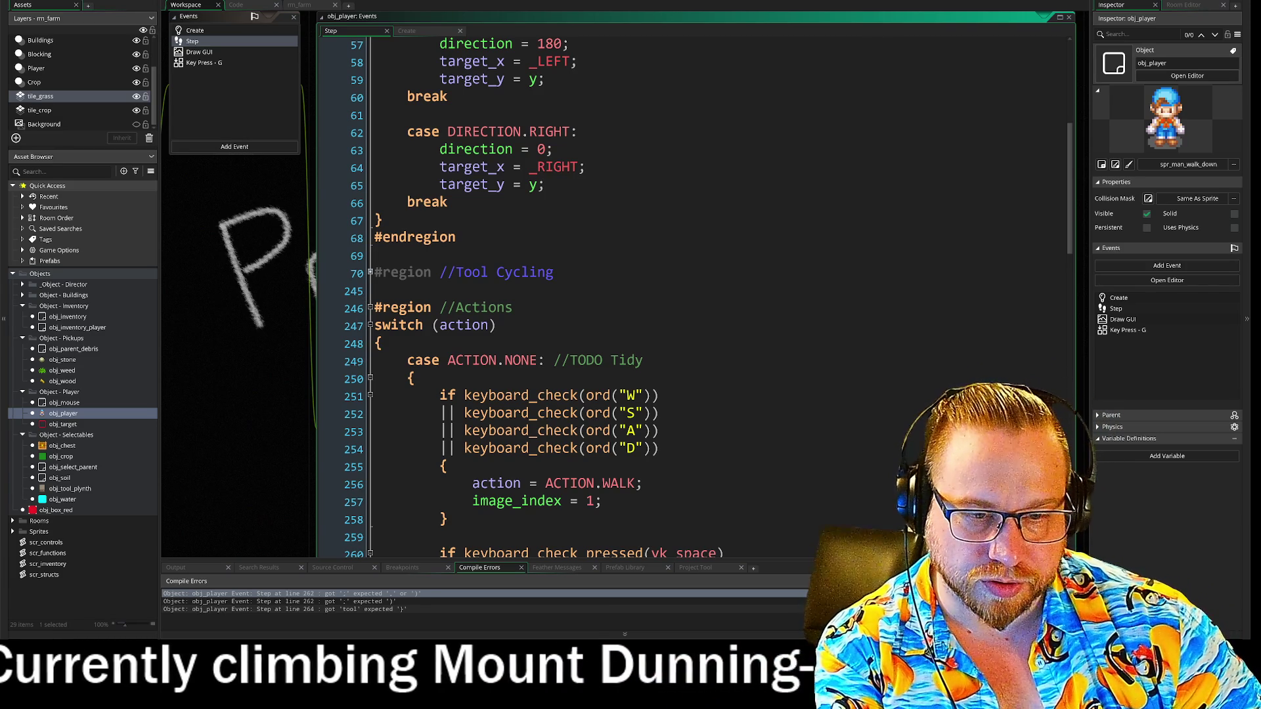
left_click(394, 538)
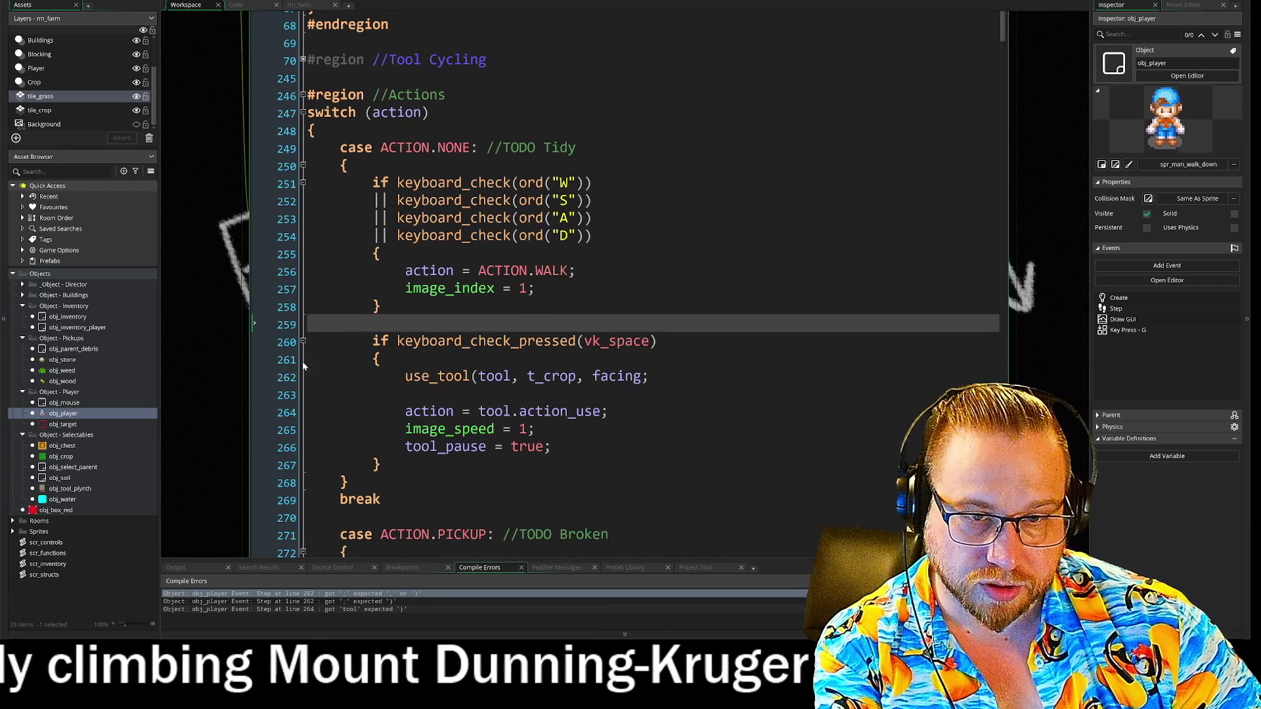
left_click(649, 376)
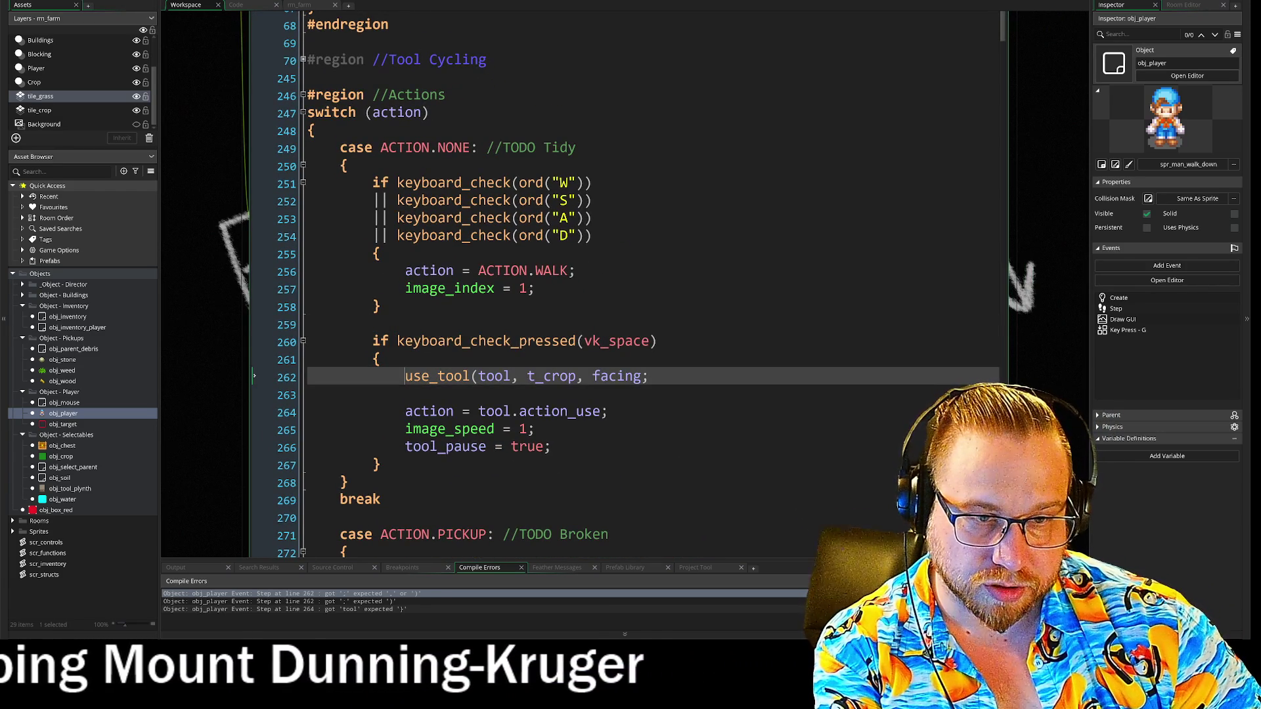
key("BackSpace")
type(")")
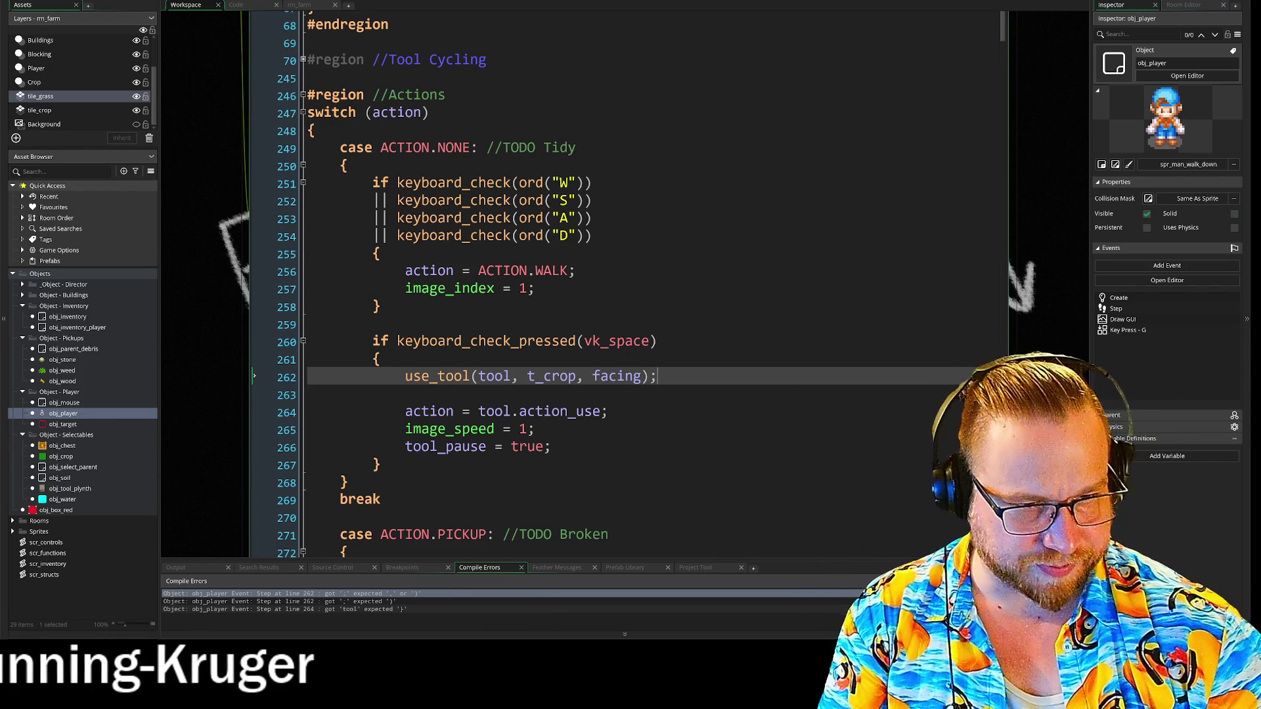
key("F5")
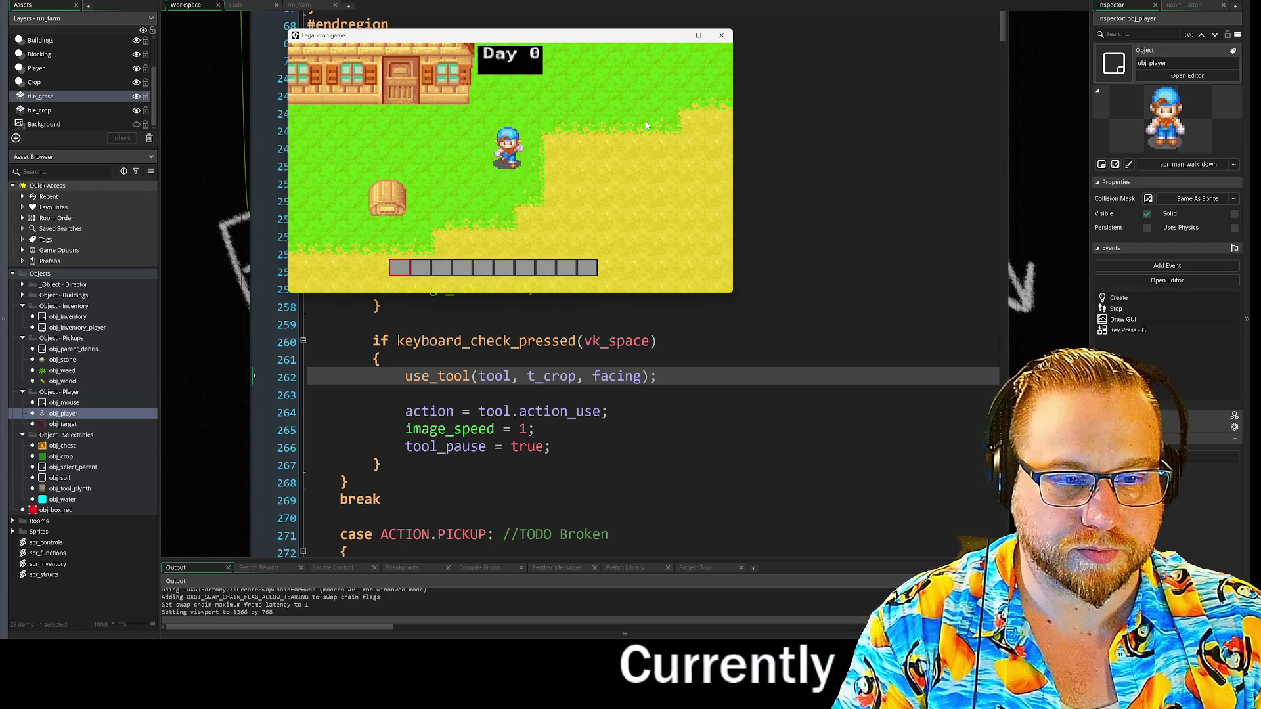
key("i")
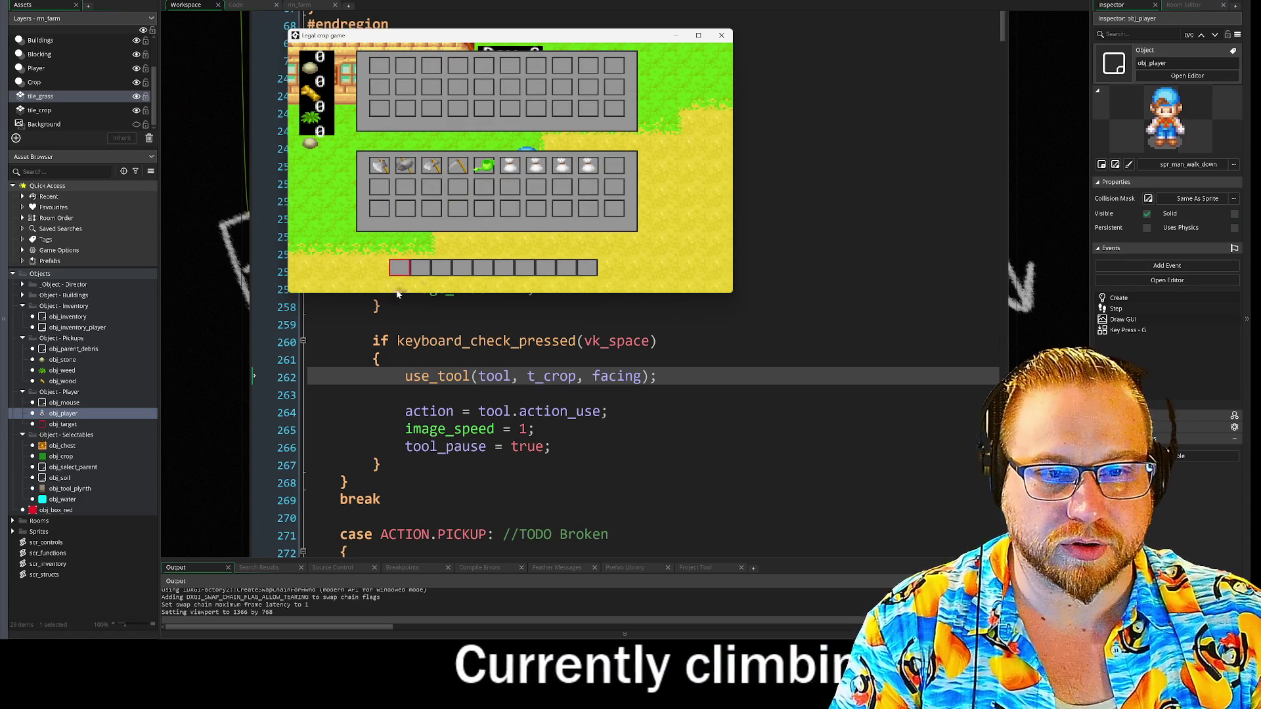
Close the inventory, use the tool with Space, and abort the read-only used_tool runtime error
key("i")
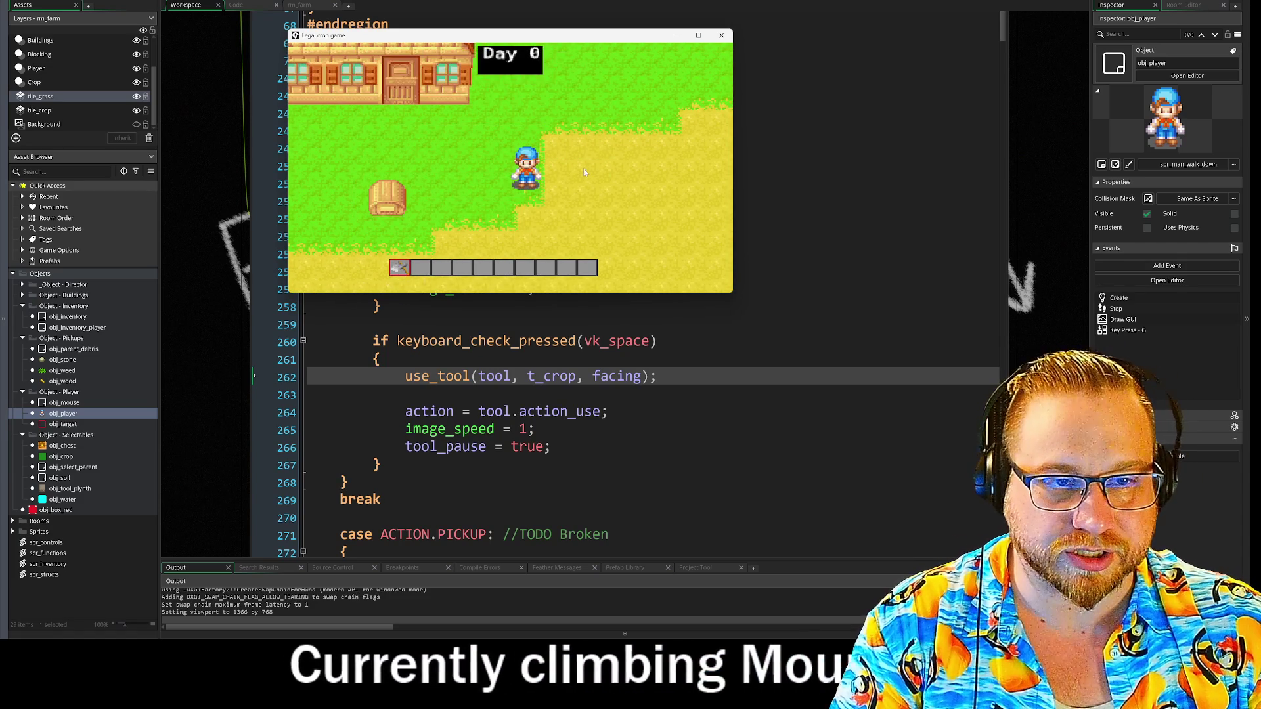
key("space")
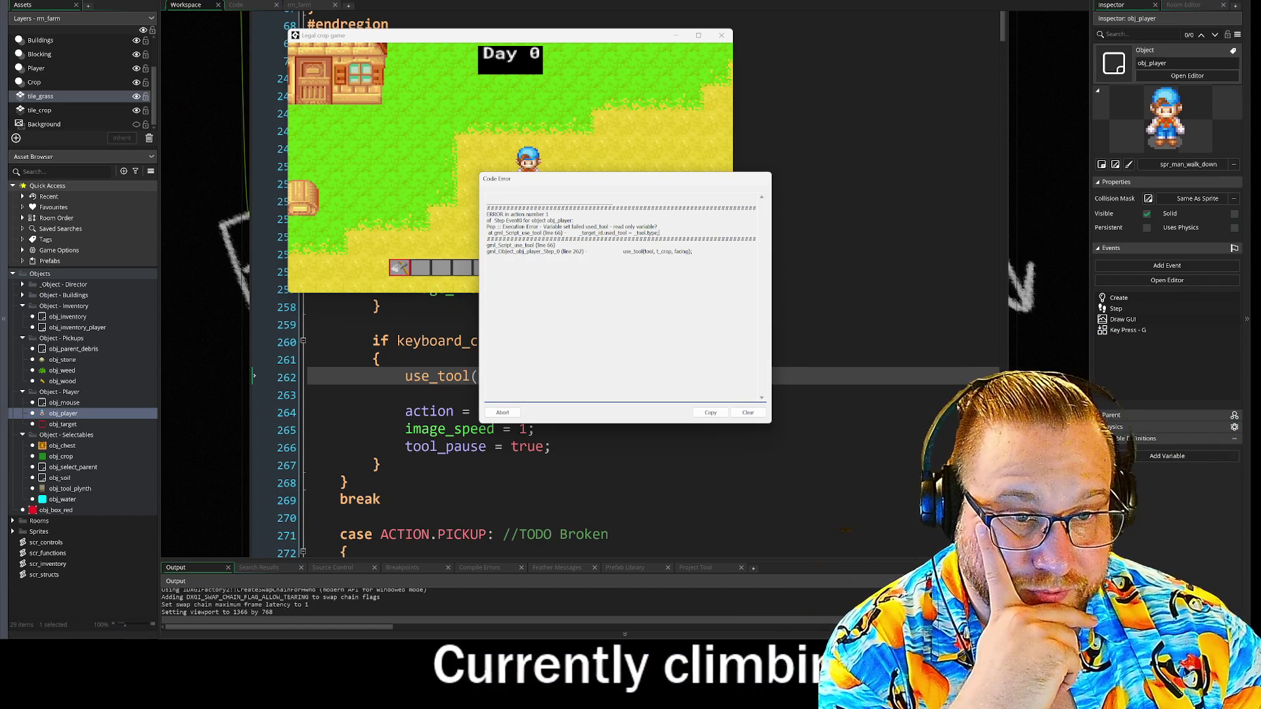
left_click(487, 256)
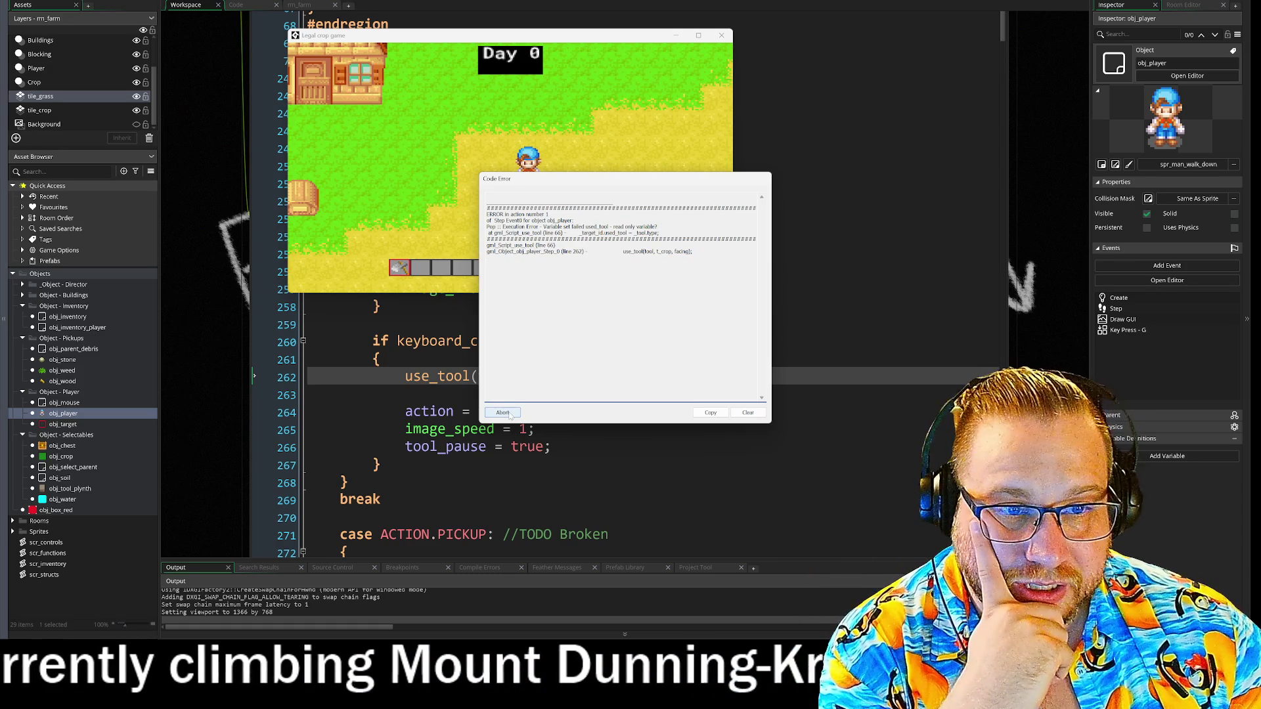
left_click(509, 416)
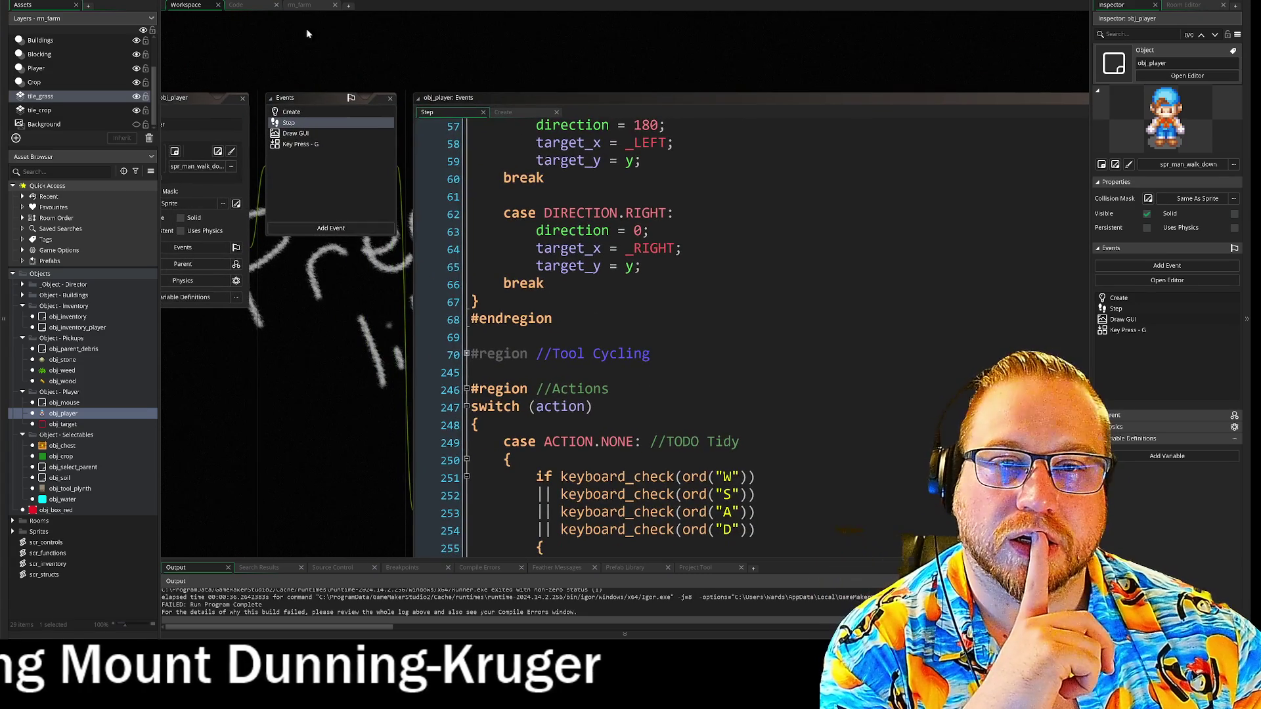
Show scr_functions.gml and move to the end of the use_tool function around line 74
left_click(237, 6)
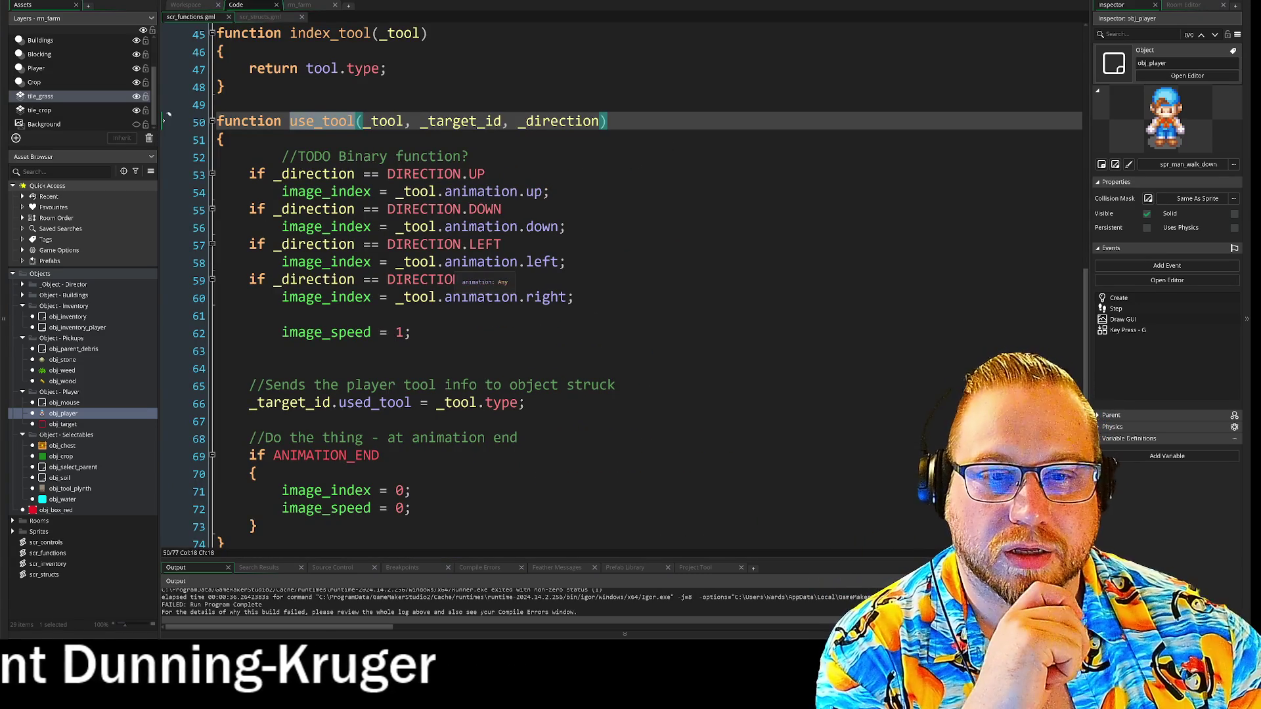
scroll(624, 263, "down", 3)
scroll(623, 262, "up", 1)
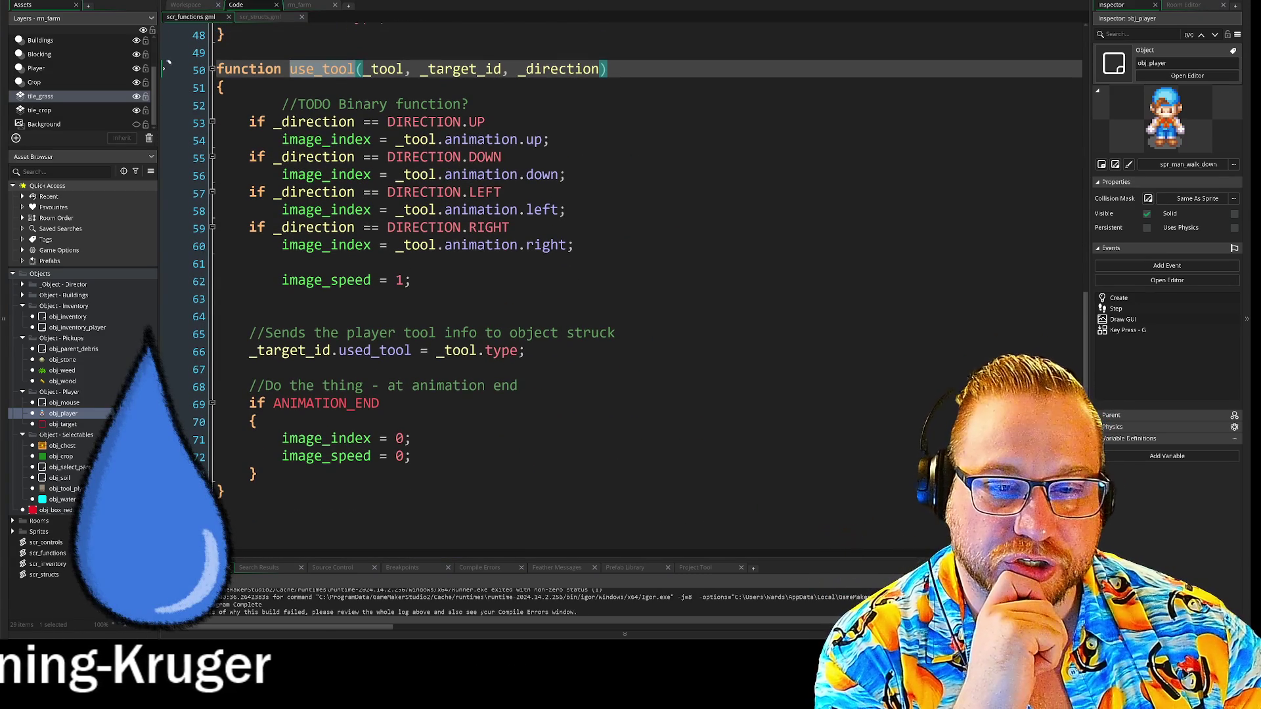
left_click(526, 385)
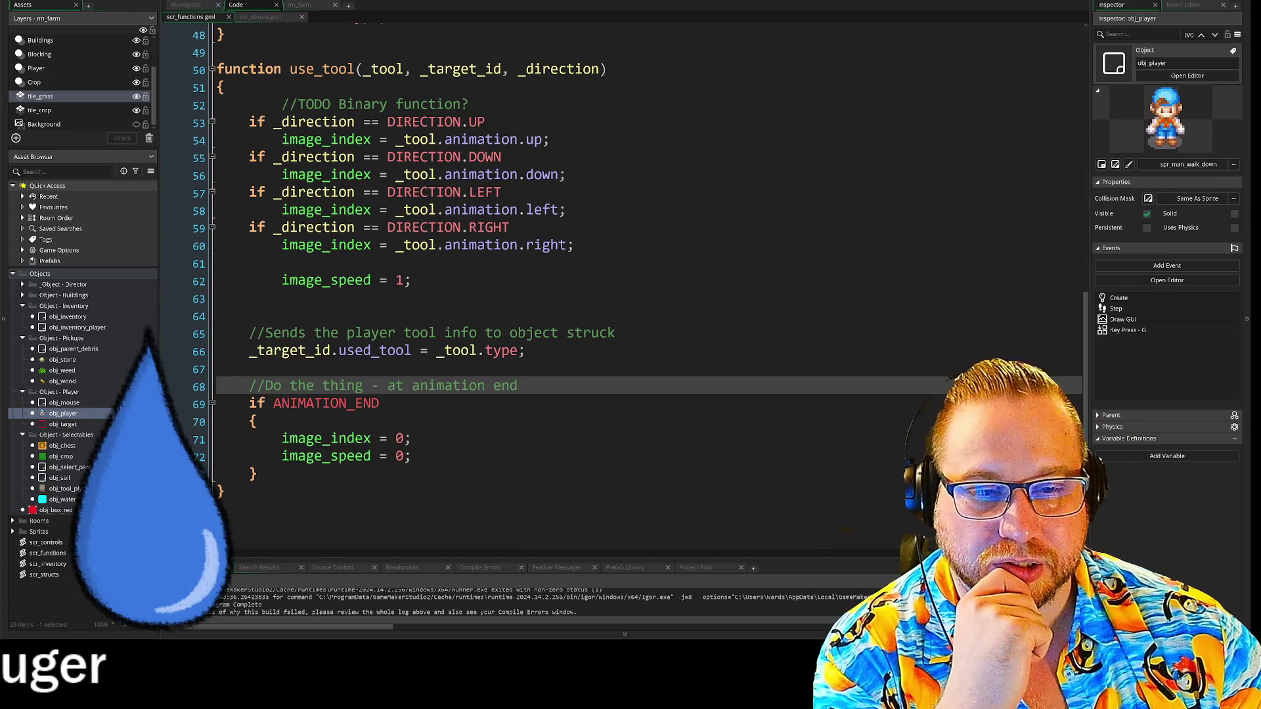
key("Down")
key("Down")
key("Down")
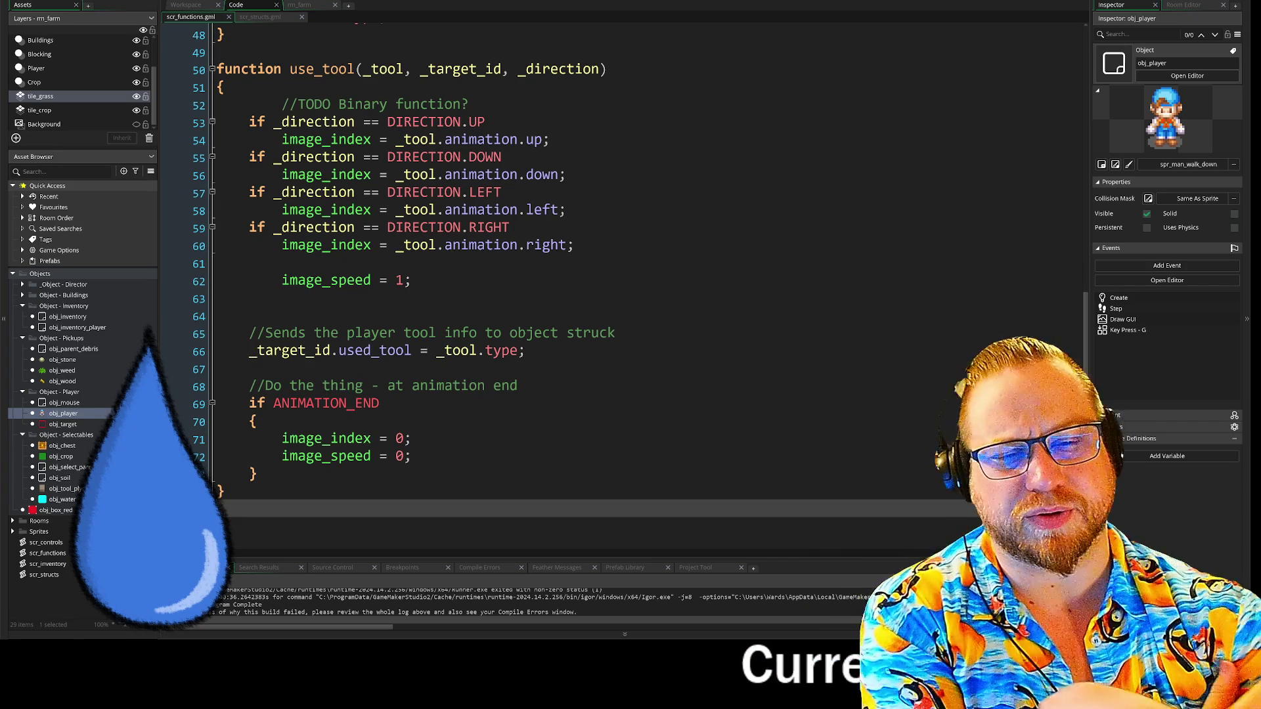
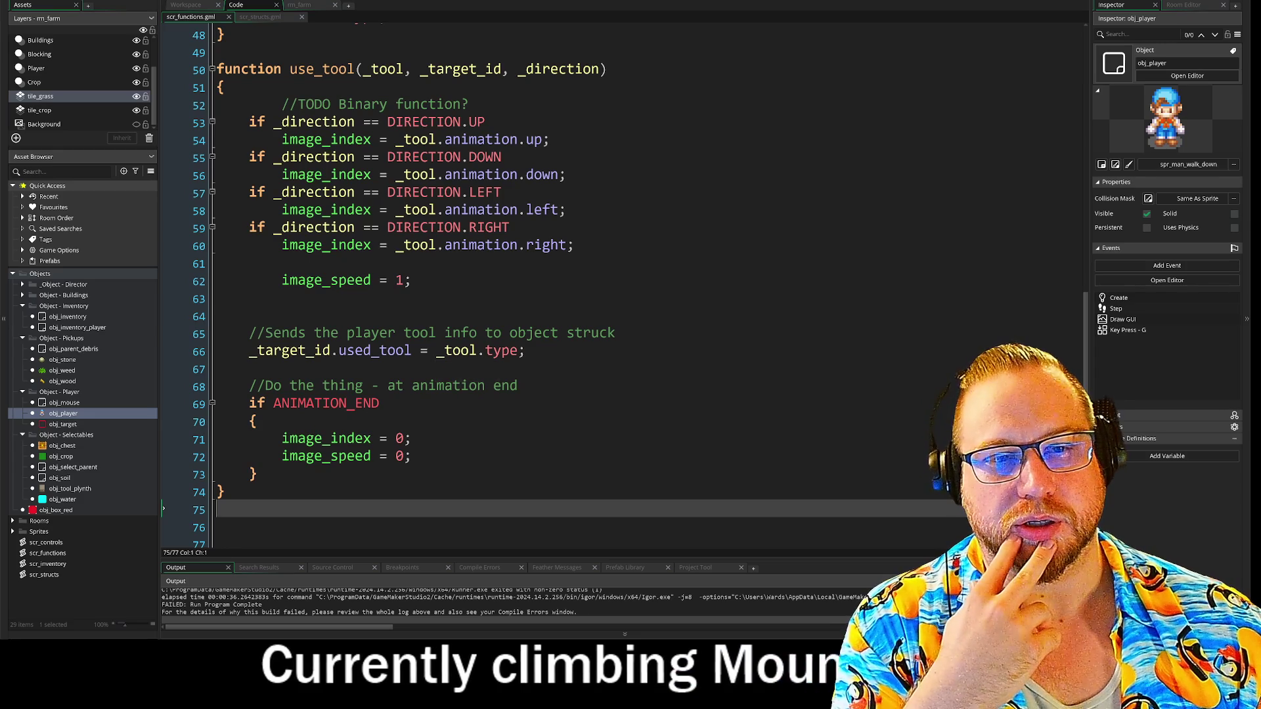
Highlight _target_id in use_tool, then return to obj_player's Step code calling use_tool with t_crop
left_click(502, 70)
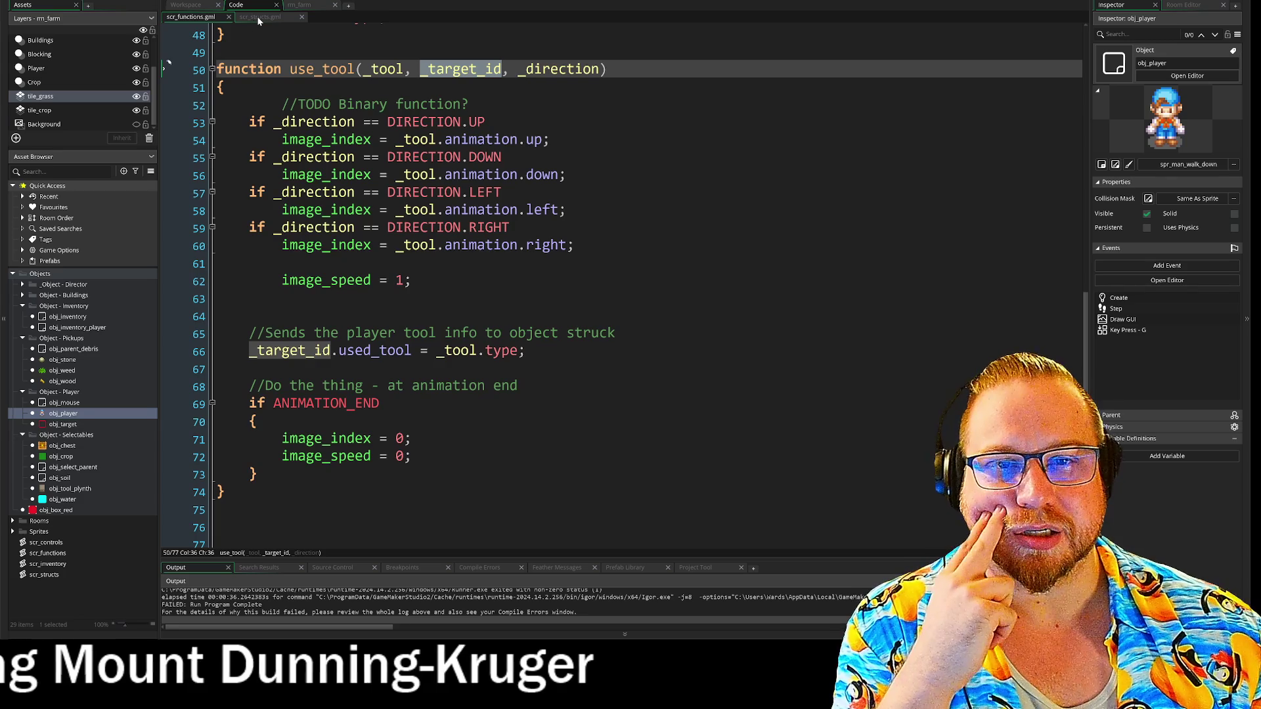
left_click(189, 8)
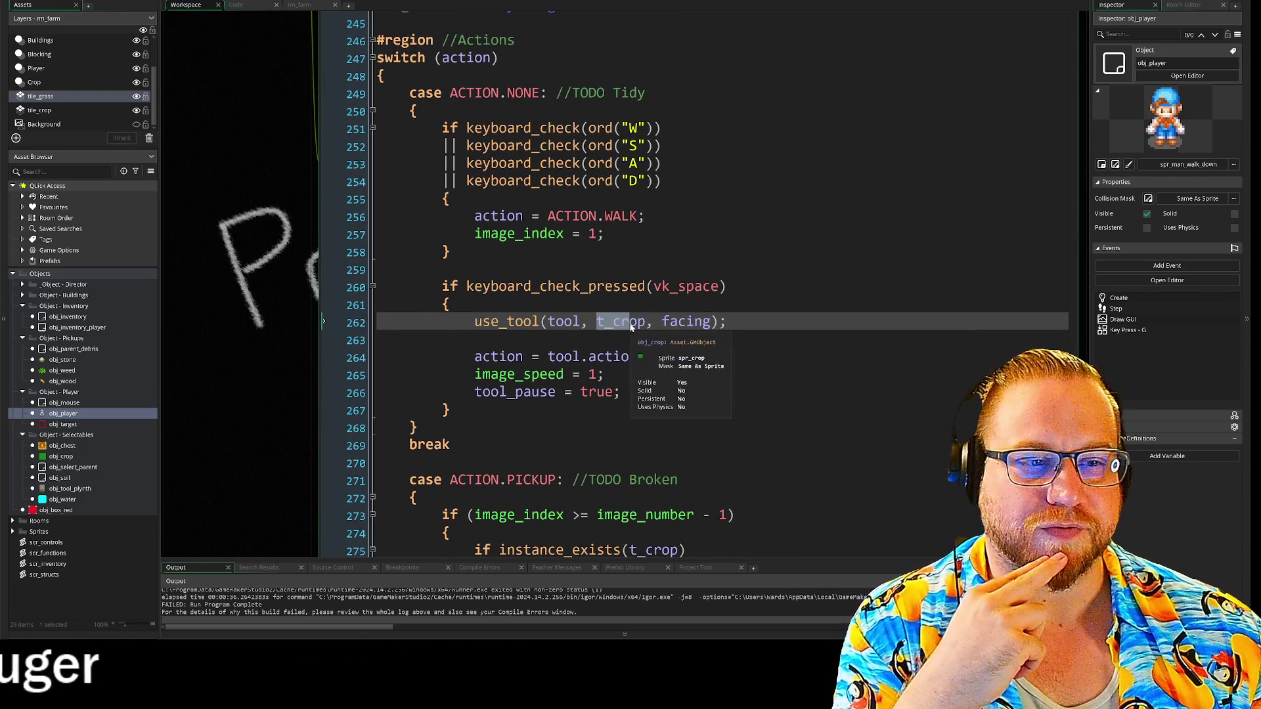
scroll(630, 326, "up", 10)
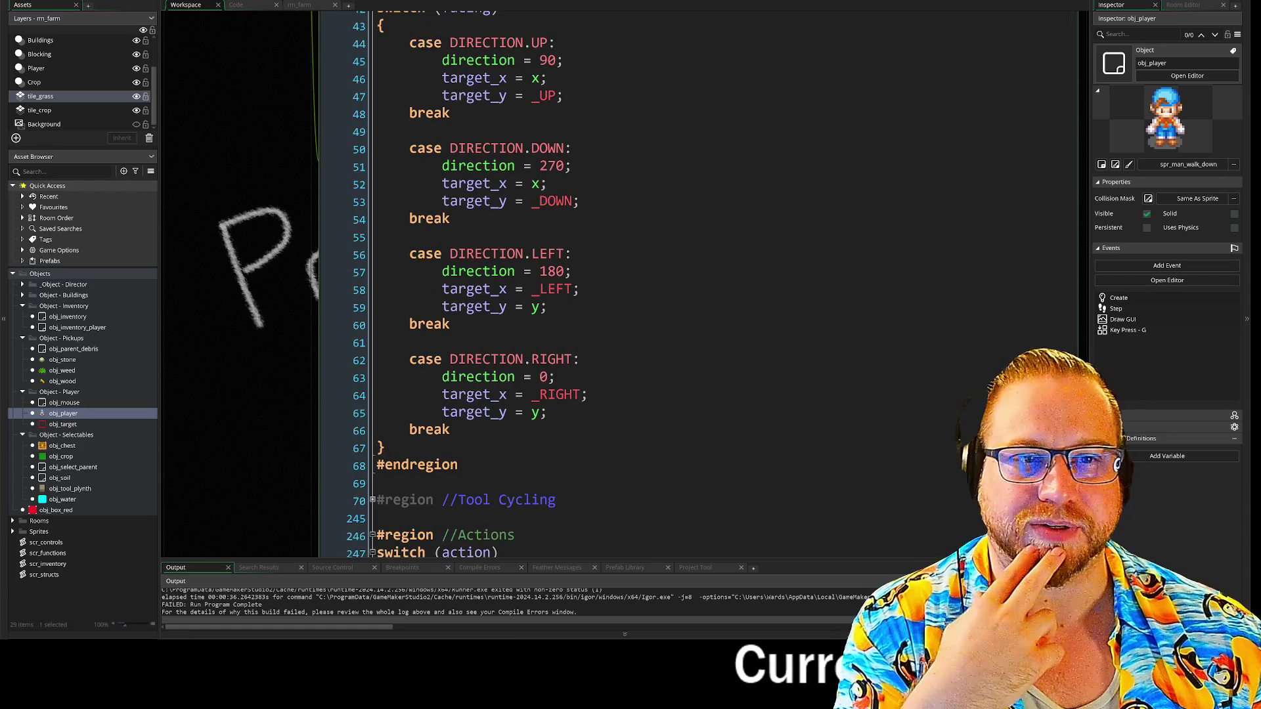
left_click(368, 148)
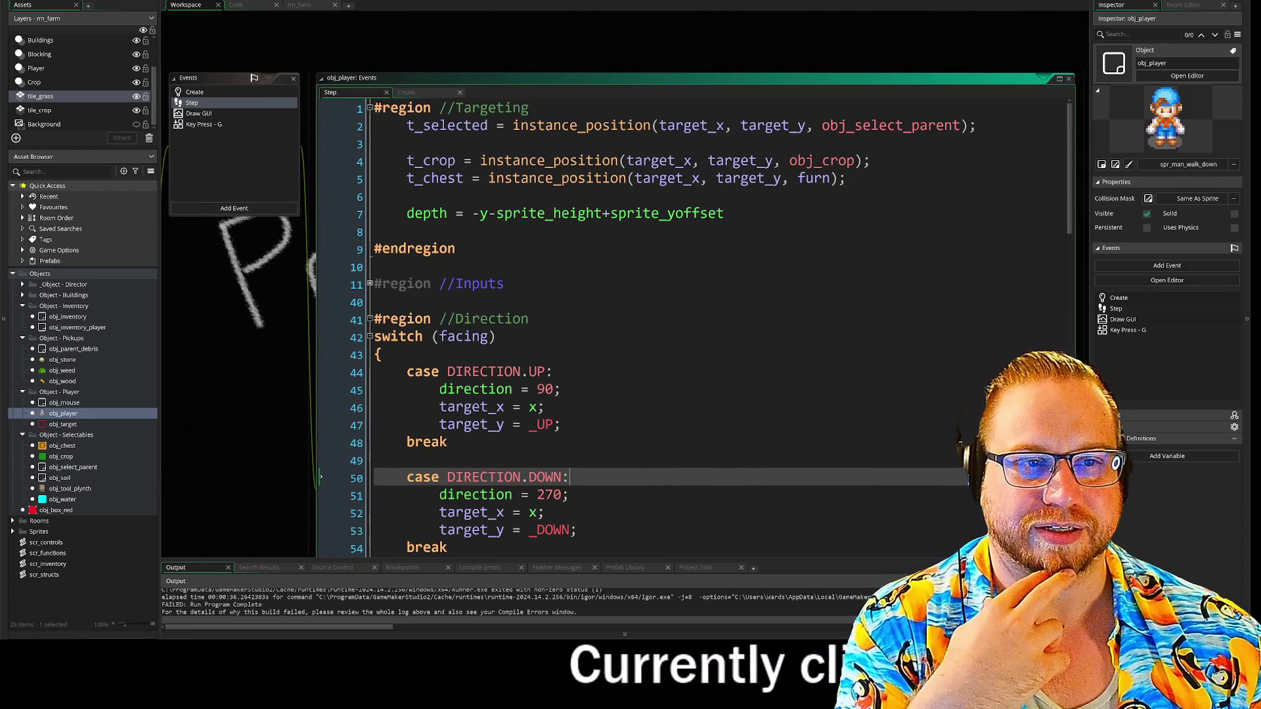
scroll(631, 328, "down", 5)
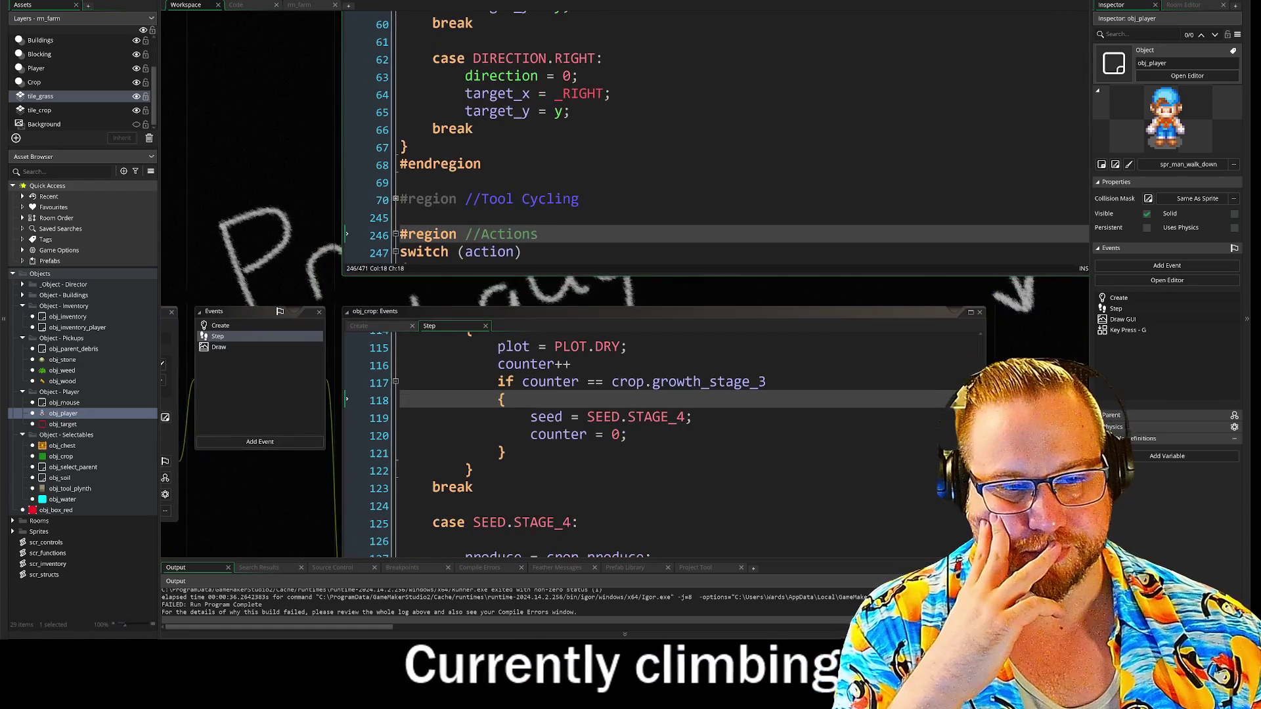
scroll(631, 328, "up", 3)
scroll(631, 328, "down", 4)
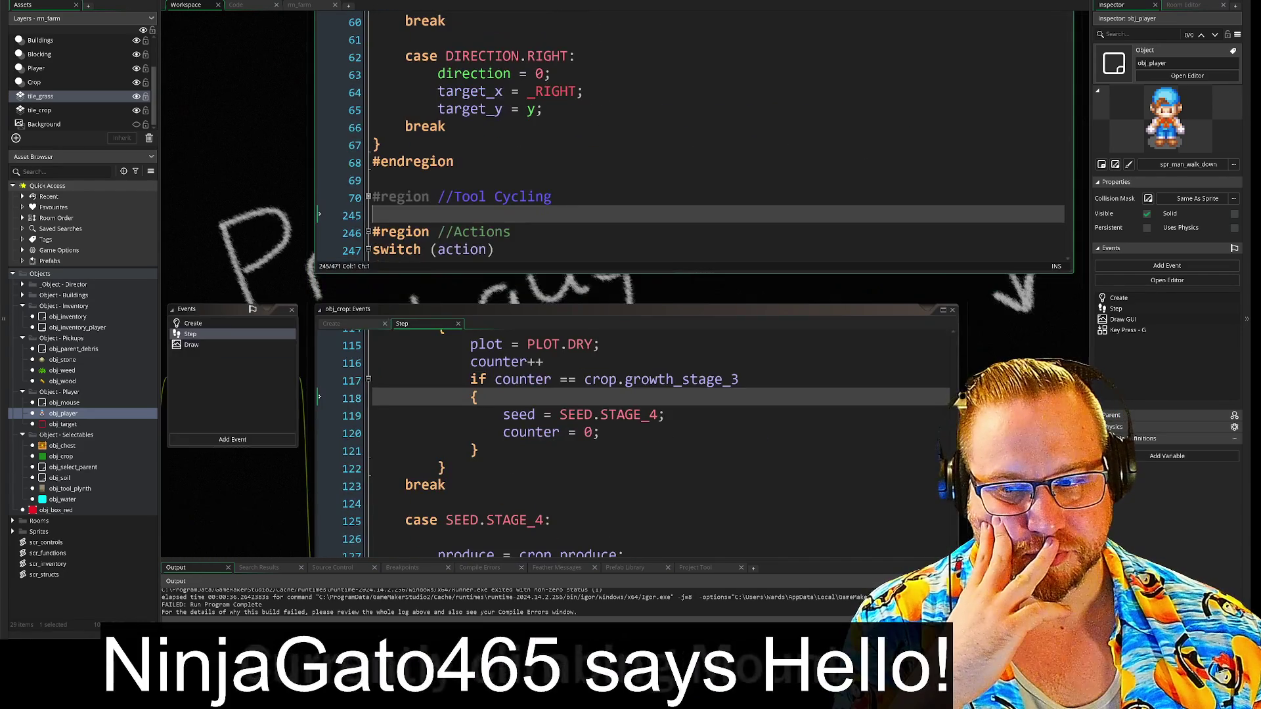
left_click(494, 388)
scroll(631, 328, "down", 4)
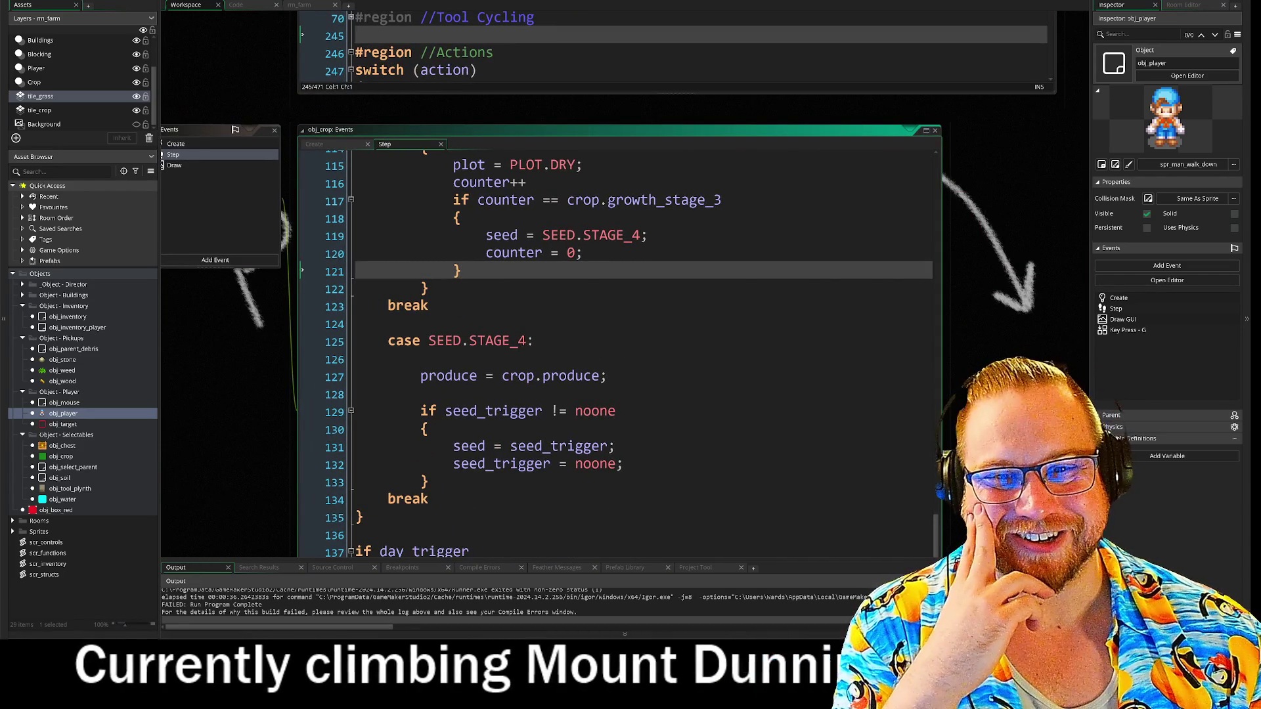
scroll(630, 328, "down", 1)
left_click(374, 365)
scroll(631, 328, "up", 2)
scroll(630, 328, "up", 4)
left_click(482, 440)
scroll(630, 263, "up", 5)
left_click(557, 394)
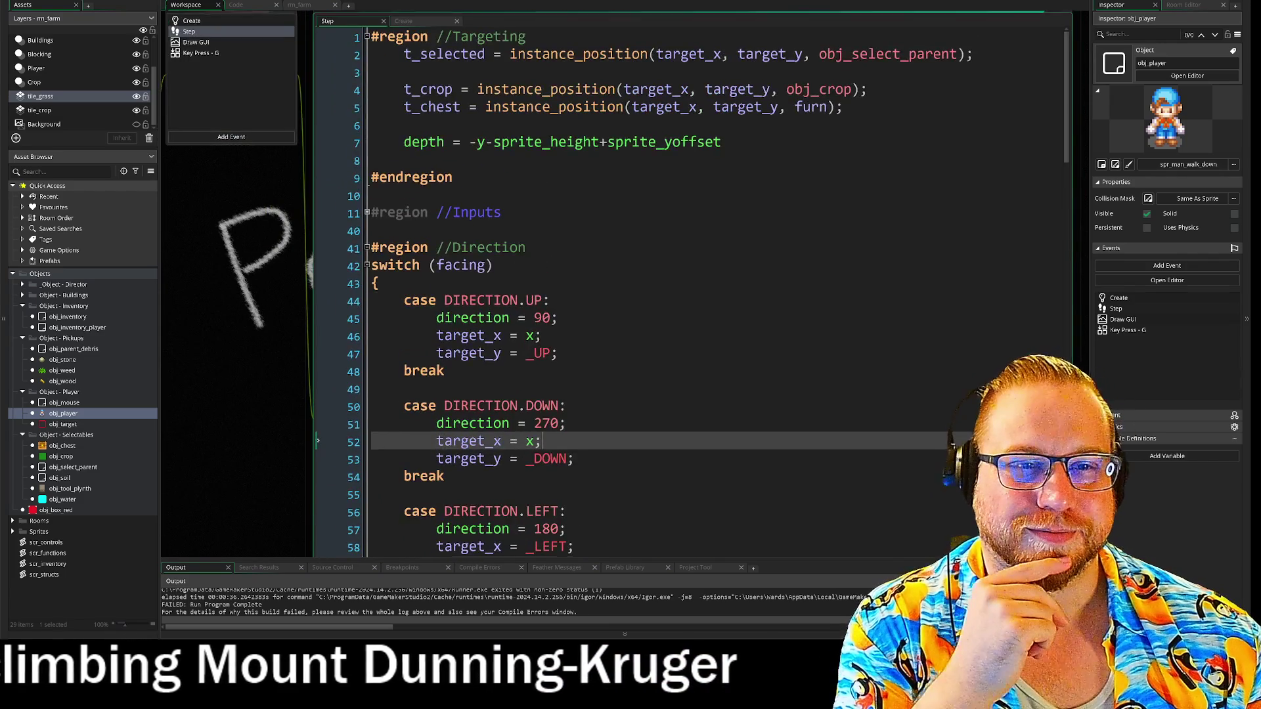
scroll(630, 262, "down", 2)
left_click(430, 402)
scroll(630, 282, "down", 7)
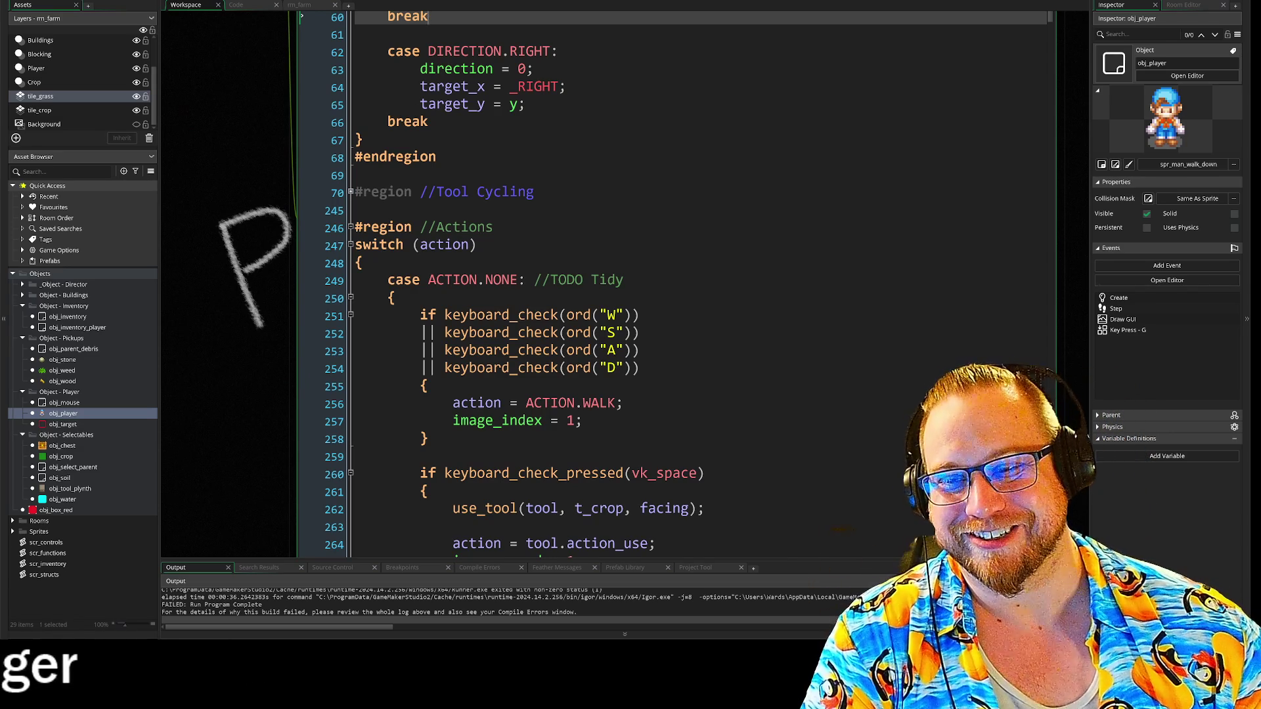
scroll(689, 283, "down", 3)
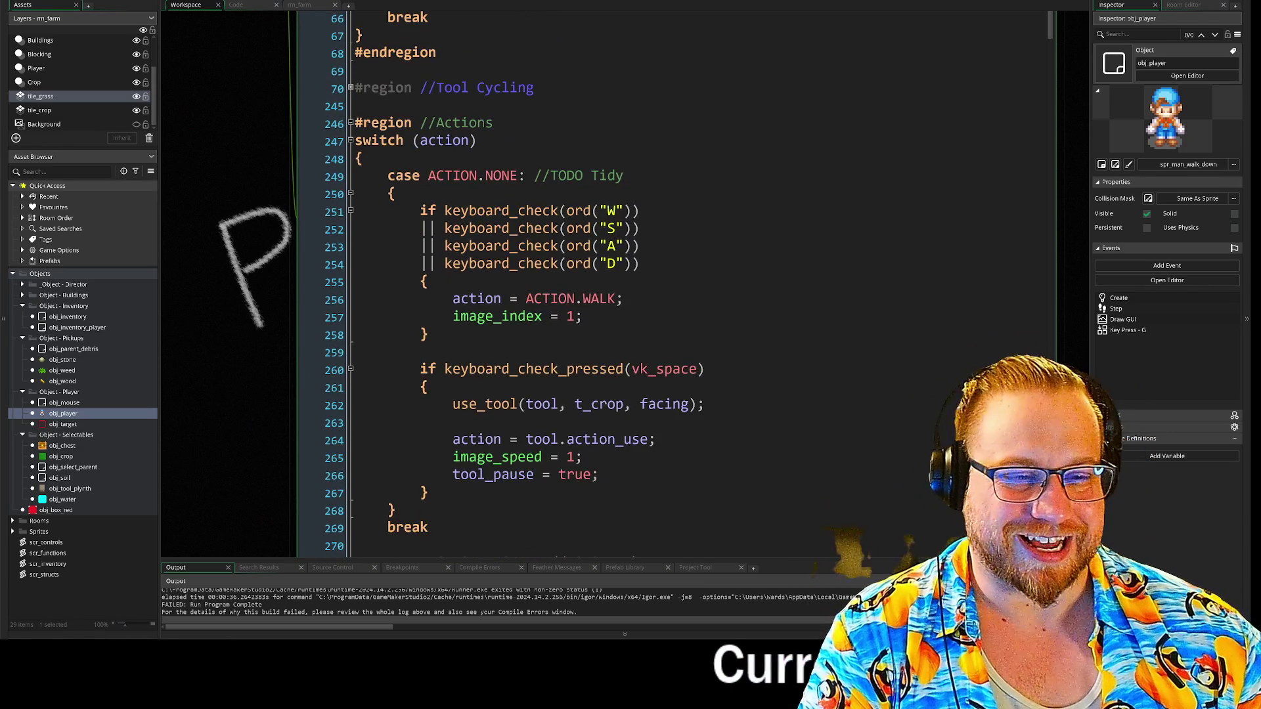
scroll(689, 282, "down", 1)
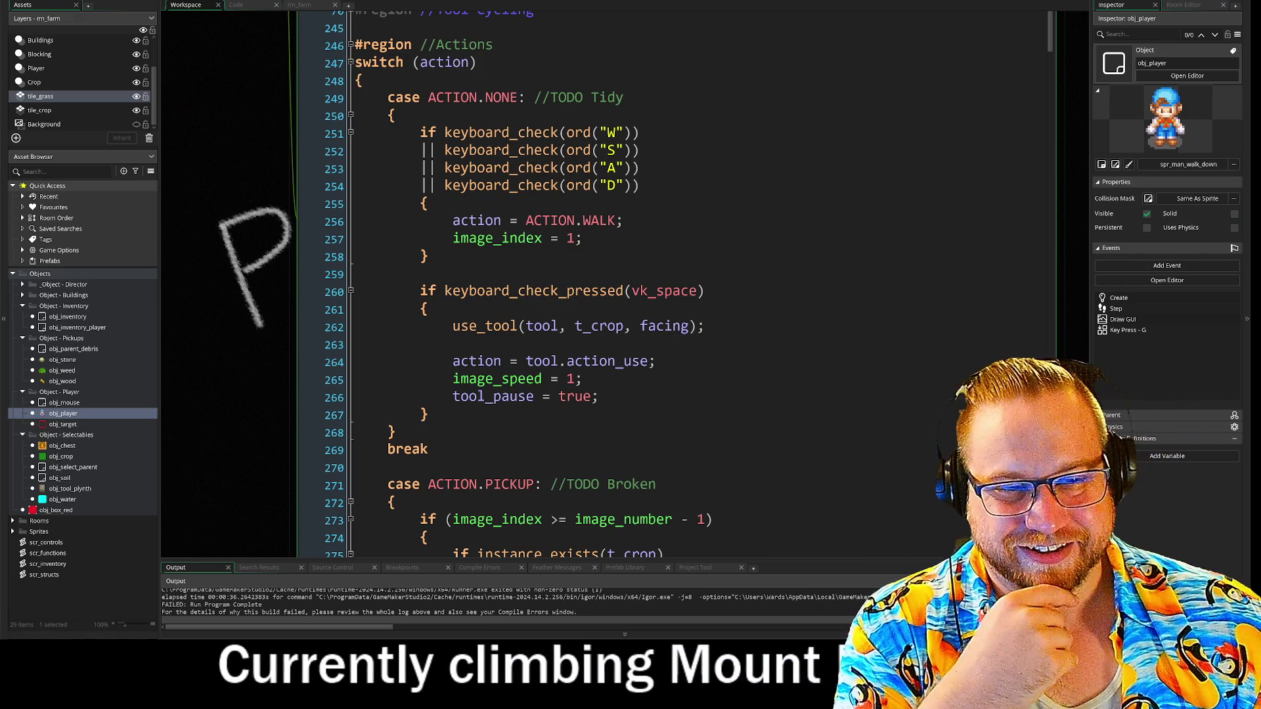
left_click(599, 396)
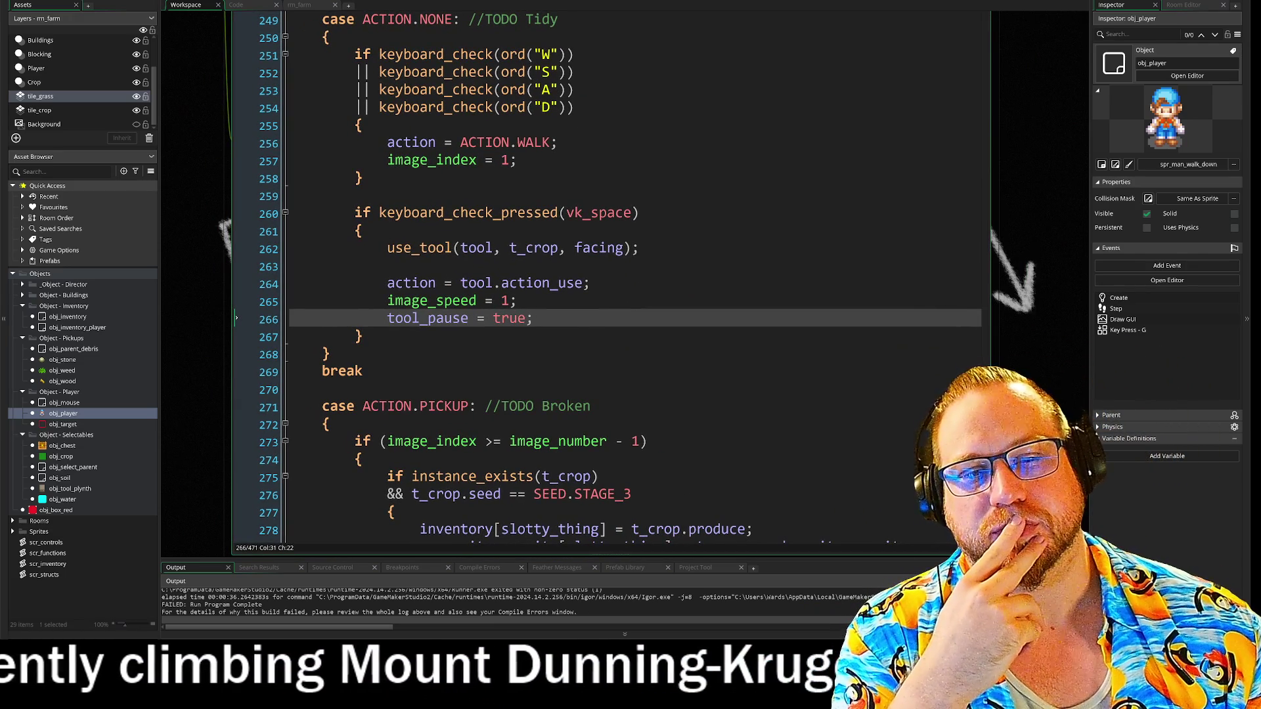
left_click(556, 247)
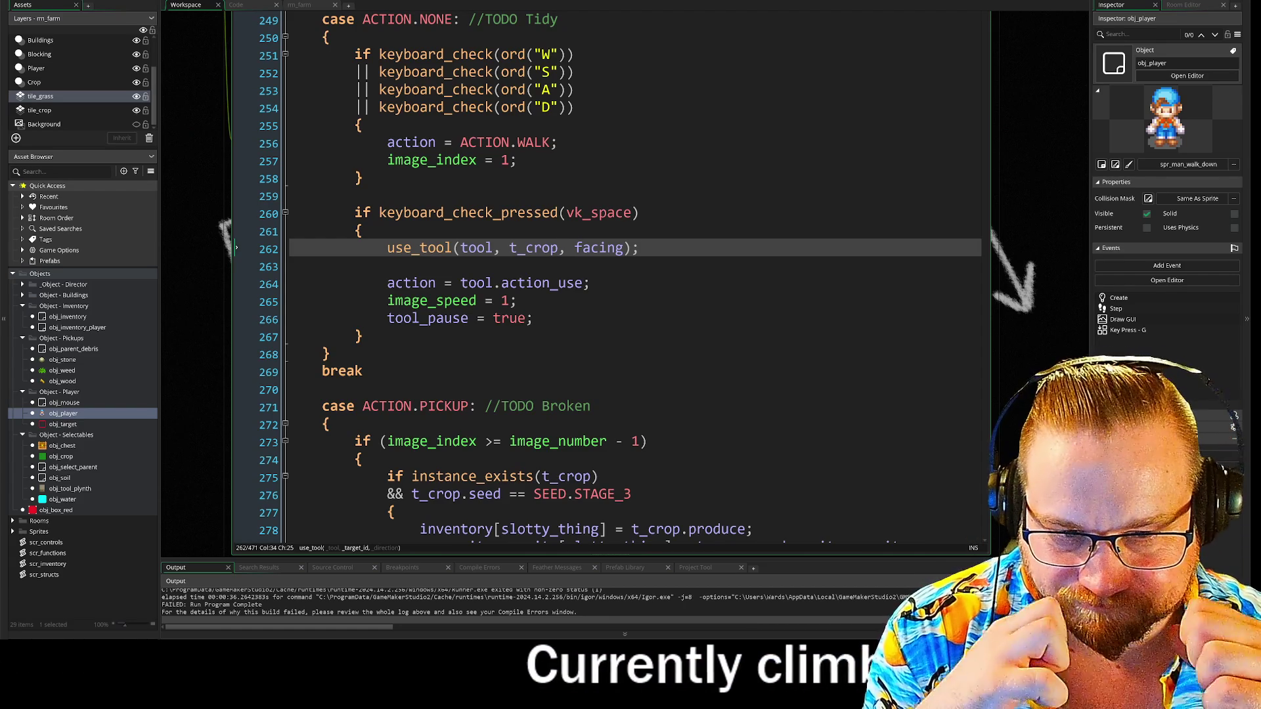
left_click(551, 248)
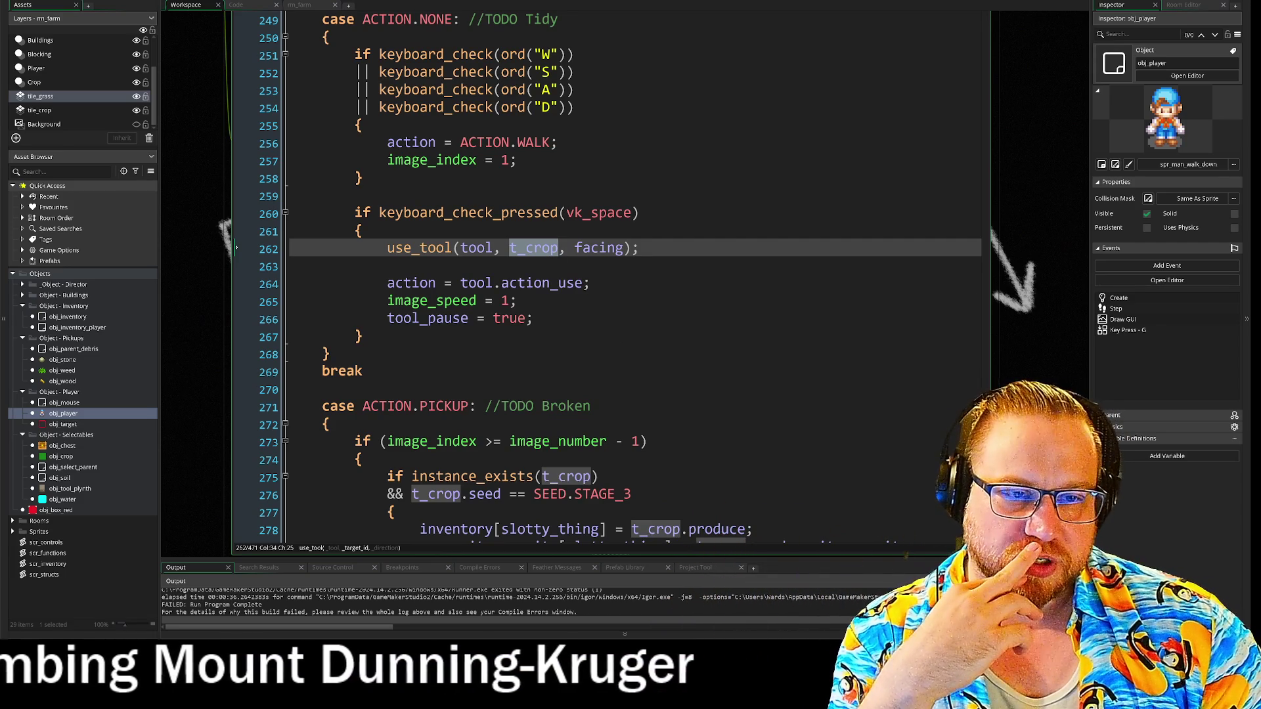
left_click(511, 252)
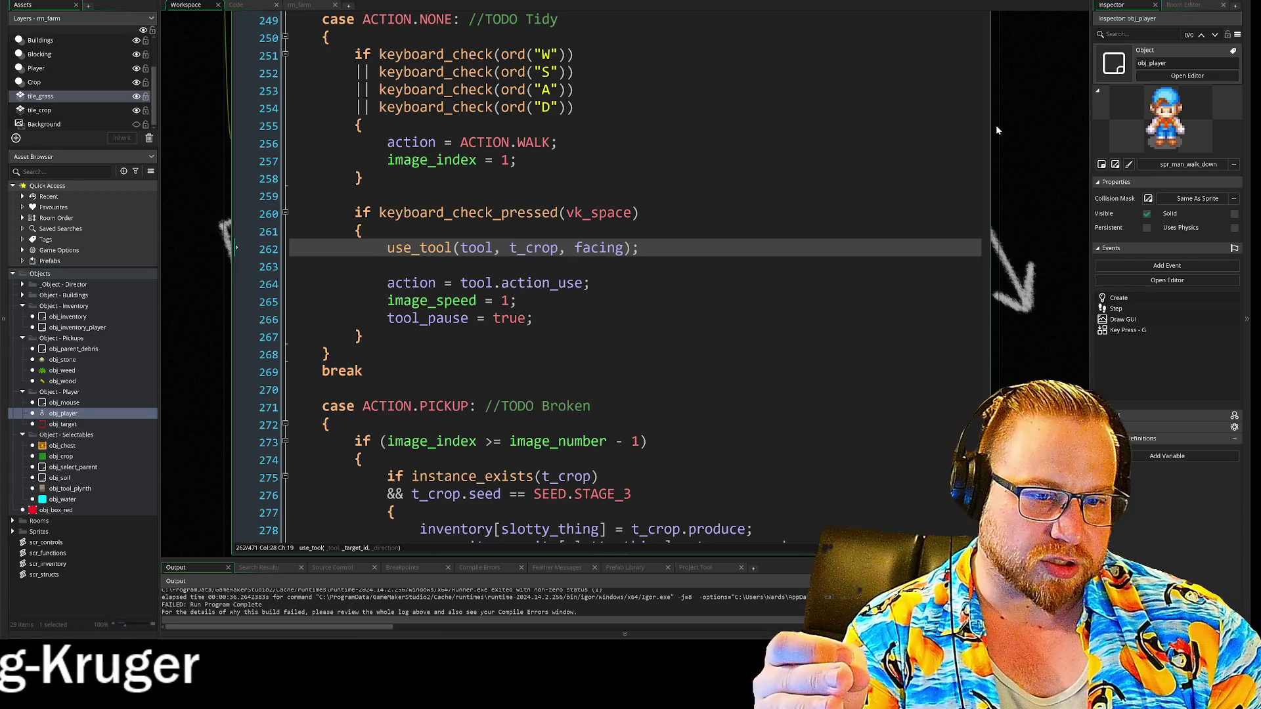
scroll(995, 127, "up", 5)
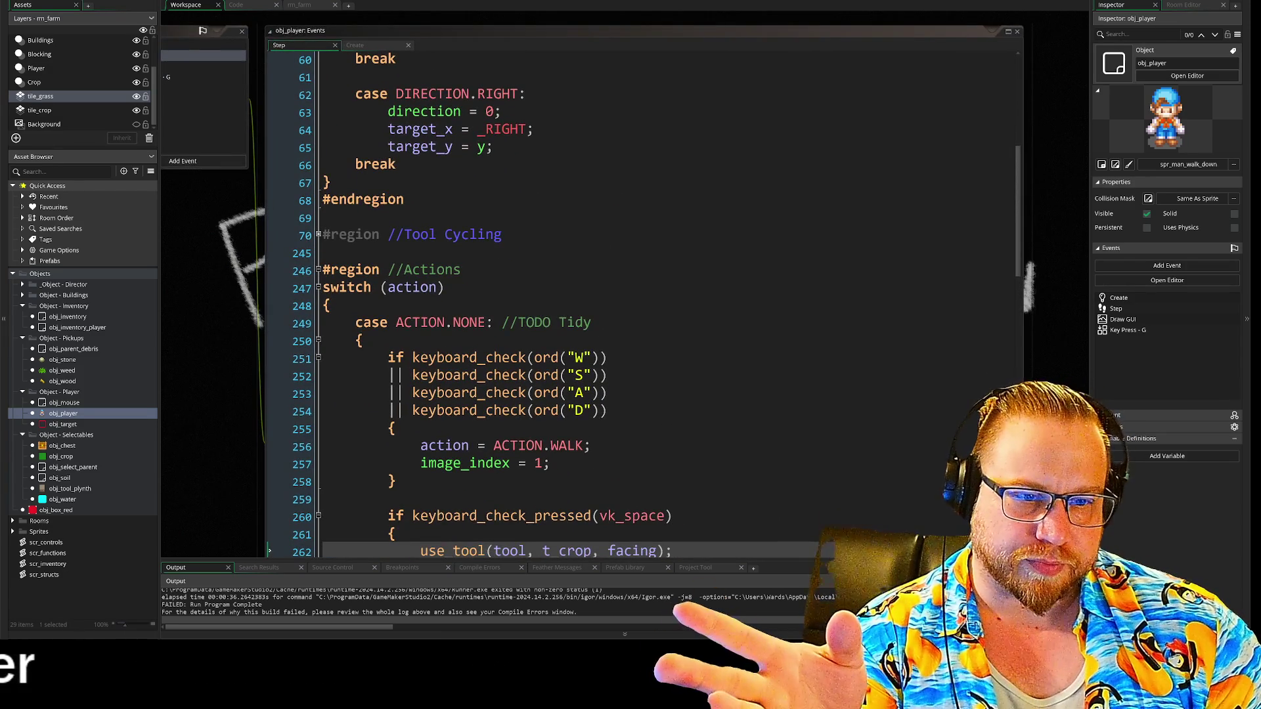
Move to line 270 in the player code, then open rm_farm and hide the crop tile layer
scroll(591, 282, "down", 5)
left_click(607, 172)
key("Down")
key("Down")
key("Down")
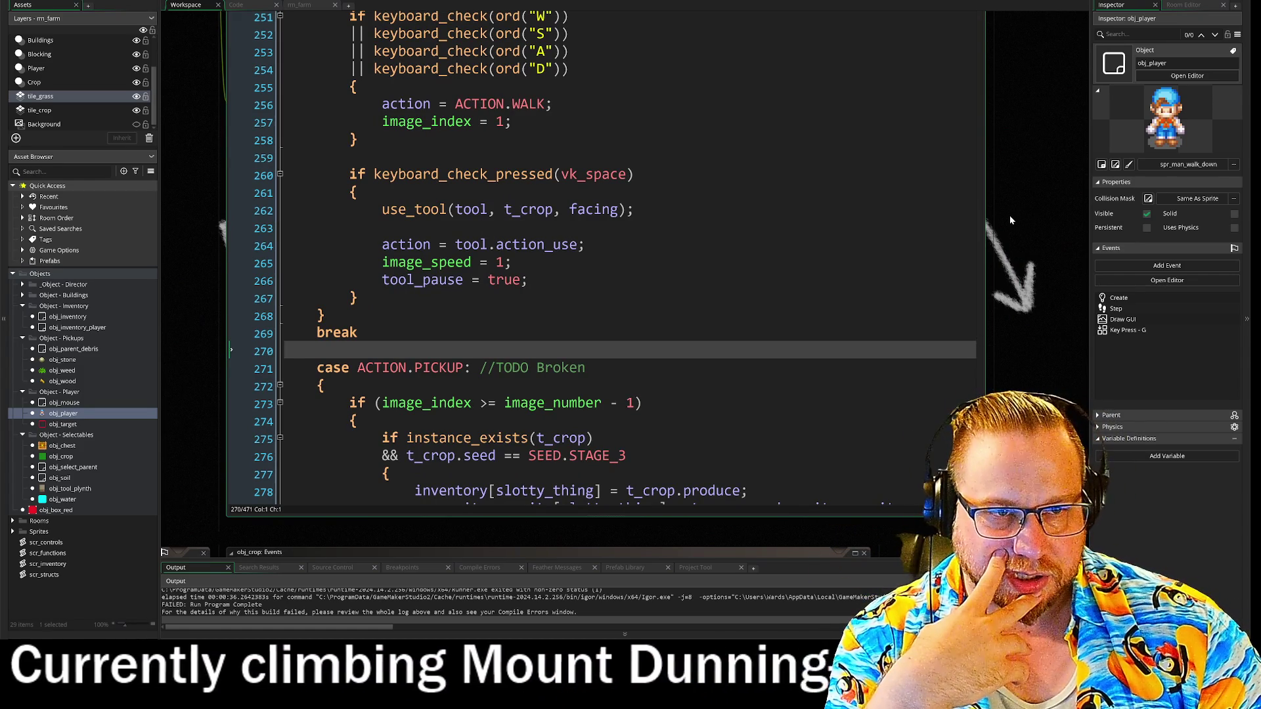
left_click(298, 5)
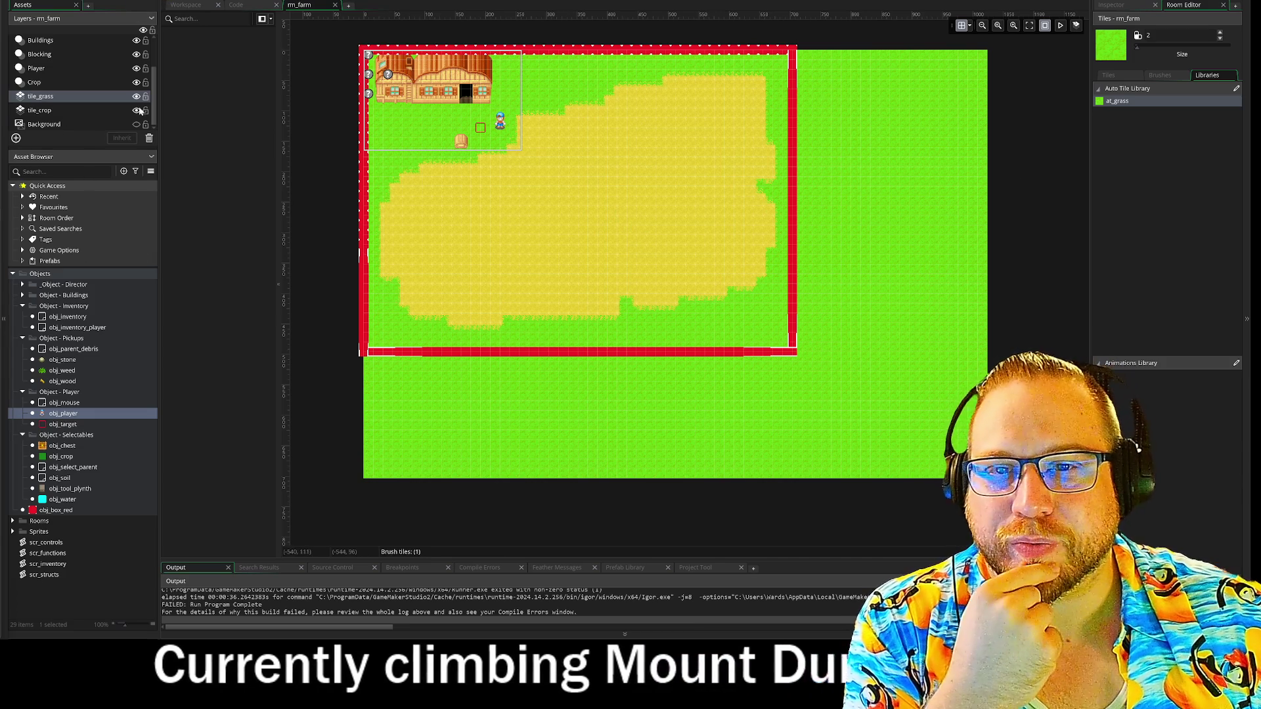
left_click(135, 111)
Toggle tile_crop and tile_grass visibility to compare their tiles, then return to scr_functions
left_click(136, 111)
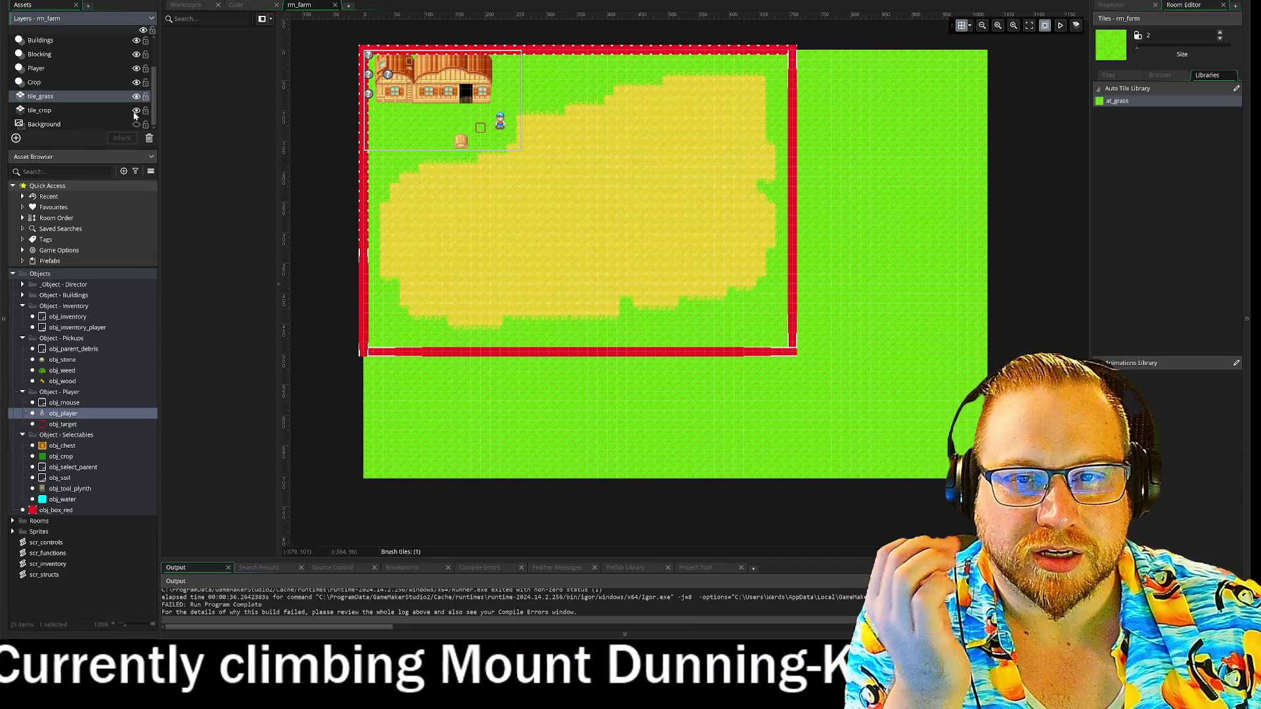
left_click(136, 111)
left_click(136, 111)
left_click(136, 111)
left_click(135, 111)
left_click(136, 111)
left_click(136, 111)
left_click(136, 97)
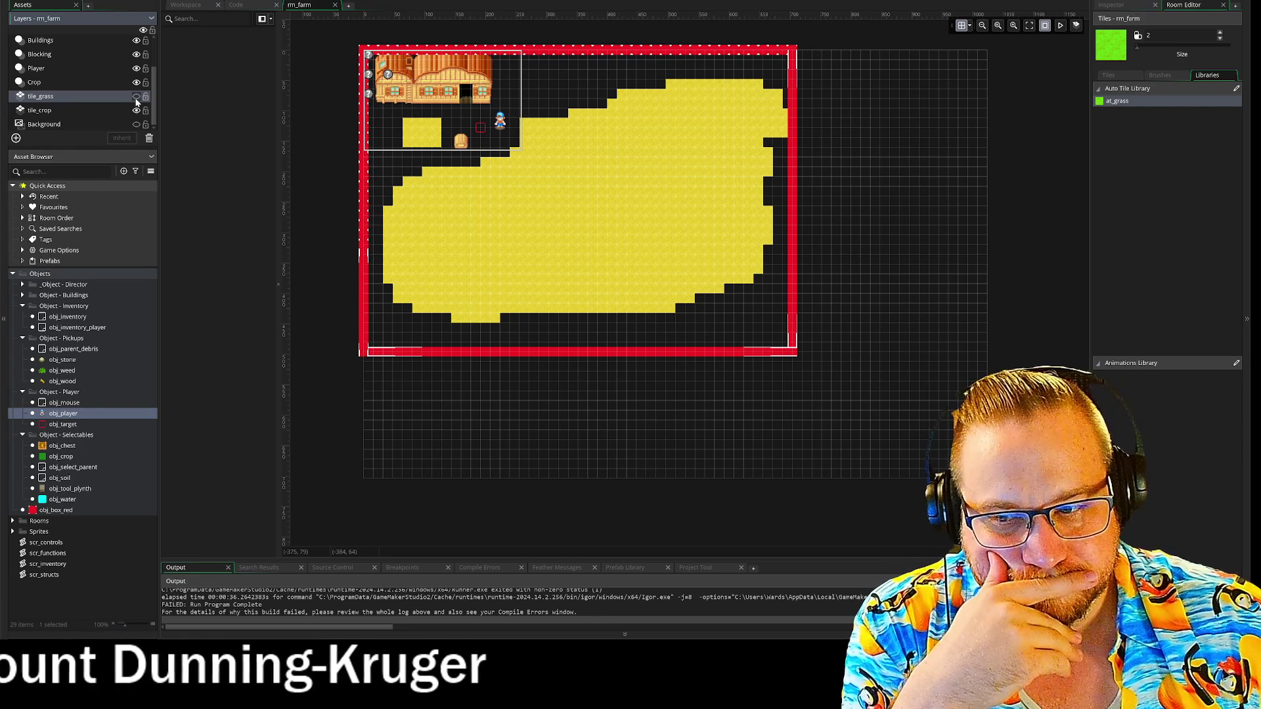
left_click(136, 96)
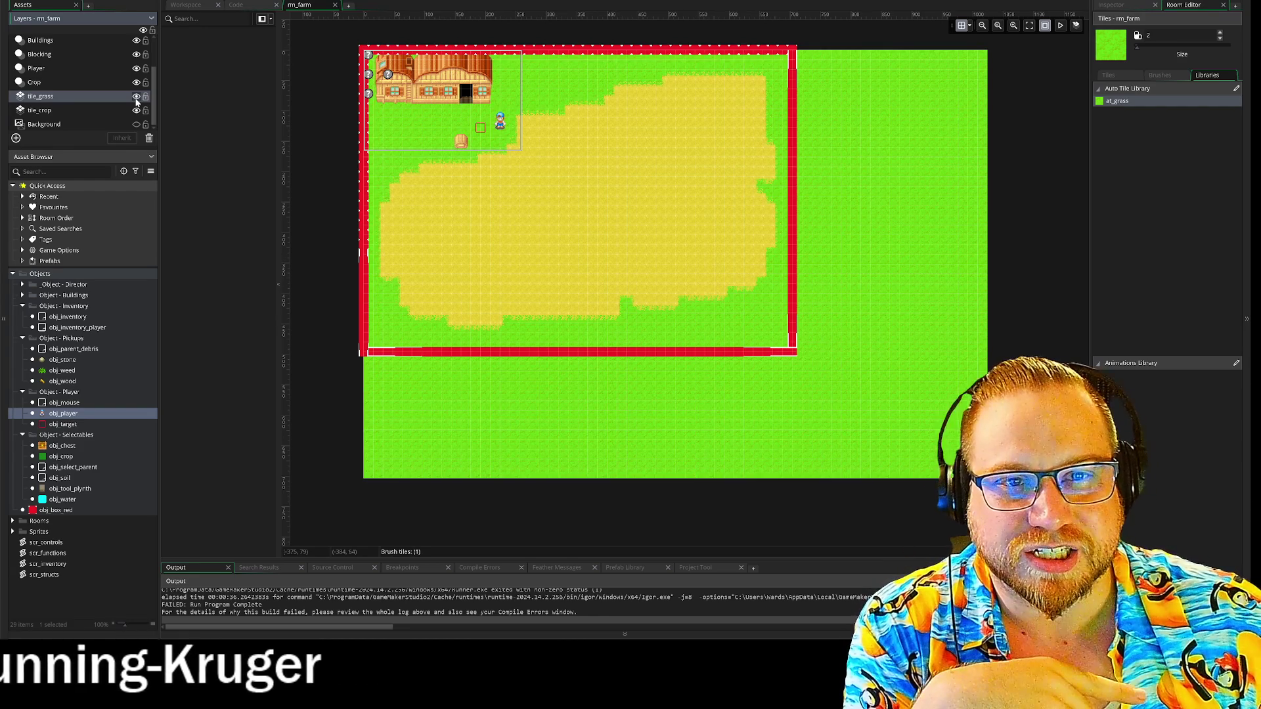
left_click(248, 9)
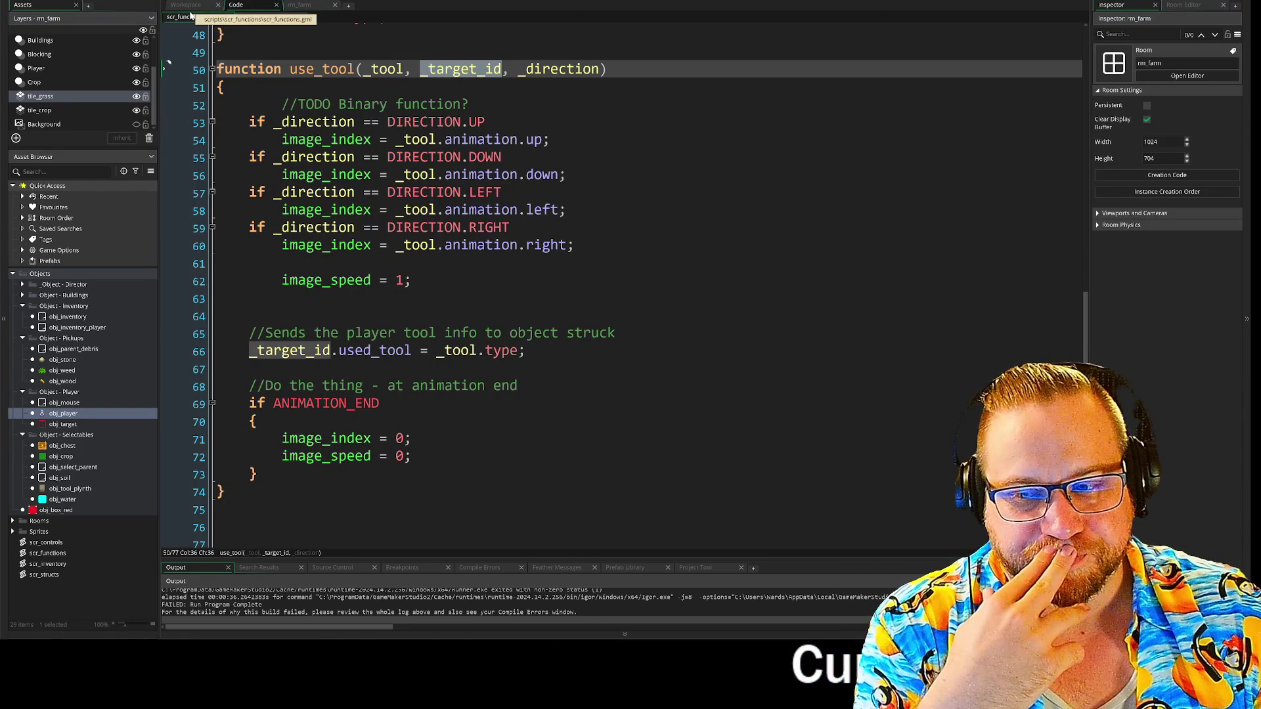
Return to the player's actions code and select t_crop in the use_tool call
left_click(194, 7)
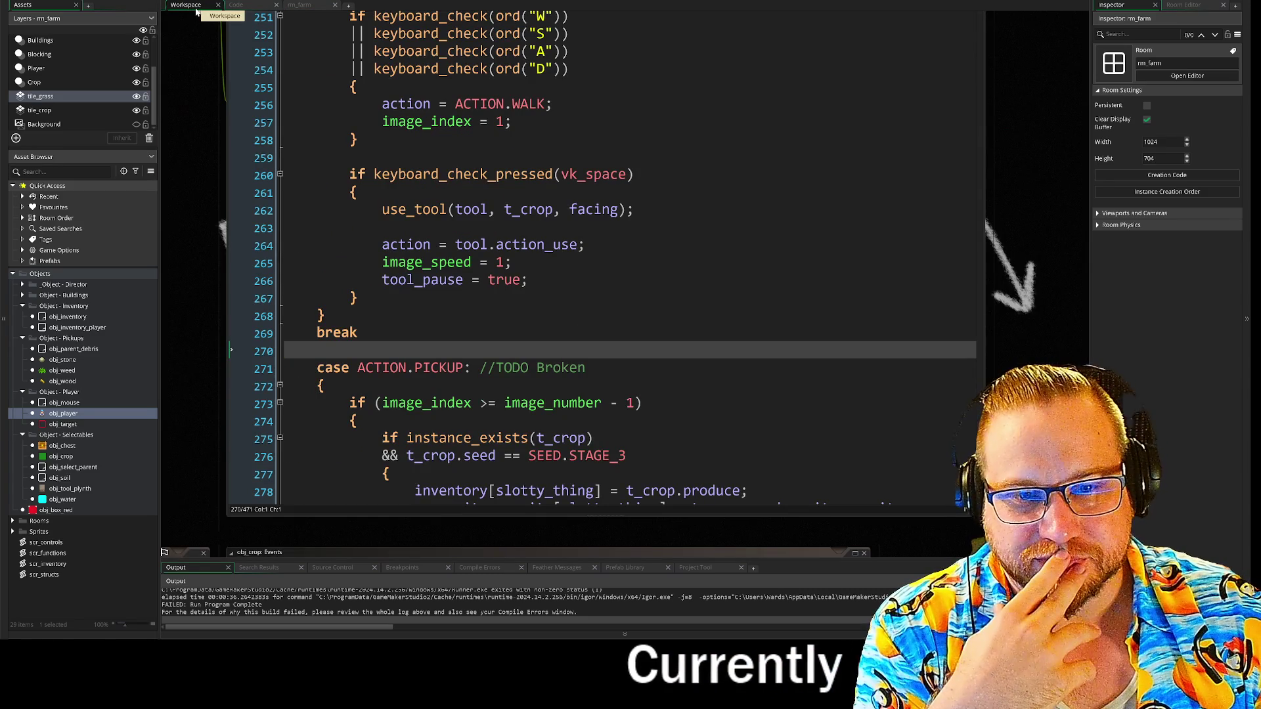
left_click(408, 103)
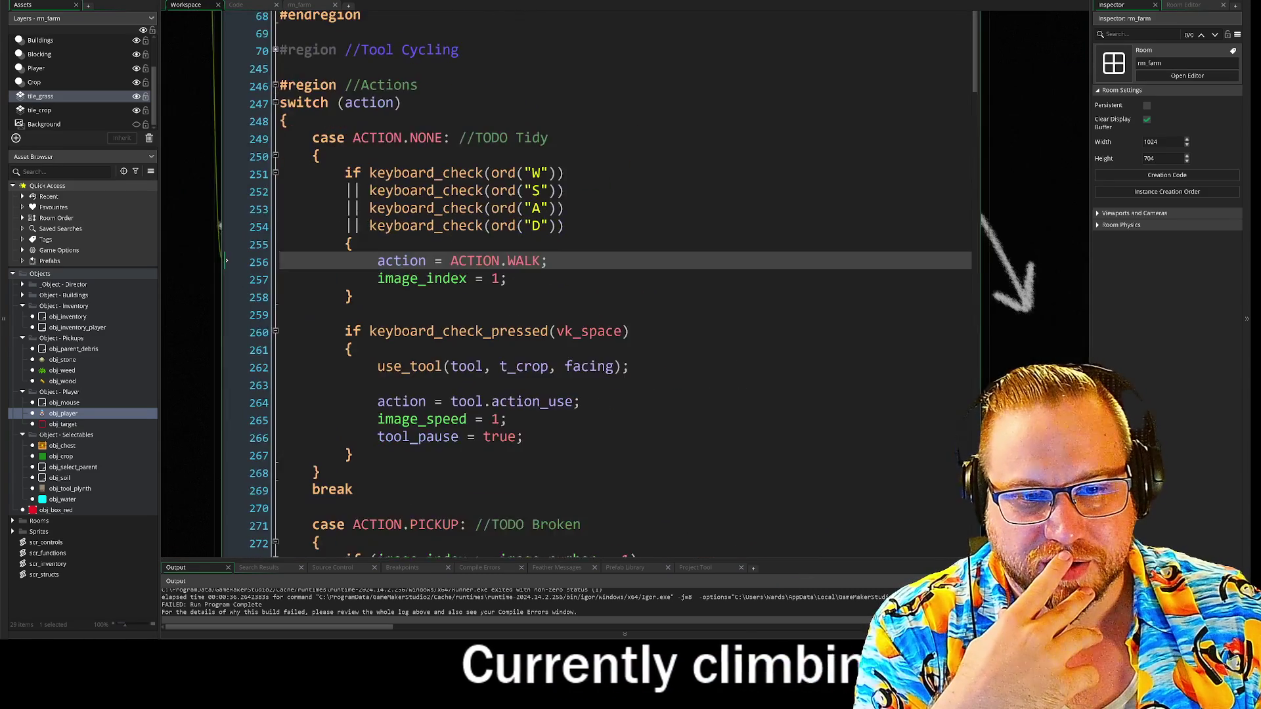
double_click(549, 295)
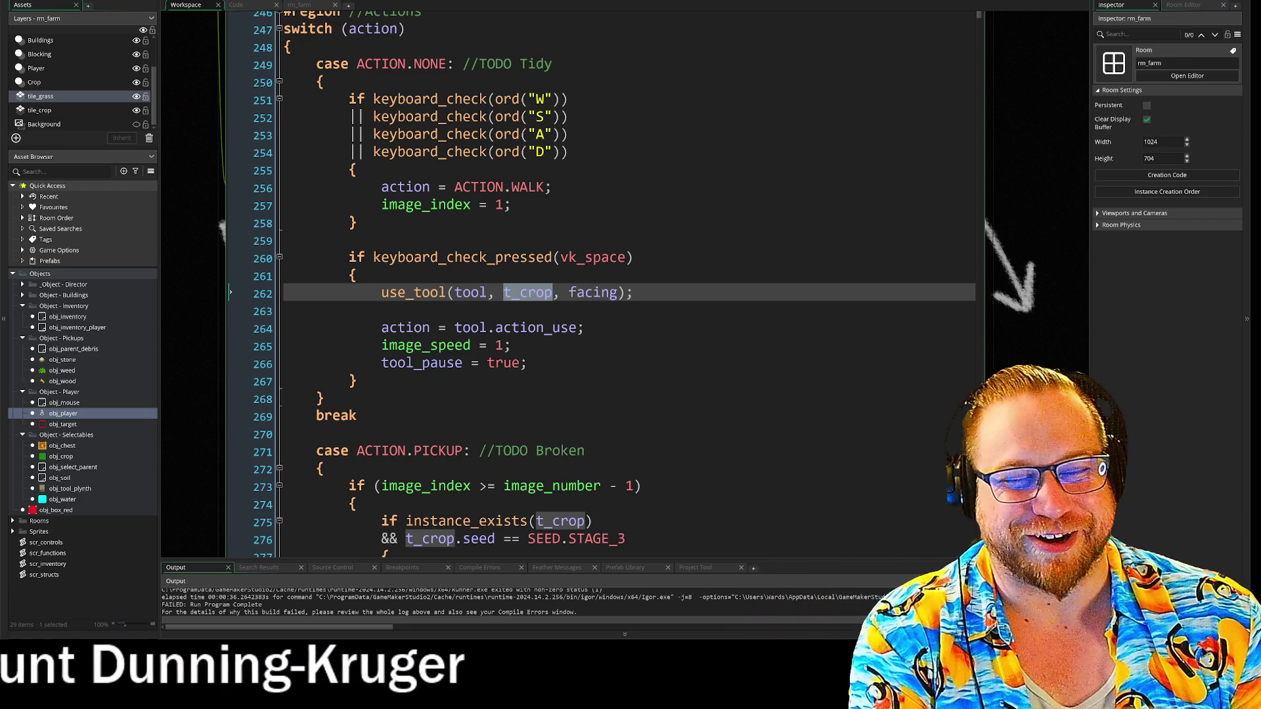
key("Down")
key("Down")
key("Down")
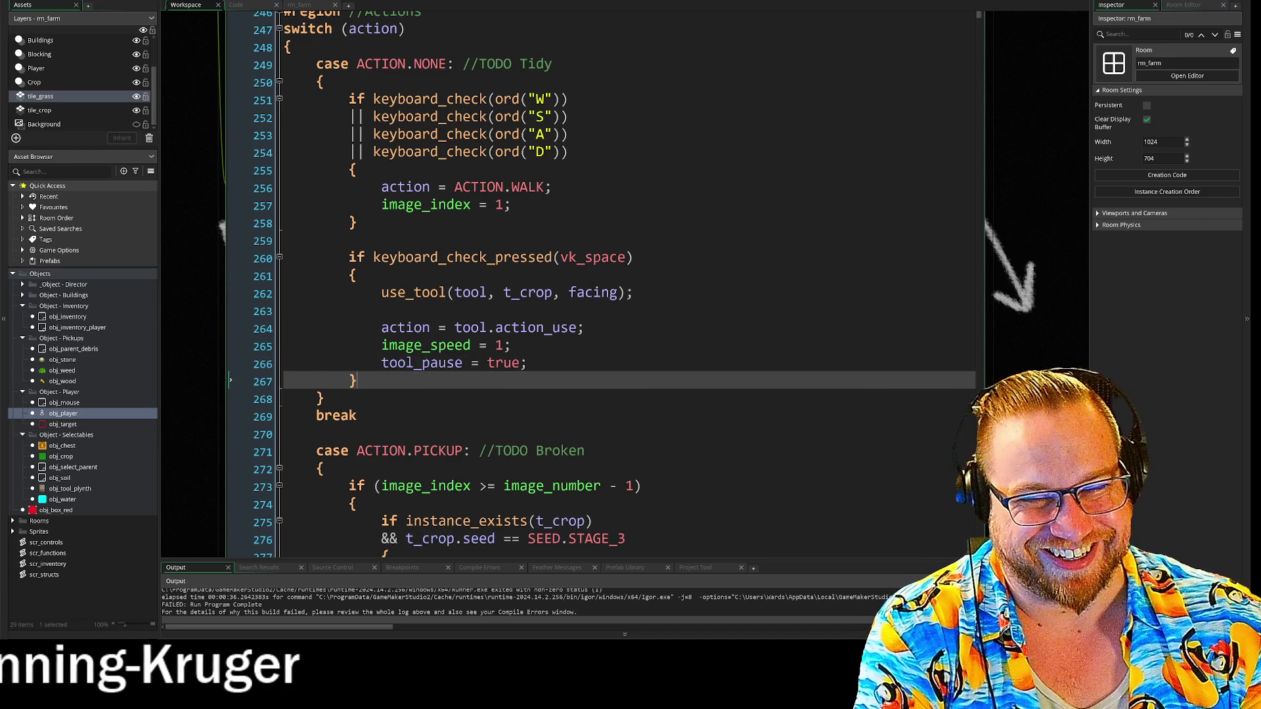
key("Up")
key("Down")
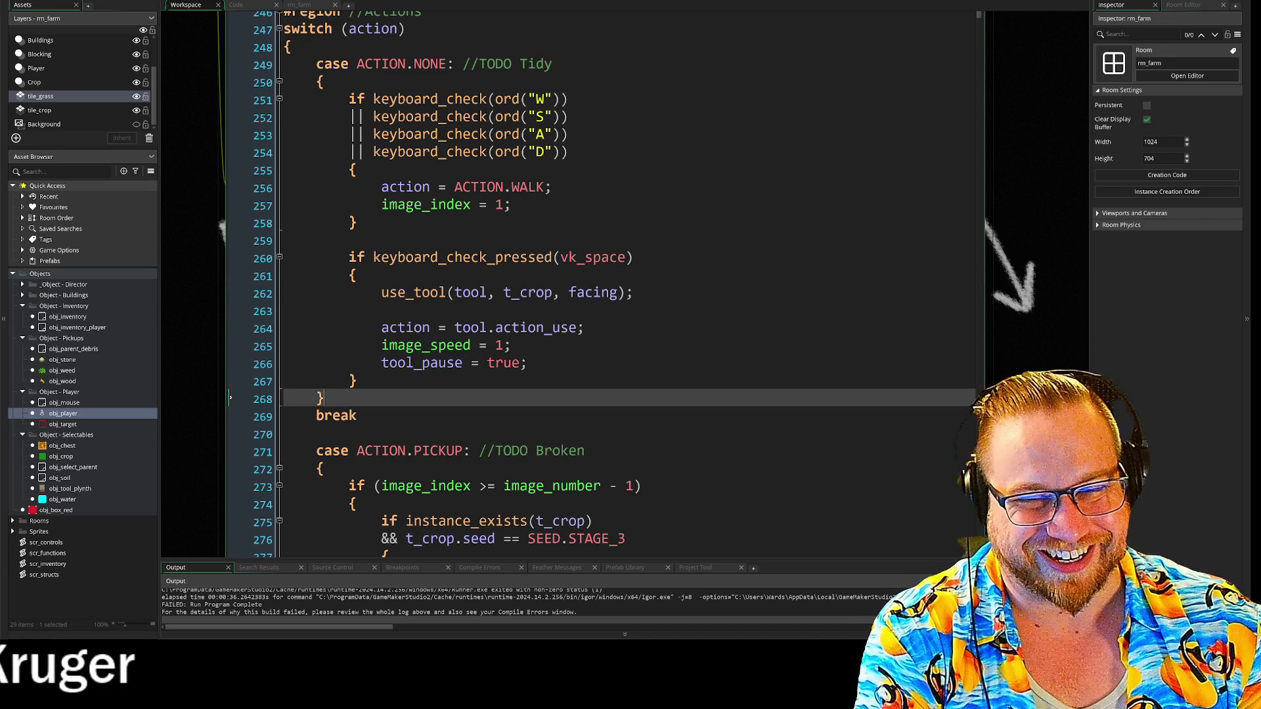
key("Up")
key("Up")
key("Up")
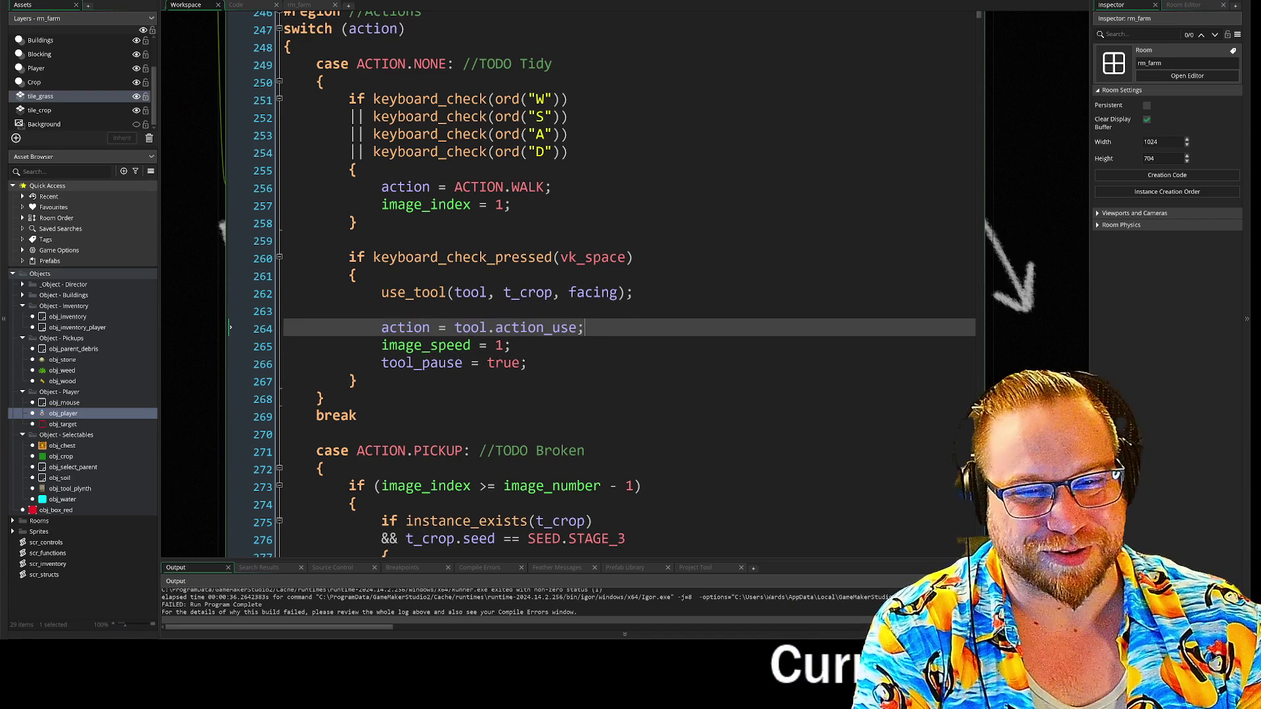
key("Up")
key("Up")
key("Up")
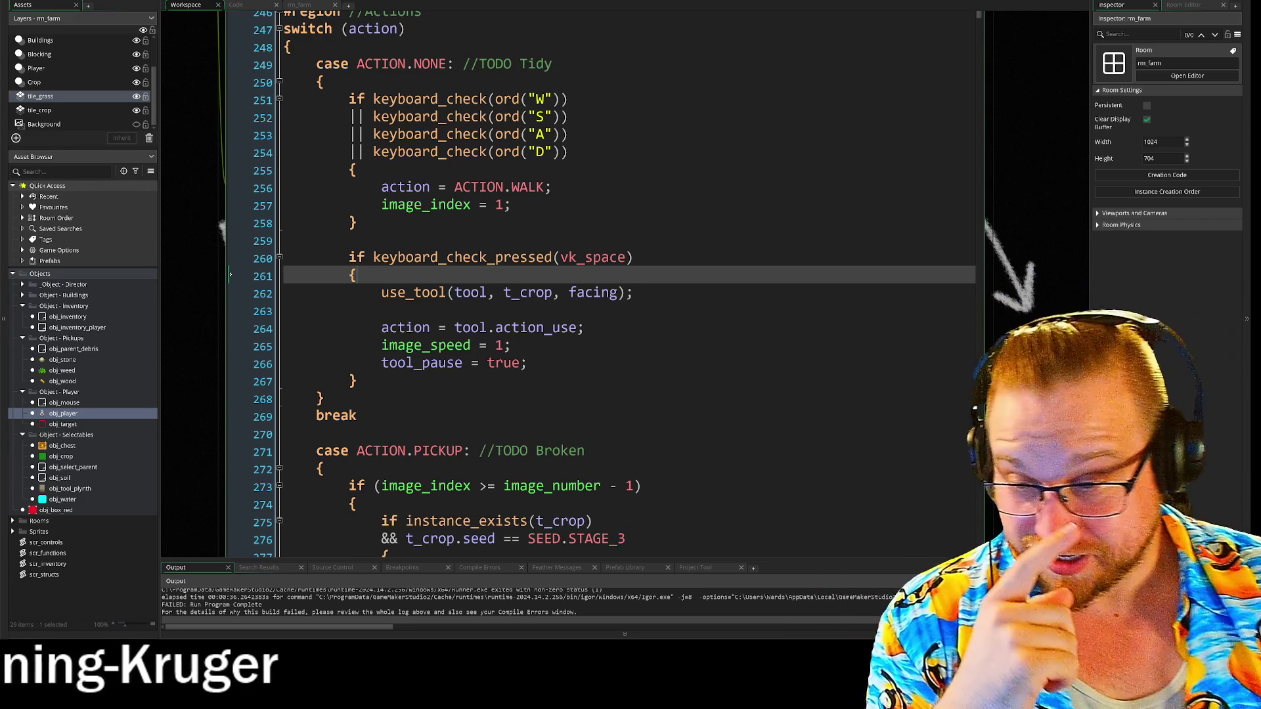
Go to the break ending the ACTION.NONE case and highlight every use of t_crop
left_click(358, 415)
scroll(358, 415, "down", 2)
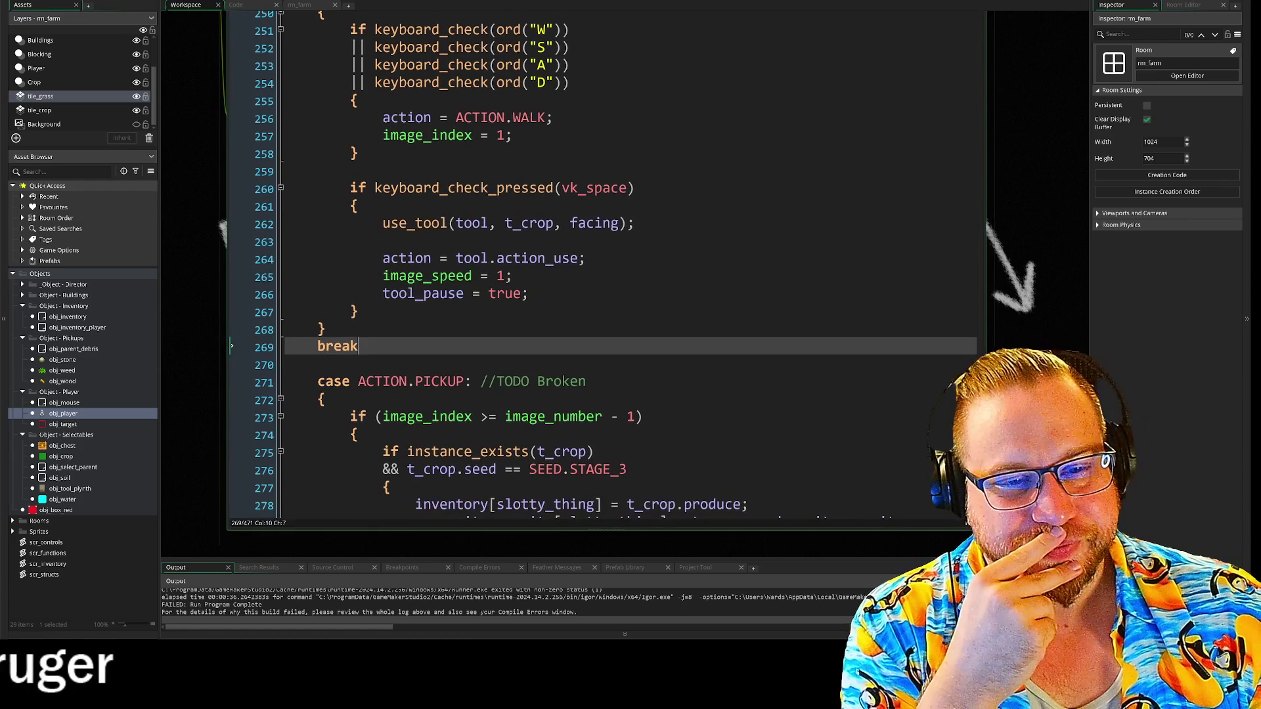
left_click(555, 224)
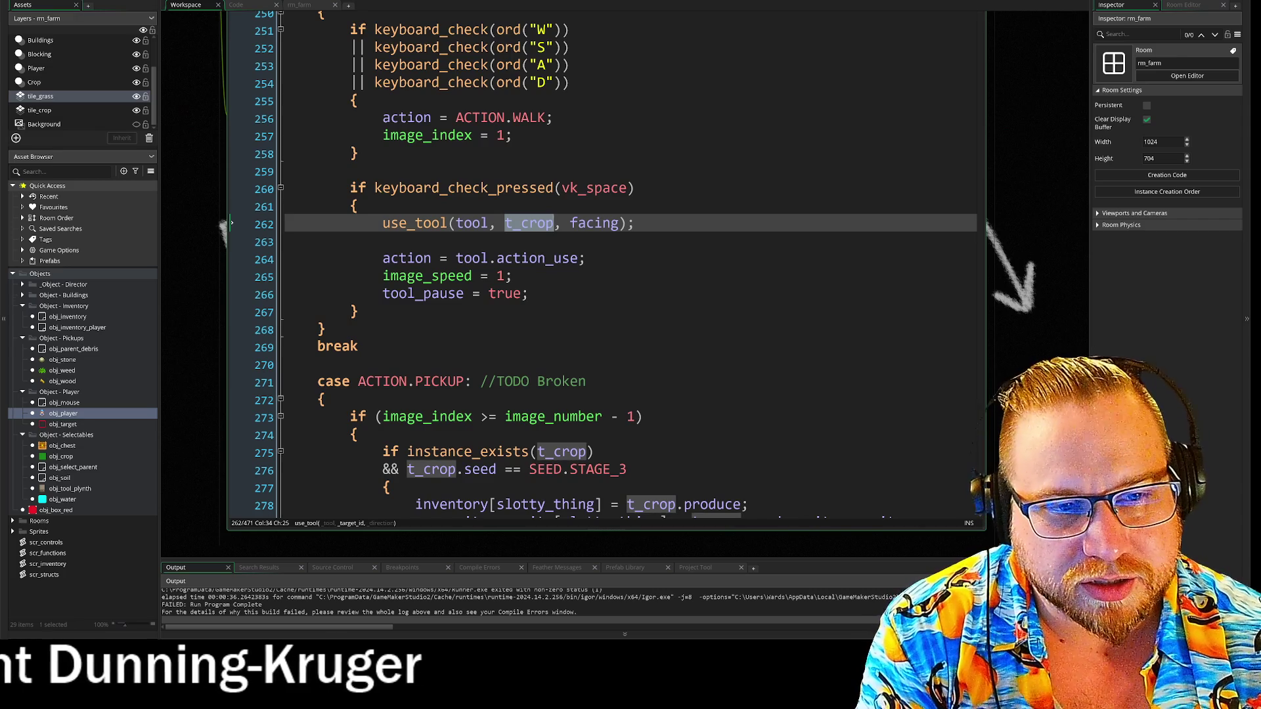
scroll(617, 263, "down", 13)
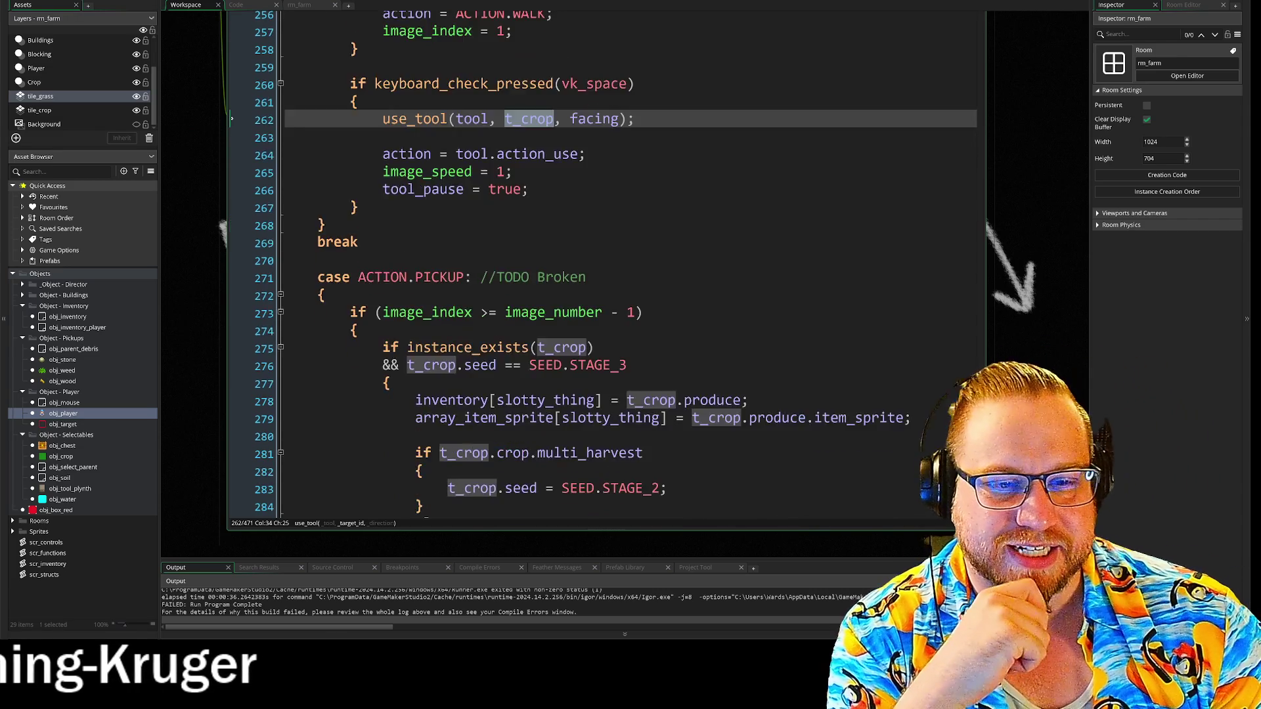
Scroll to the ACTION.HOE case, maximise the code editor, and select the tile_meeting check
scroll(618, 263, "down", 9)
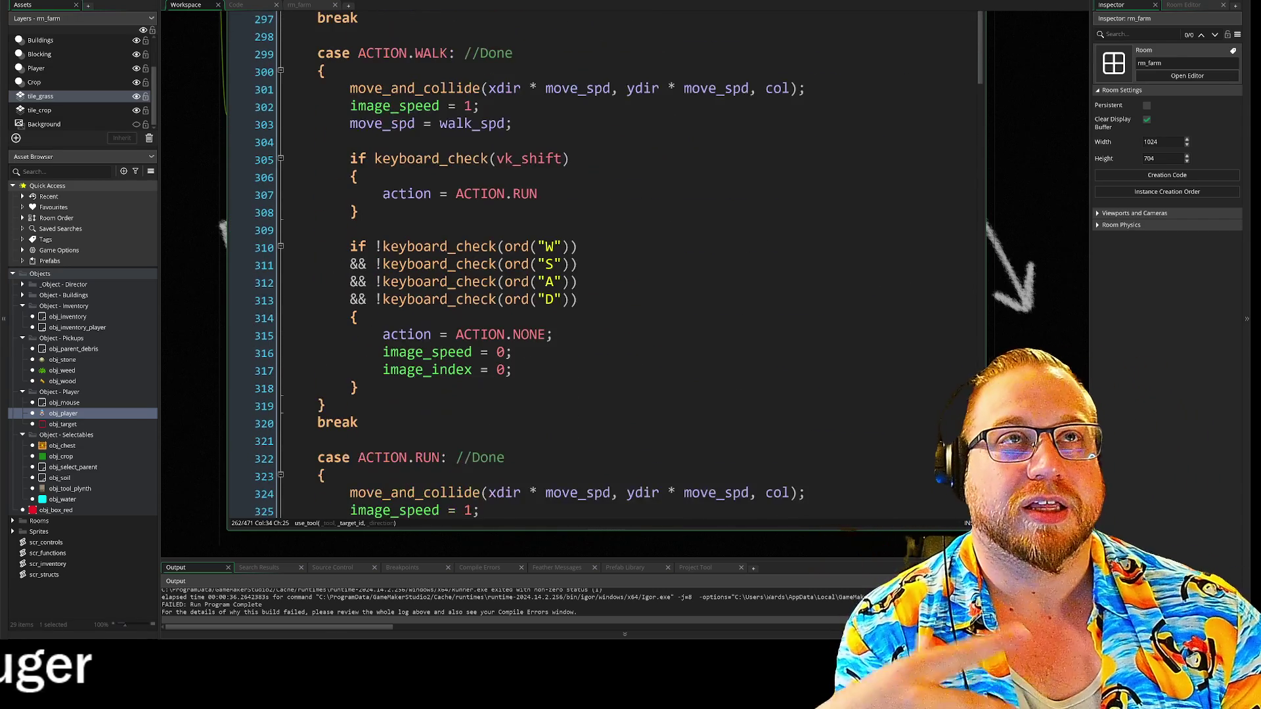
scroll(618, 262, "down", 7)
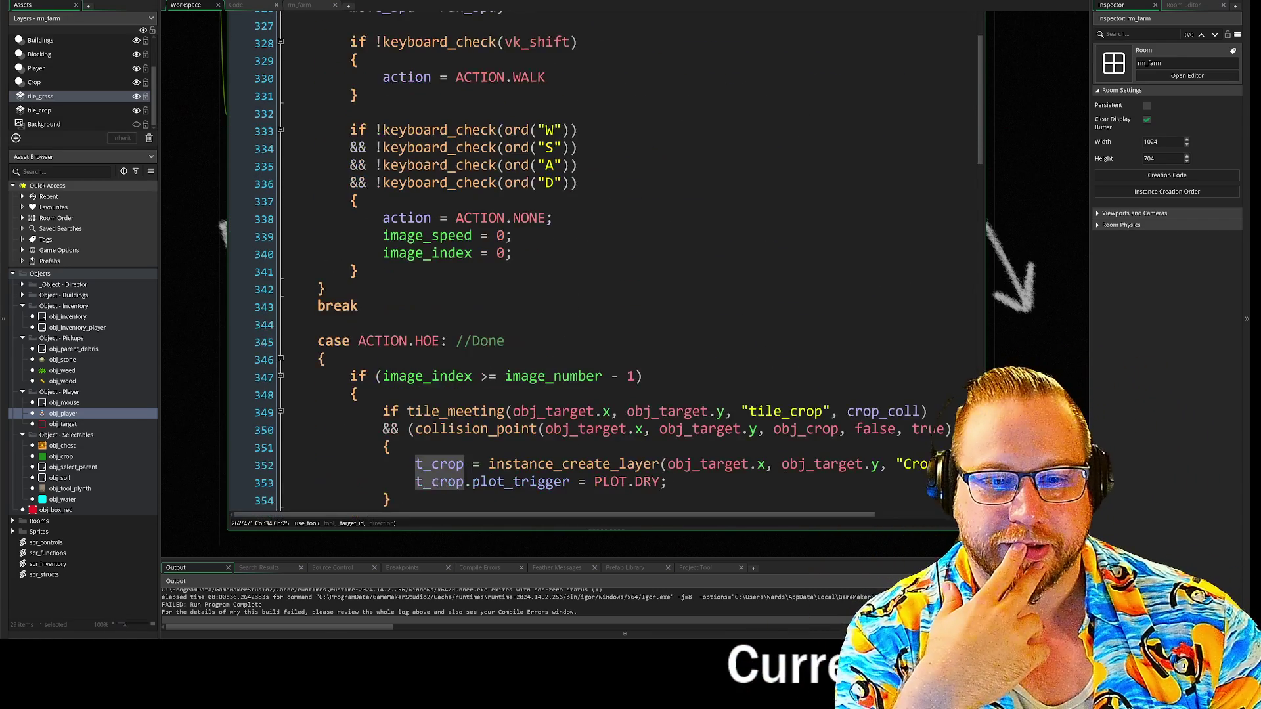
left_click(537, 392)
left_click_drag(988, 536, 886, 491)
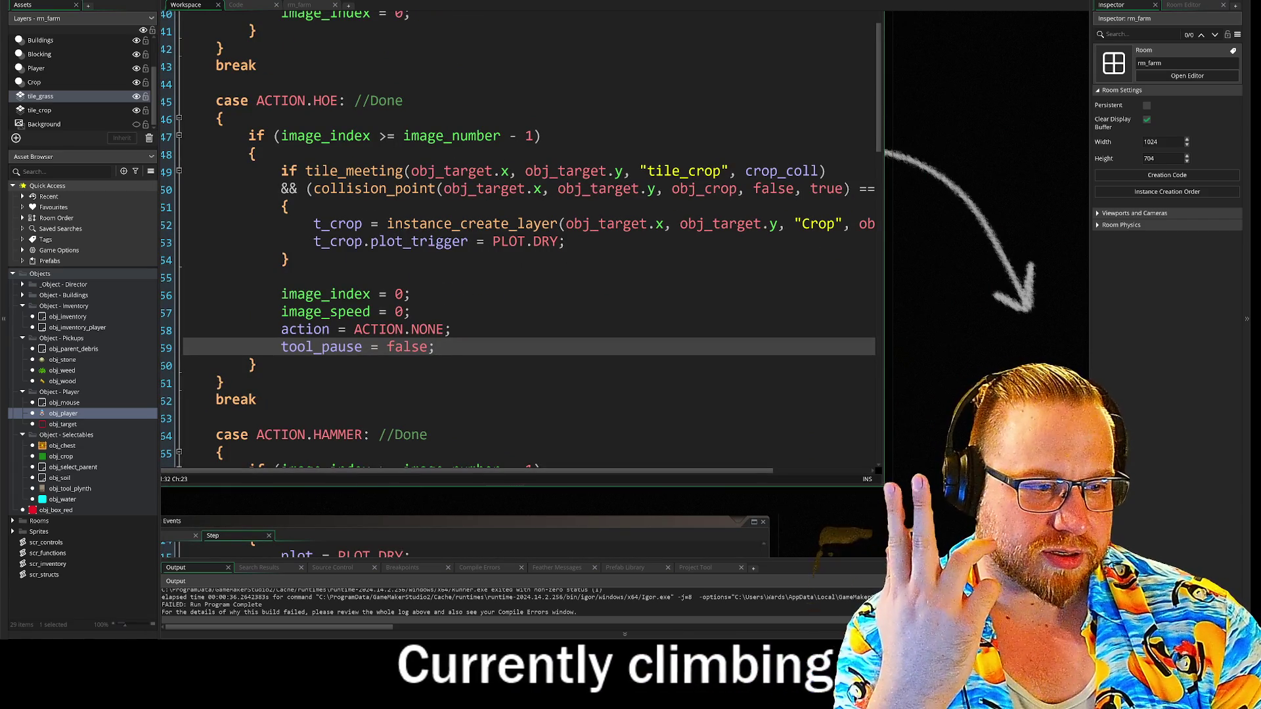
key("ctrl+m")
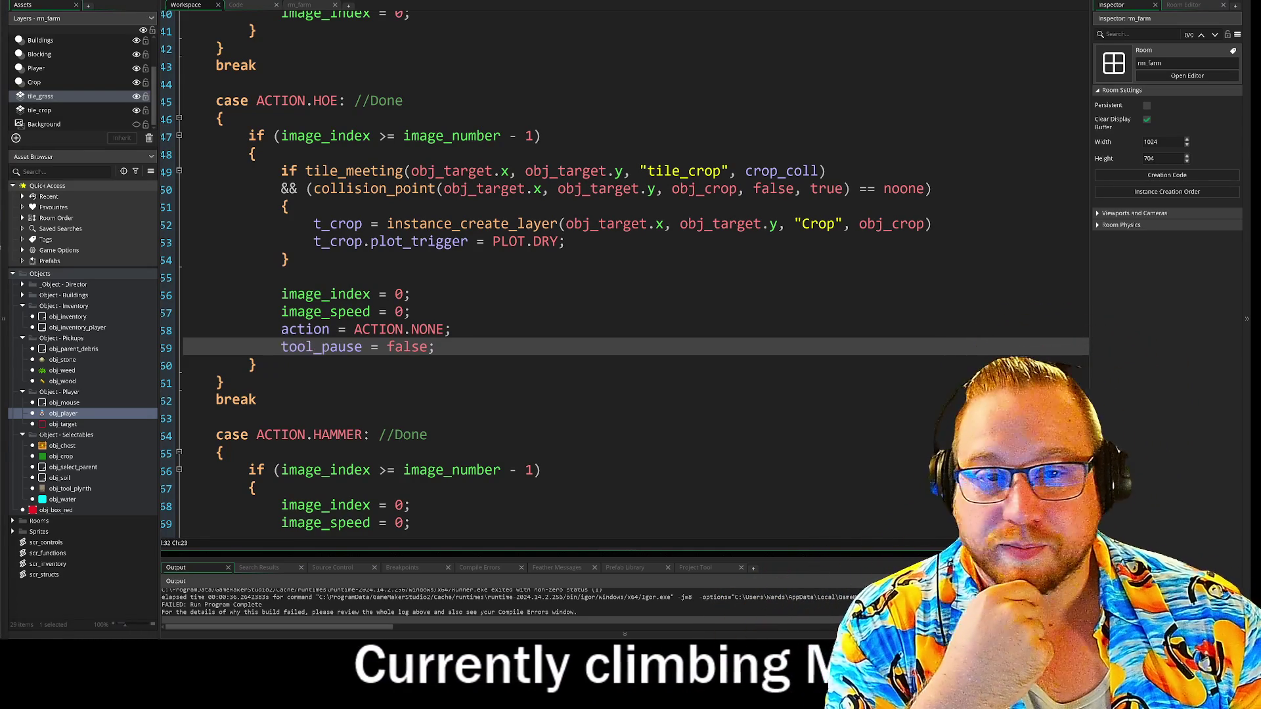
left_click_drag(281, 172, 688, 174)
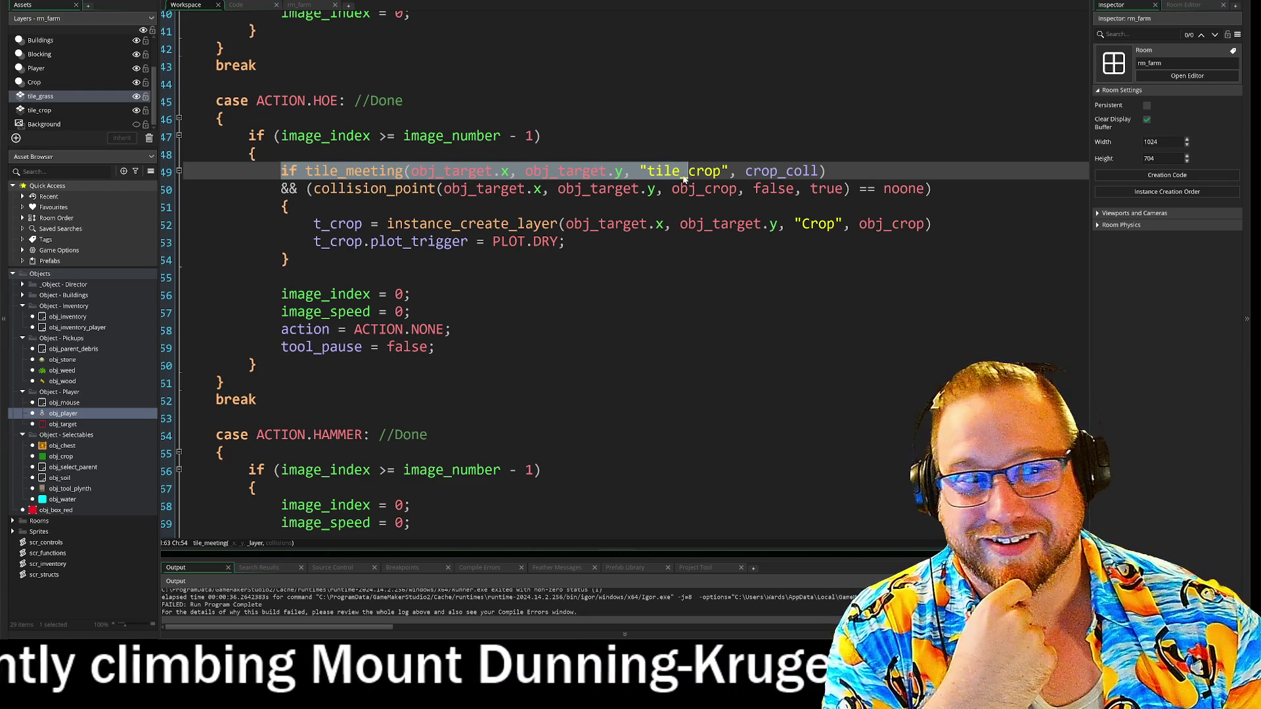
key("End")
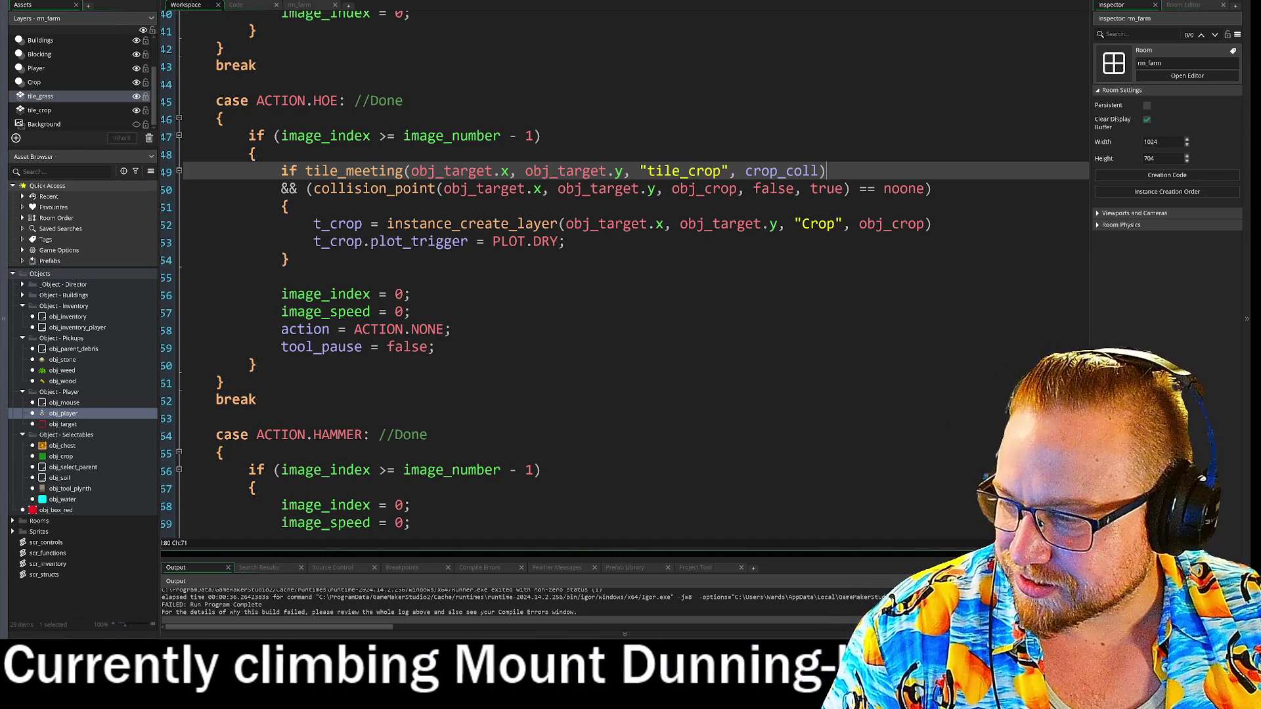
key("alt+Tab")
key("alt+Tab")
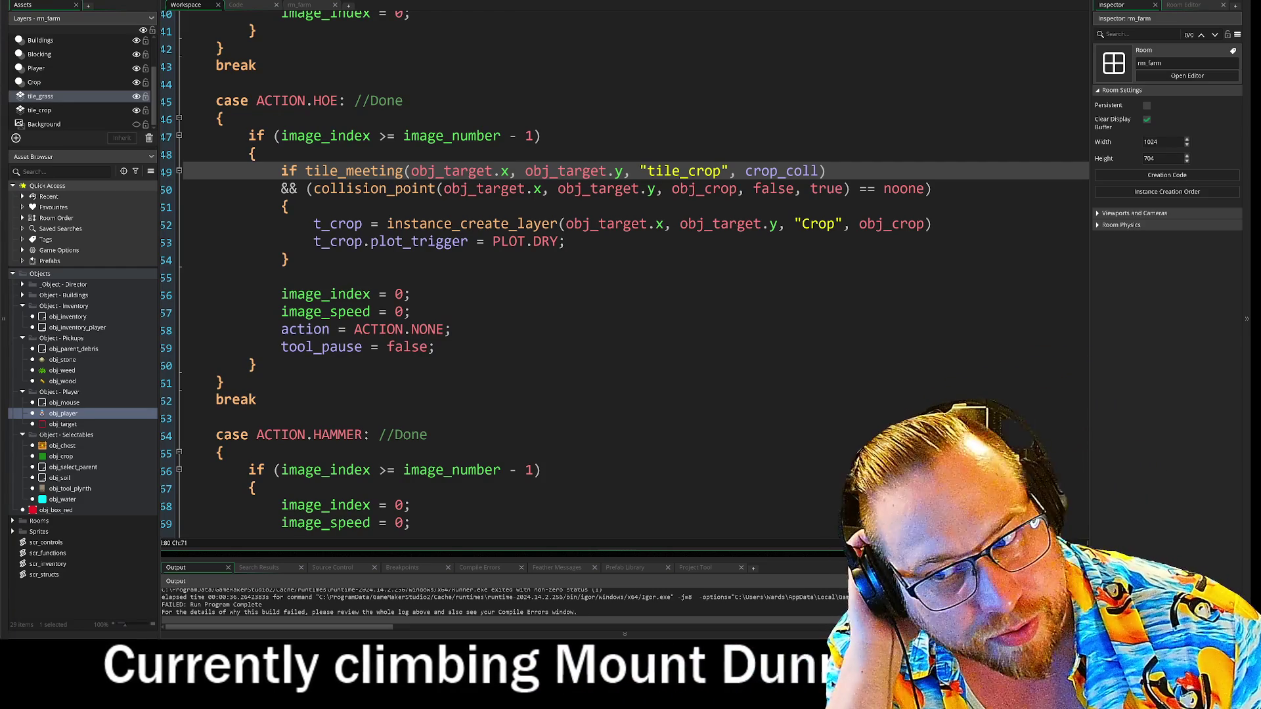
left_click(411, 172)
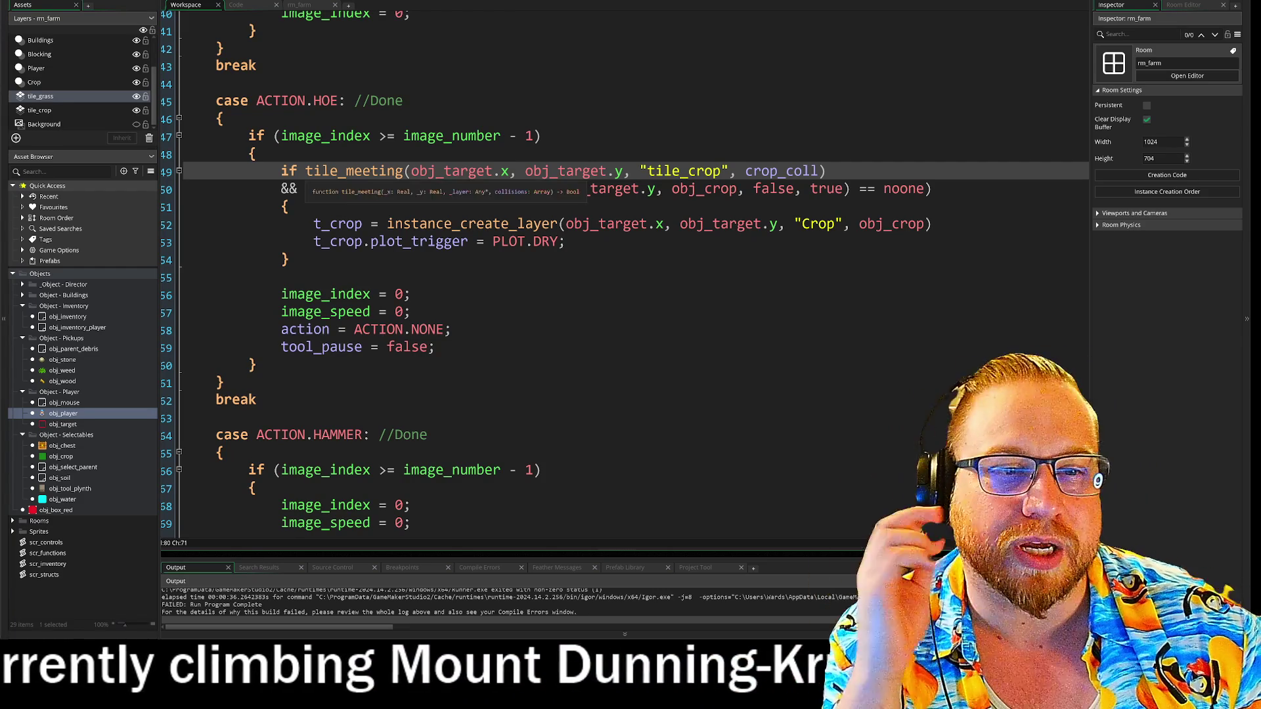
key("shift+End")
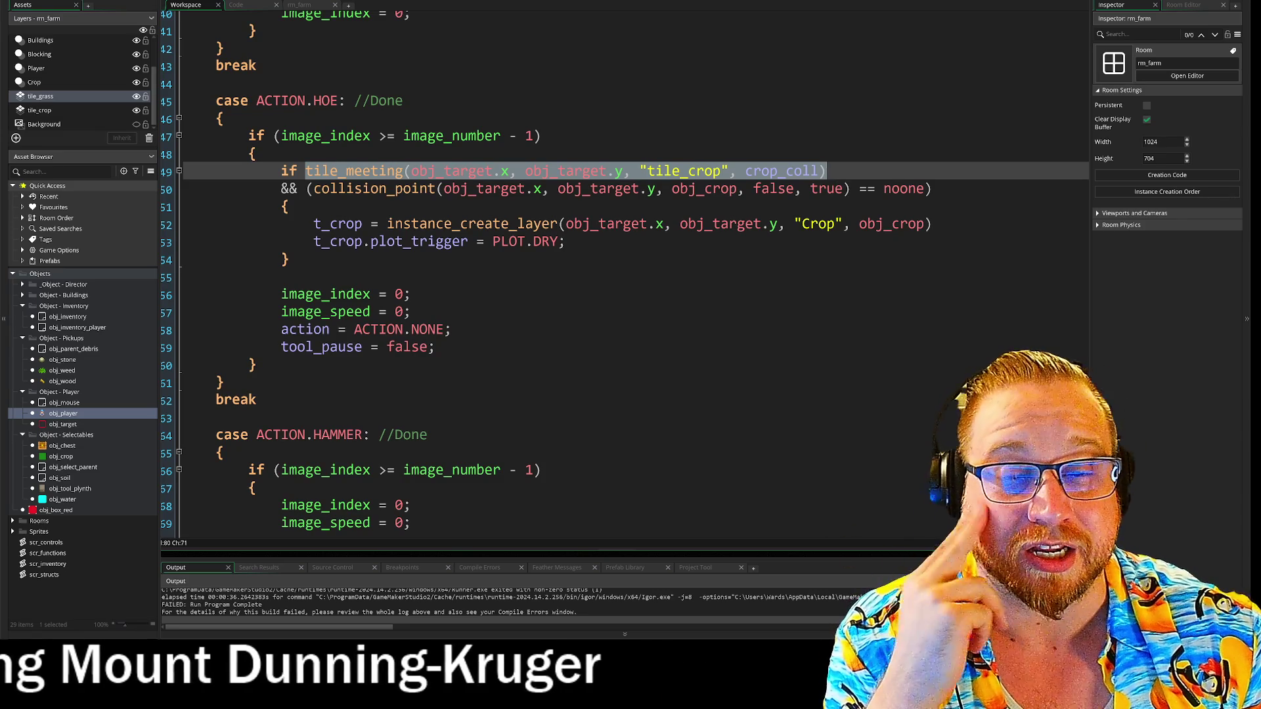
left_click(281, 189)
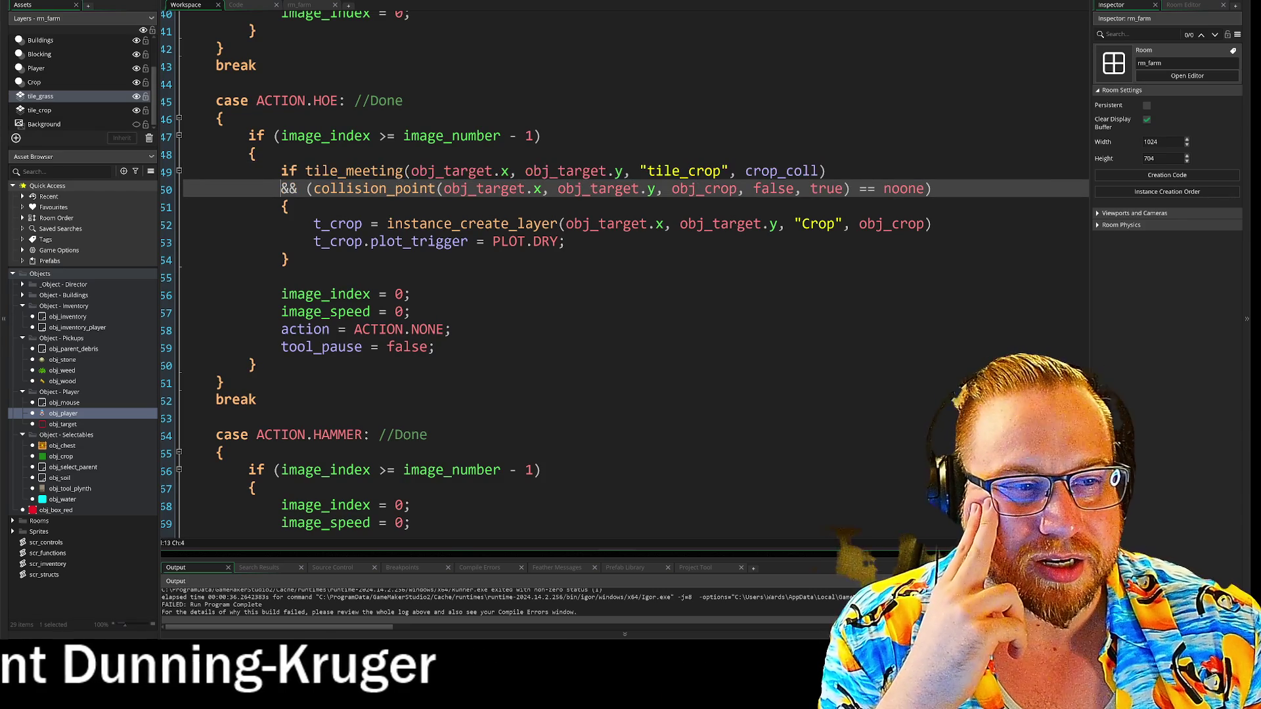
left_click_drag(313, 189, 884, 189)
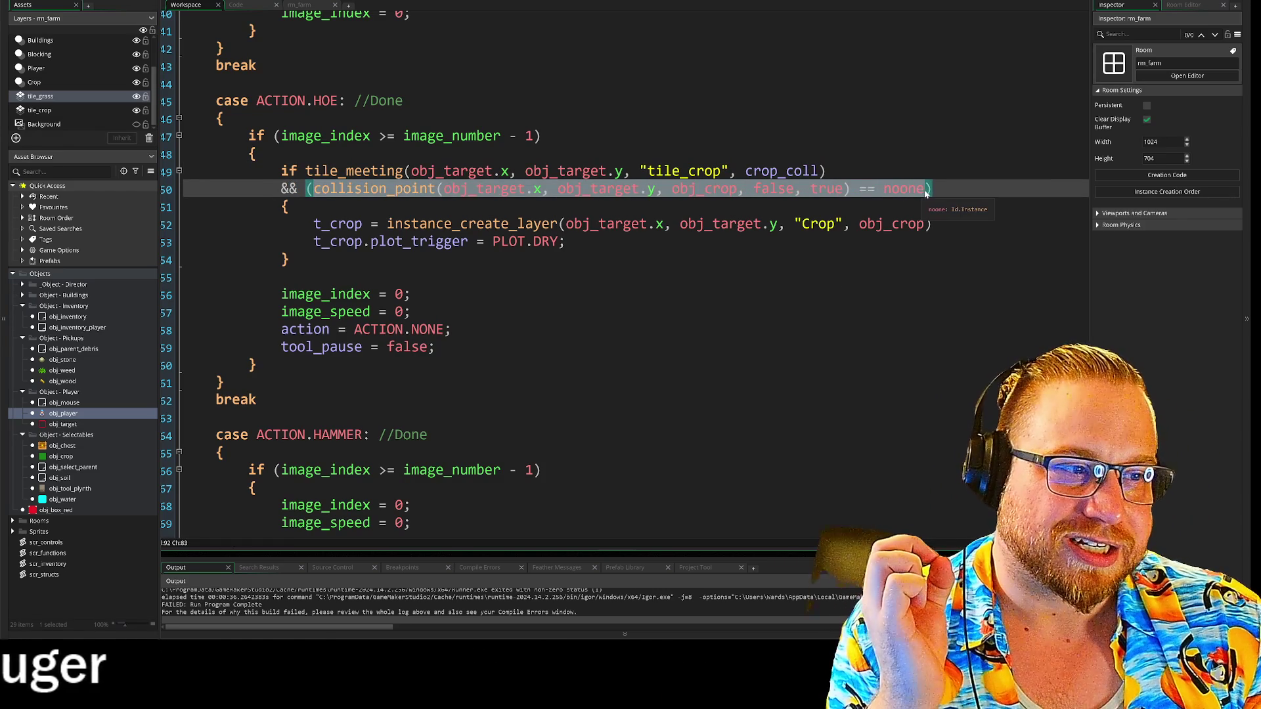